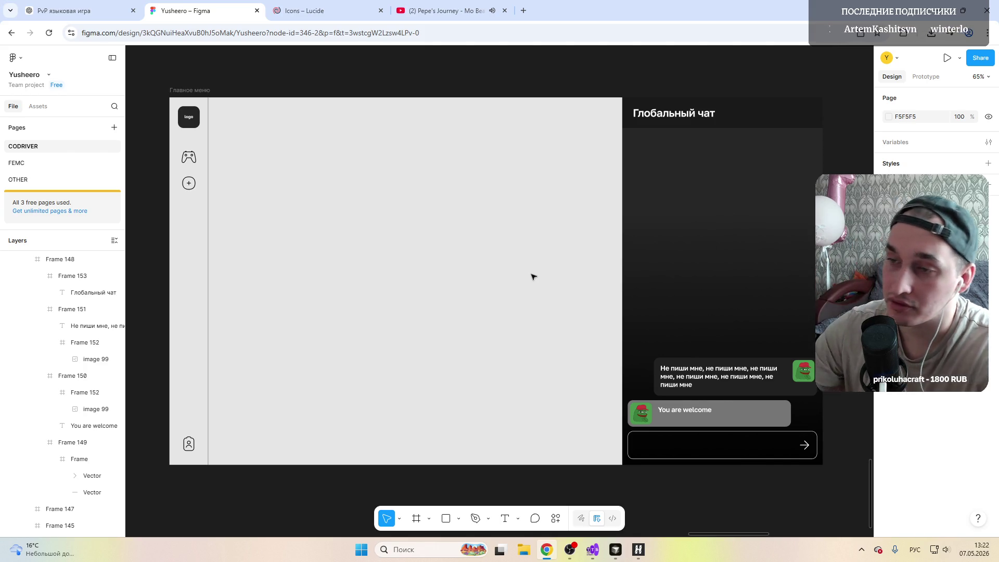
# Step: Scroll the ChatGPT conversation to section 2 'Блок ранга игрока' and highlight its bullets
pyautogui.click(120, 10)
pyautogui.scroll(4, 356, 237)
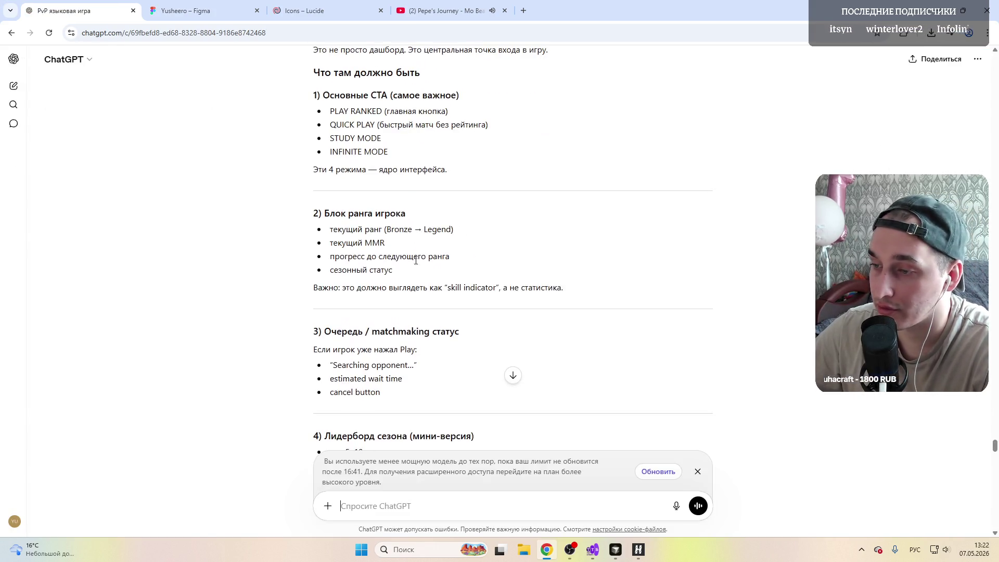
pyautogui.scroll(-3, 356, 237)
pyautogui.scroll(4, 354, 277)
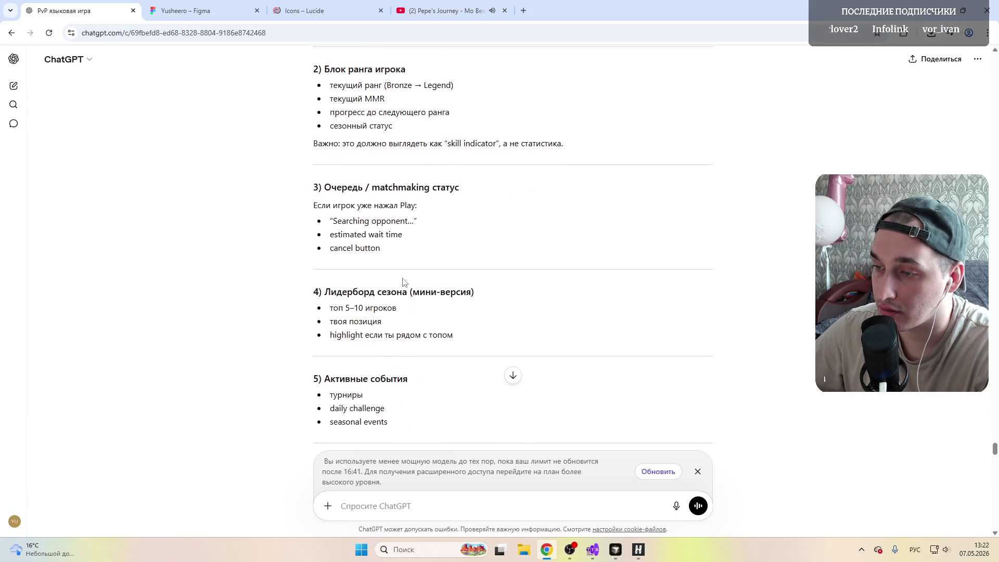
pyautogui.scroll(-4, 454, 217)
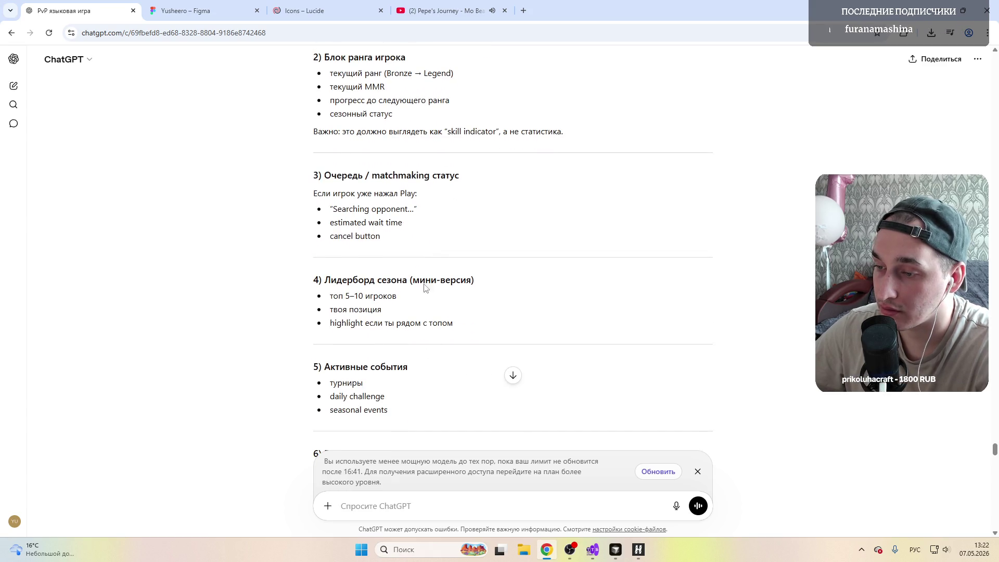
pyautogui.scroll(3, 386, 320)
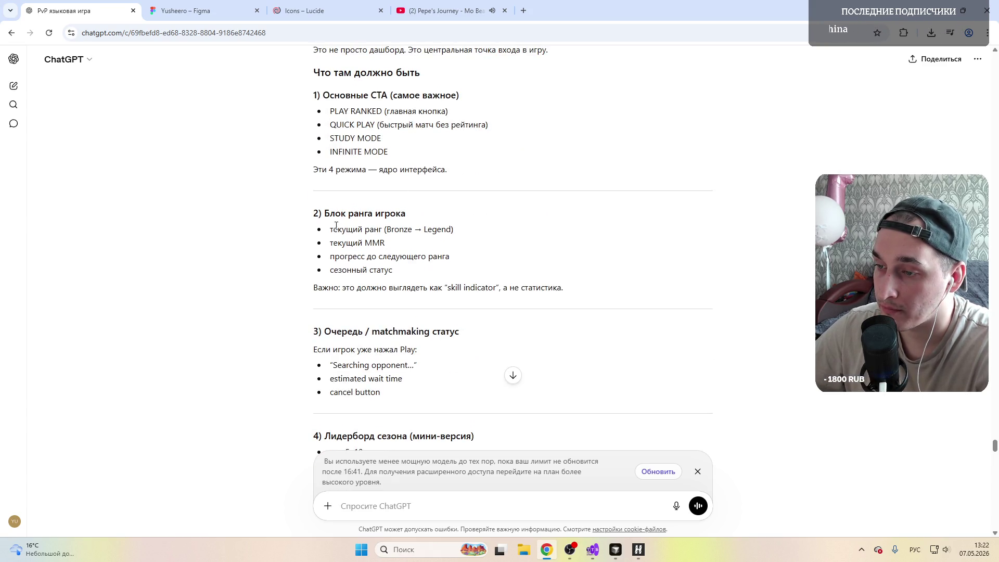
pyautogui.moveTo(331, 228); pyautogui.dragTo(440, 245)
pyautogui.moveTo(340, 256); pyautogui.dragTo(473, 266)
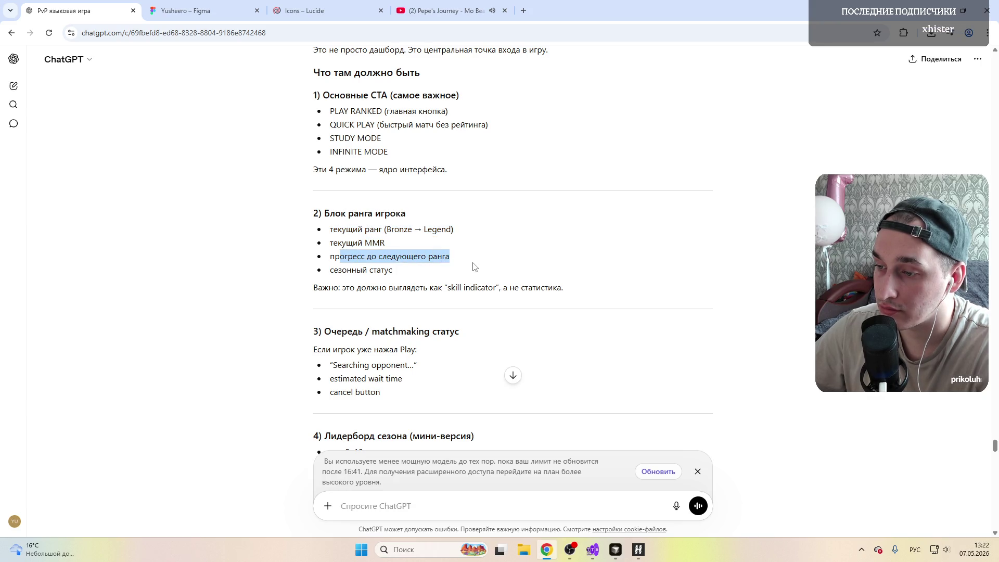
# Step: Clear the highlight, then select the main menu's large grey content frame in Figma
pyautogui.scroll(2, 368, 268)
pyautogui.scroll(-2, 368, 268)
pyautogui.click(368, 268)
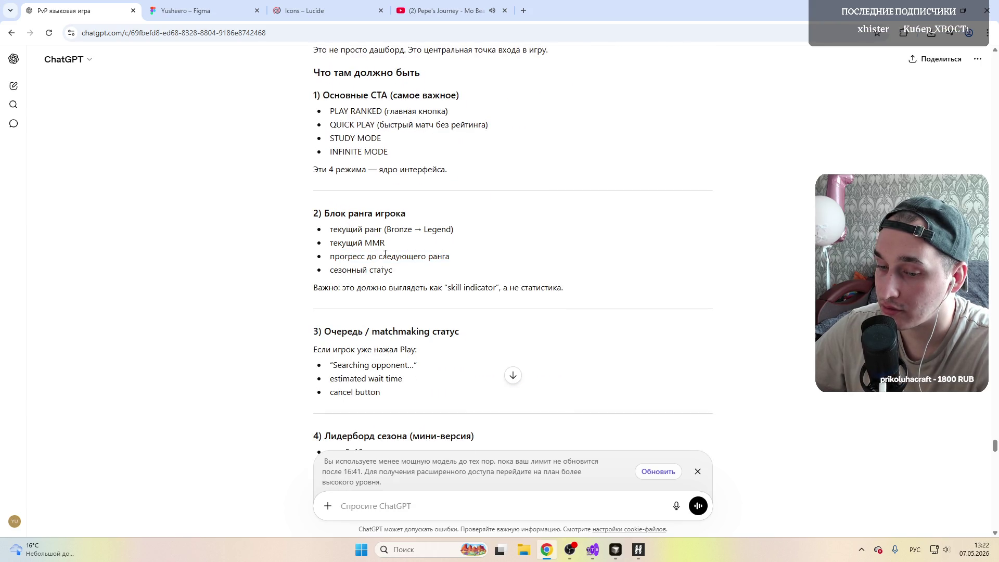
pyautogui.click(210, 9)
pyautogui.click(308, 205)
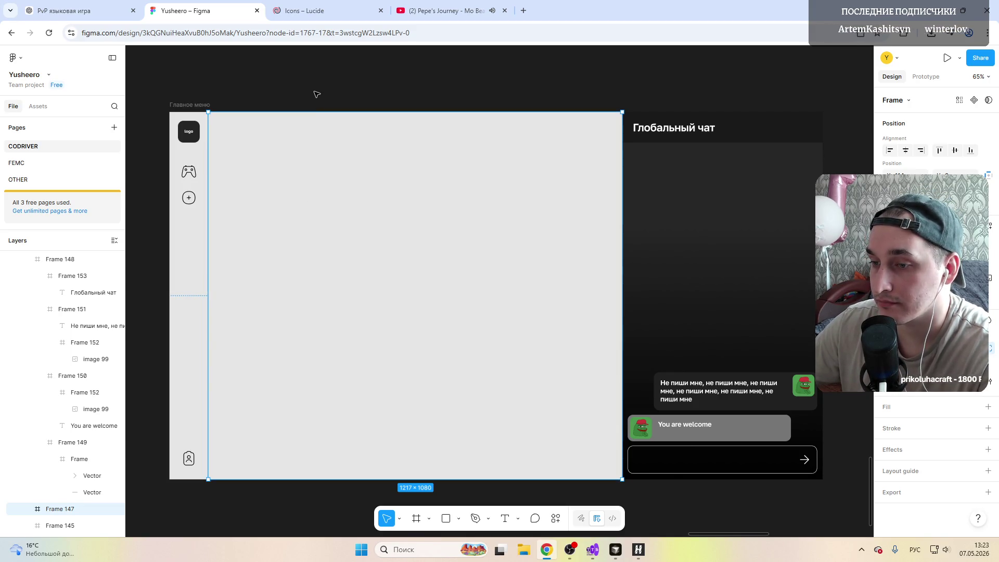
pyautogui.click(313, 12)
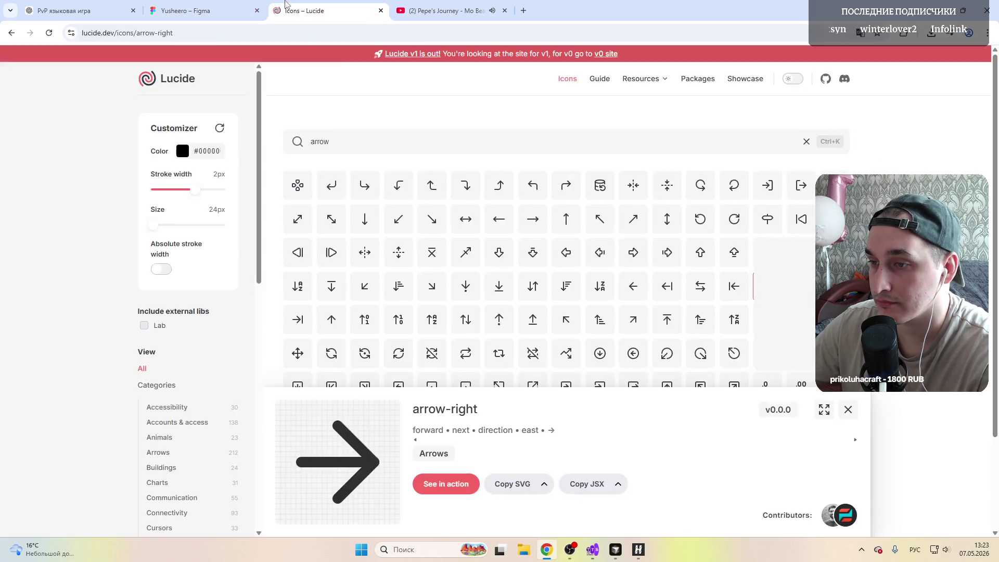
pyautogui.click(137, 14)
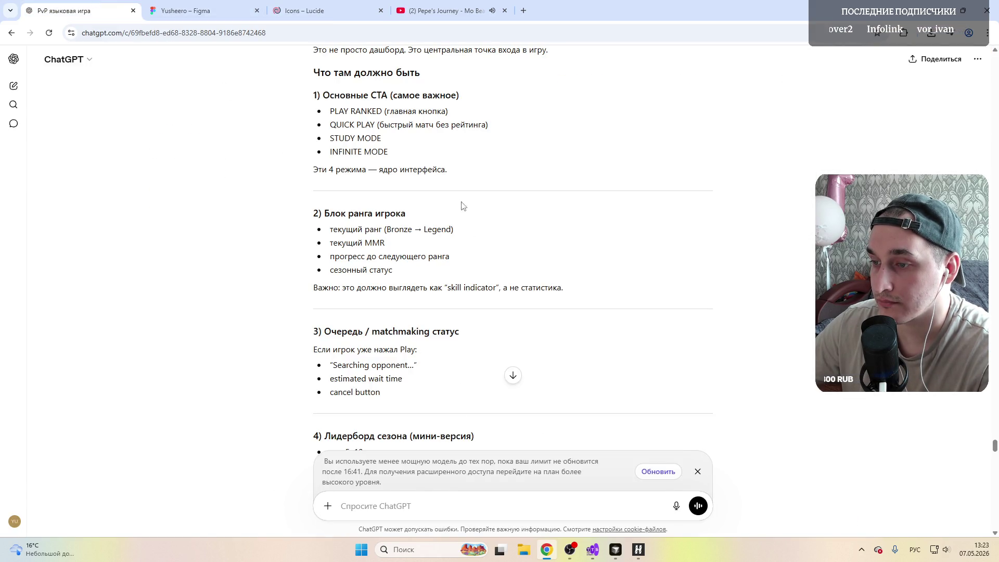
pyautogui.scroll(-2, 579, 245)
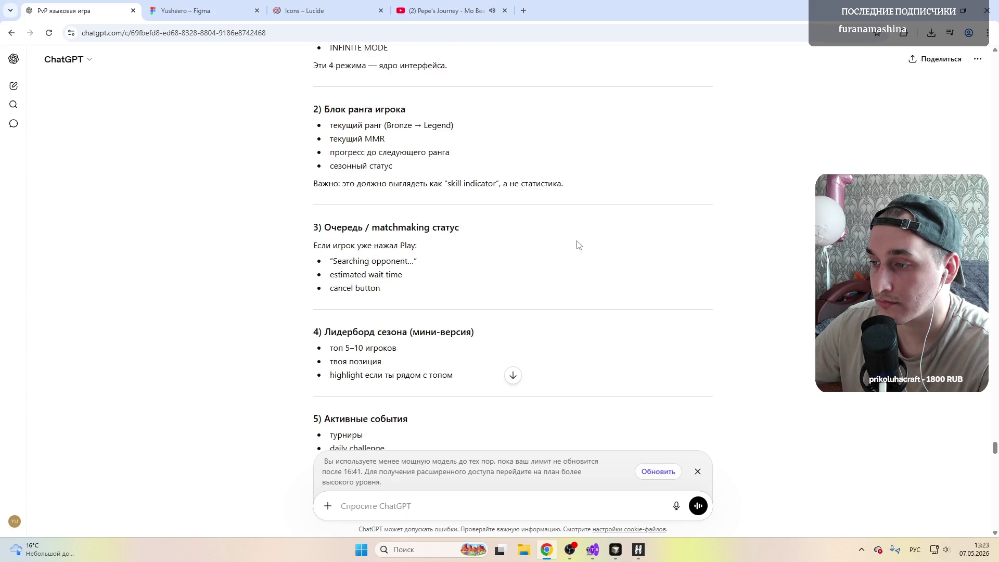
pyautogui.scroll(-2, 578, 245)
pyautogui.scroll(4, 578, 245)
pyautogui.click(186, 11)
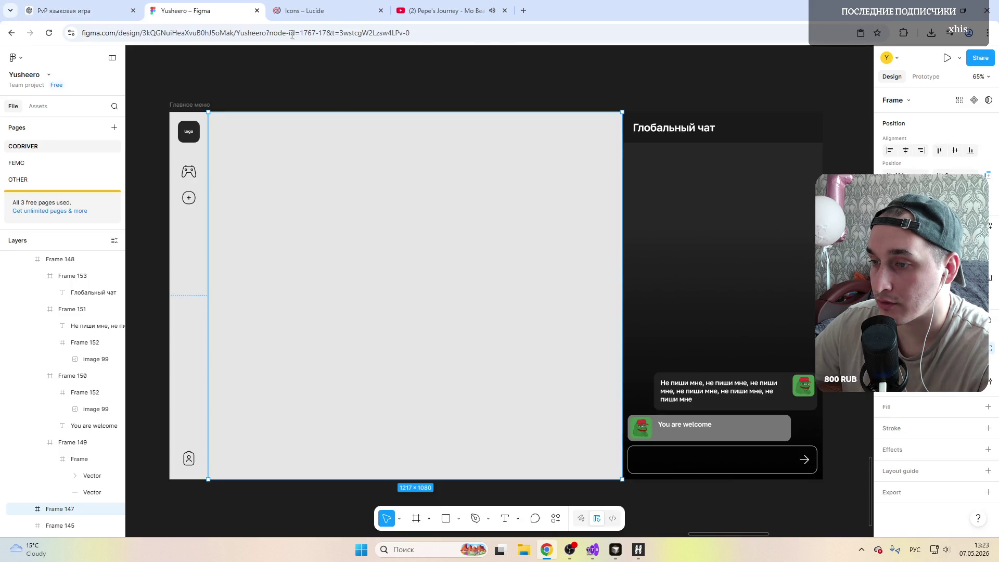
pyautogui.click(191, 173)
pyautogui.click(192, 172)
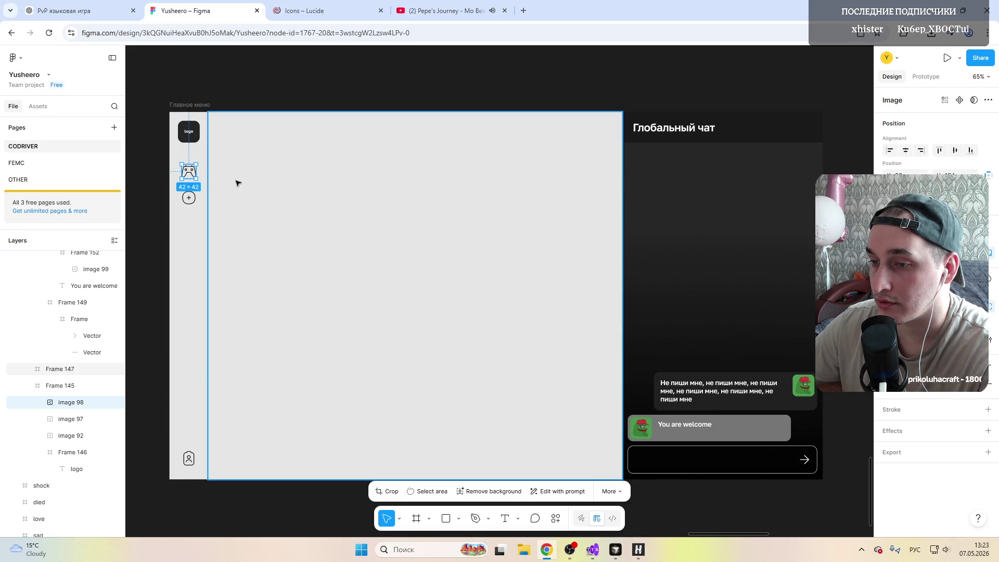
pyautogui.click(261, 76)
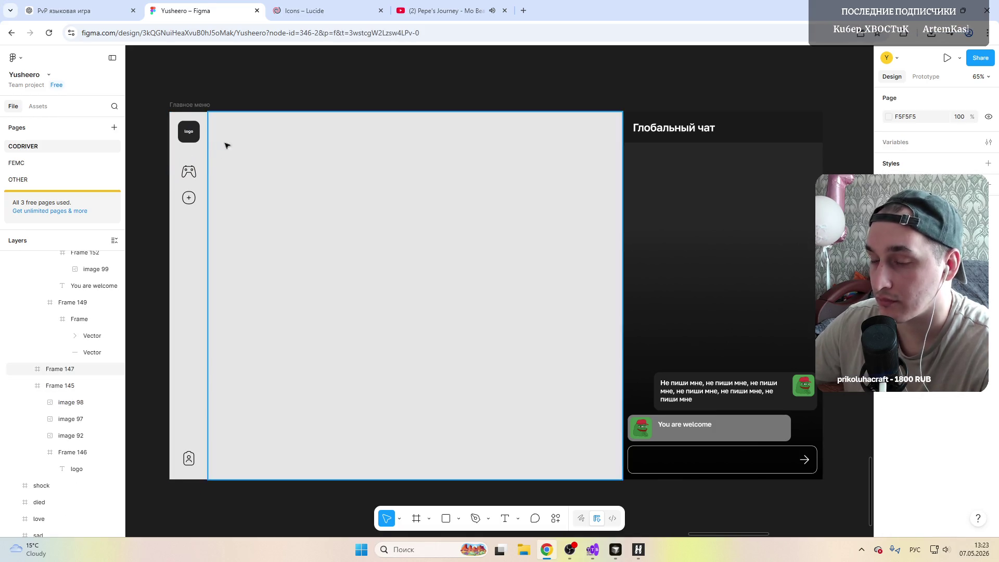
pyautogui.click(298, 175)
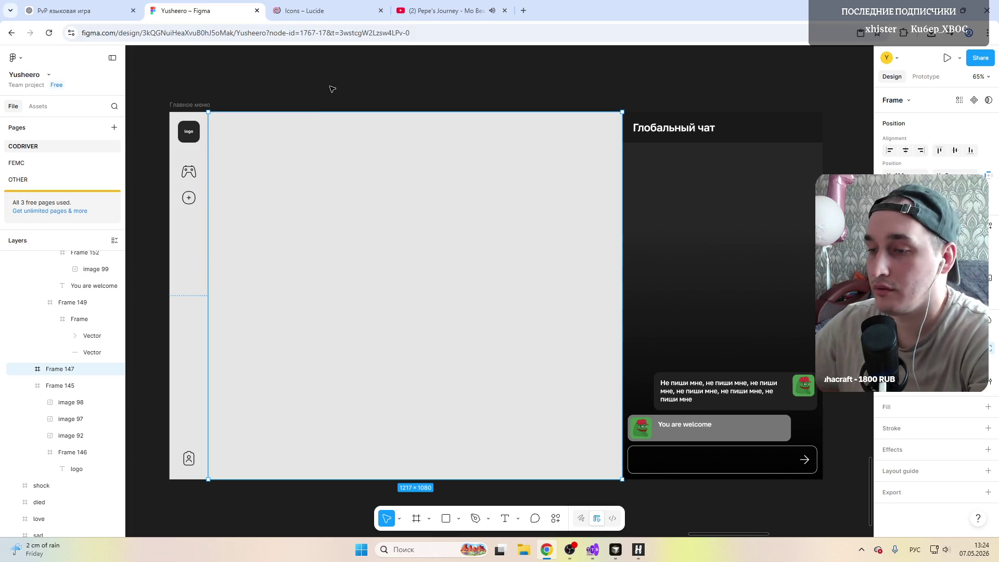
pyautogui.click(417, 518)
# Step: Draw a 430×490 frame inside the grey content area with a white FFFFFF fill
pyautogui.moveTo(351, 128)
pyautogui.mouseDown()
pyautogui.moveTo(404, 216)
pyautogui.moveTo(498, 296)
pyautogui.mouseUp()
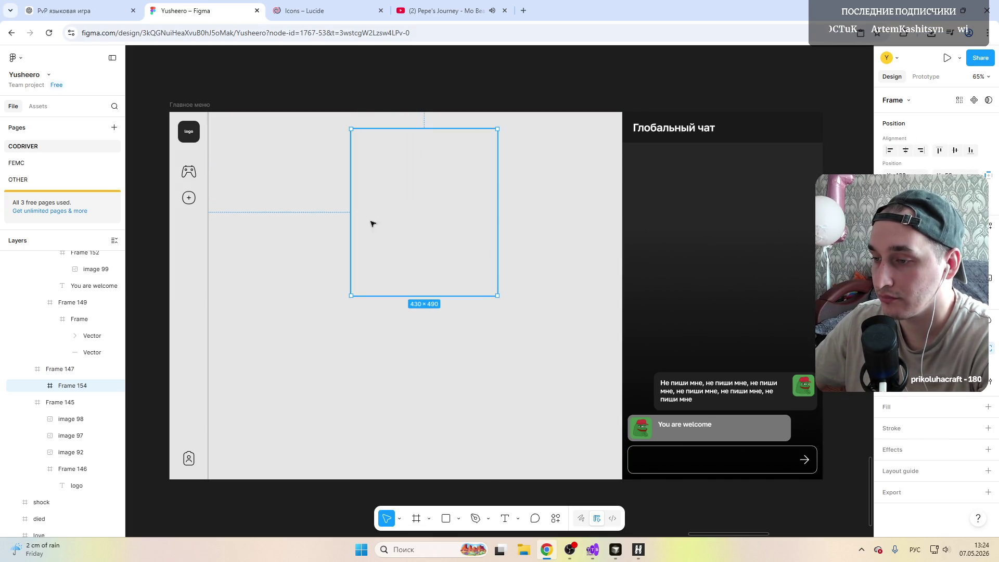
pyautogui.click(394, 237)
pyautogui.moveTo(270, 214); pyautogui.dragTo(243, 182)
pyautogui.hotkey('ctrl', 'z')
pyautogui.click(988, 407)
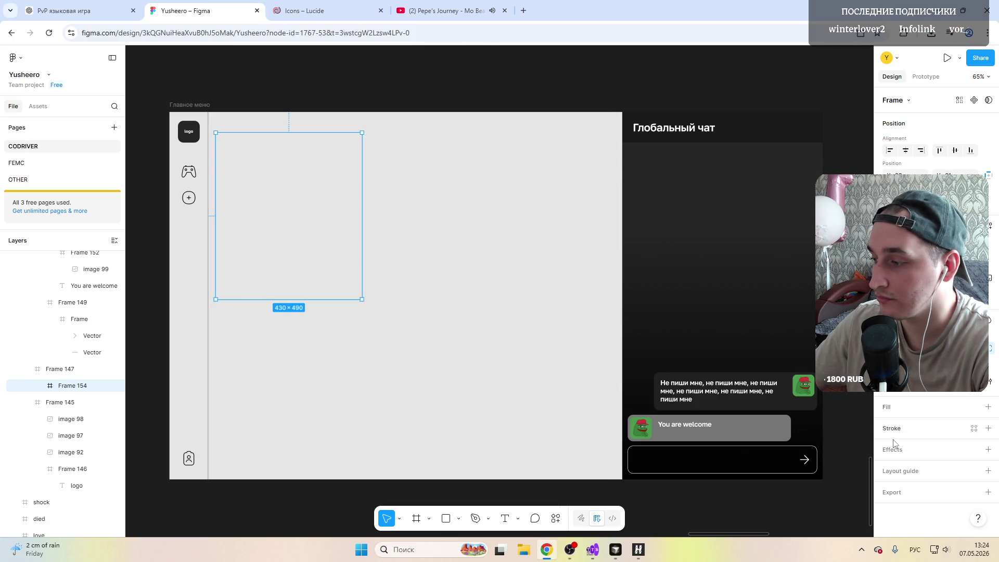
pyautogui.click(888, 426)
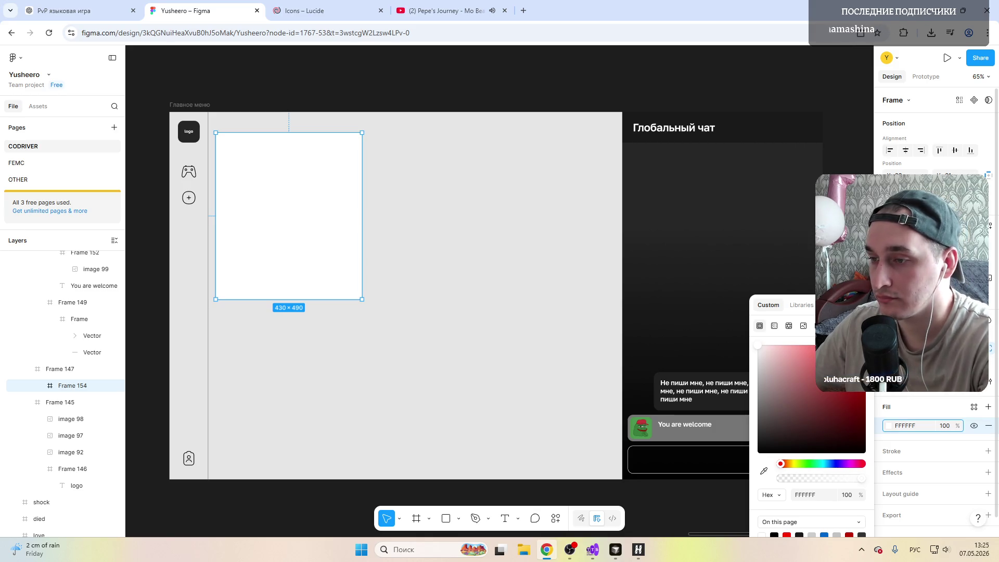
pyautogui.click(366, 79)
# Step: Move the white frame up into the top-left corner of the content area
pyautogui.click(297, 186)
pyautogui.click(283, 181)
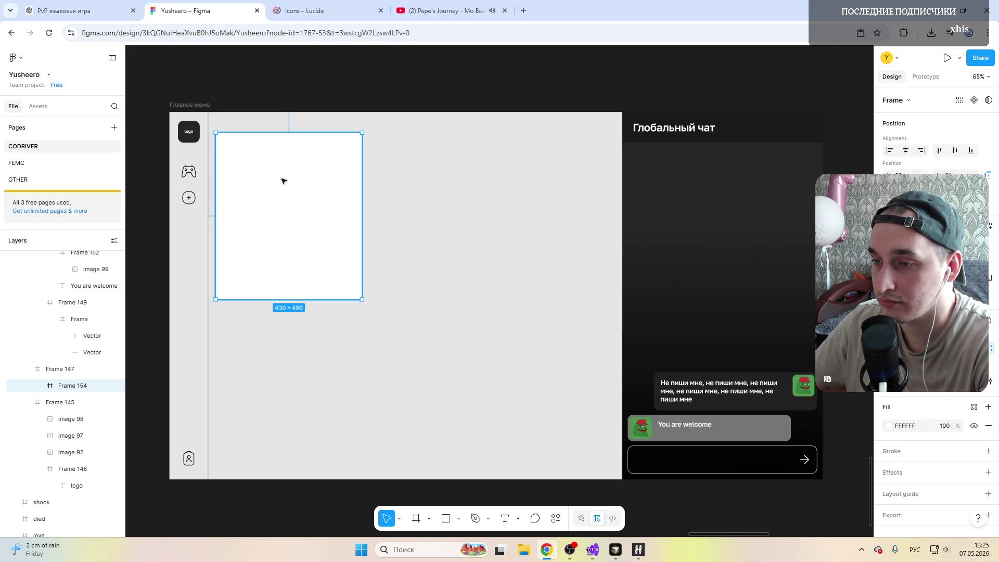
pyautogui.keyDown('ctrl'); pyautogui.scroll(3, 242, 149); pyautogui.keyUp('ctrl')
pyautogui.moveTo(279, 223); pyautogui.dragTo(278, 207)
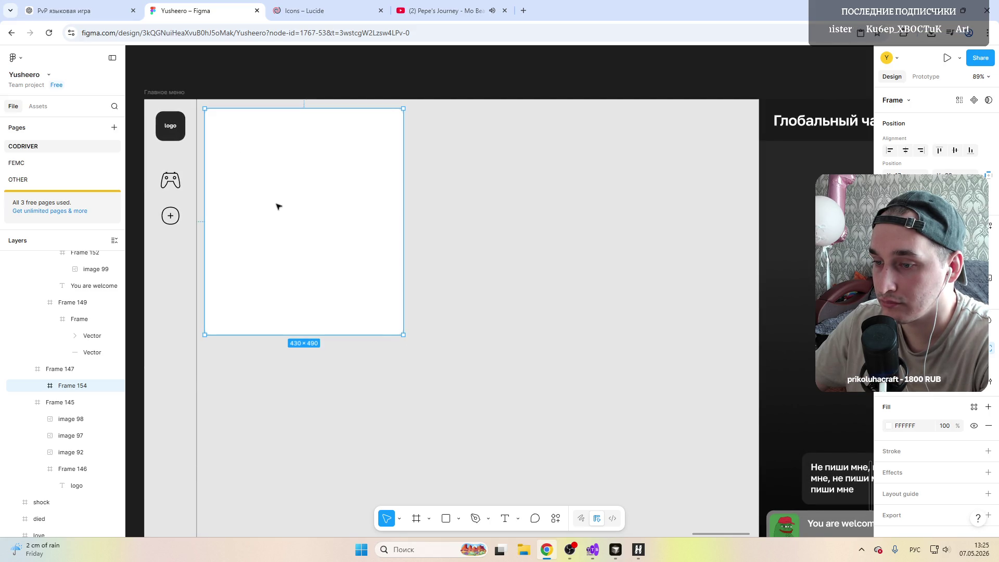
pyautogui.click(310, 72)
pyautogui.keyDown('ctrl'); pyautogui.scroll(-5, 289, 158); pyautogui.keyUp('ctrl')
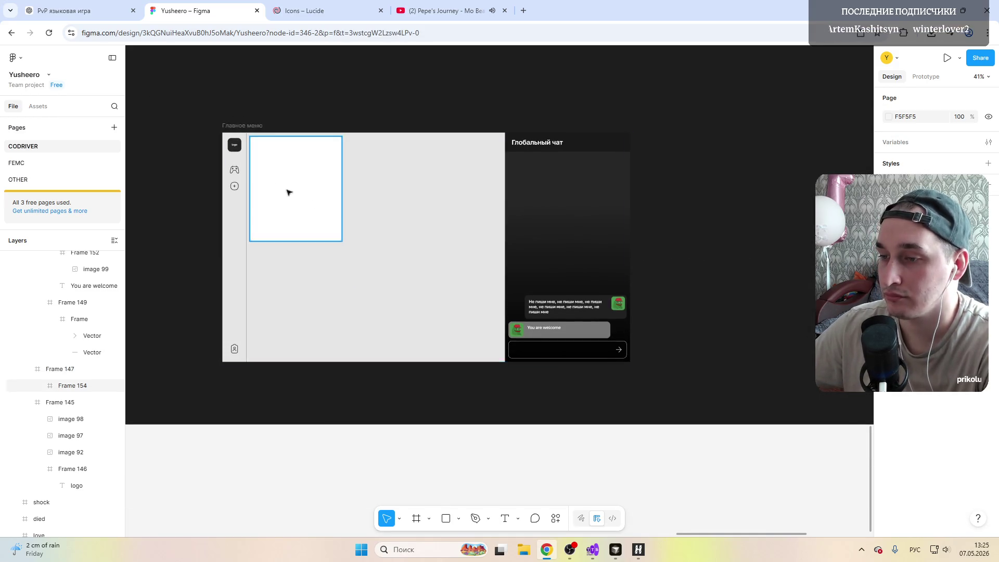
pyautogui.keyDown('ctrl'); pyautogui.scroll(3, 268, 185); pyautogui.keyUp('ctrl')
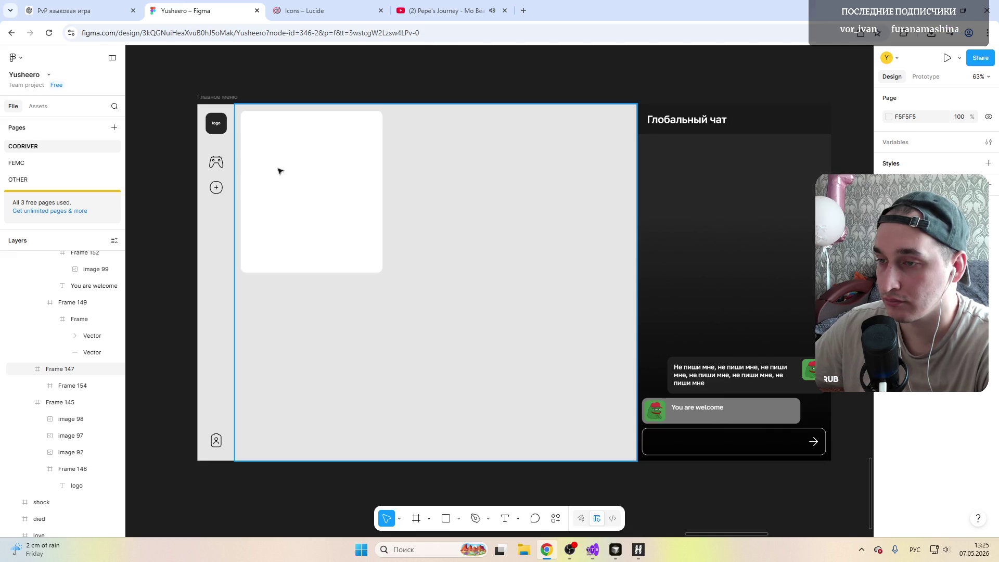
pyautogui.click(312, 11)
pyautogui.click(73, 11)
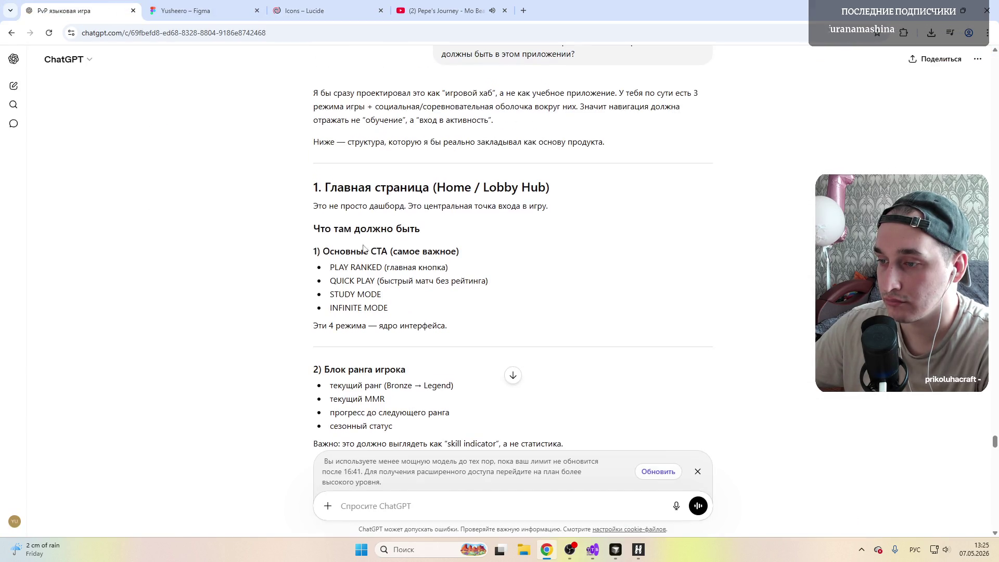
pyautogui.click(638, 550)
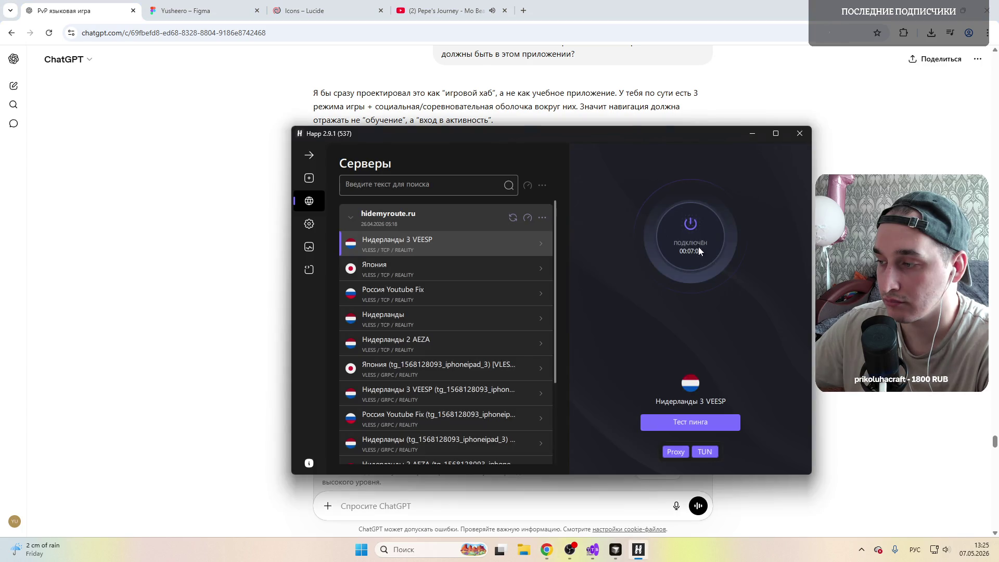
pyautogui.click(799, 133)
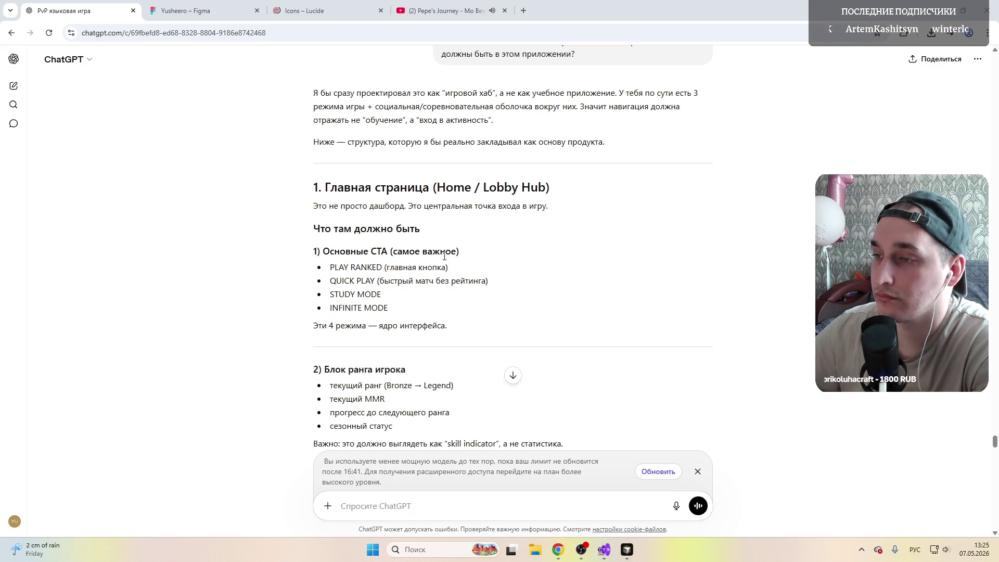
pyautogui.click(313, 10)
pyautogui.click(184, 4)
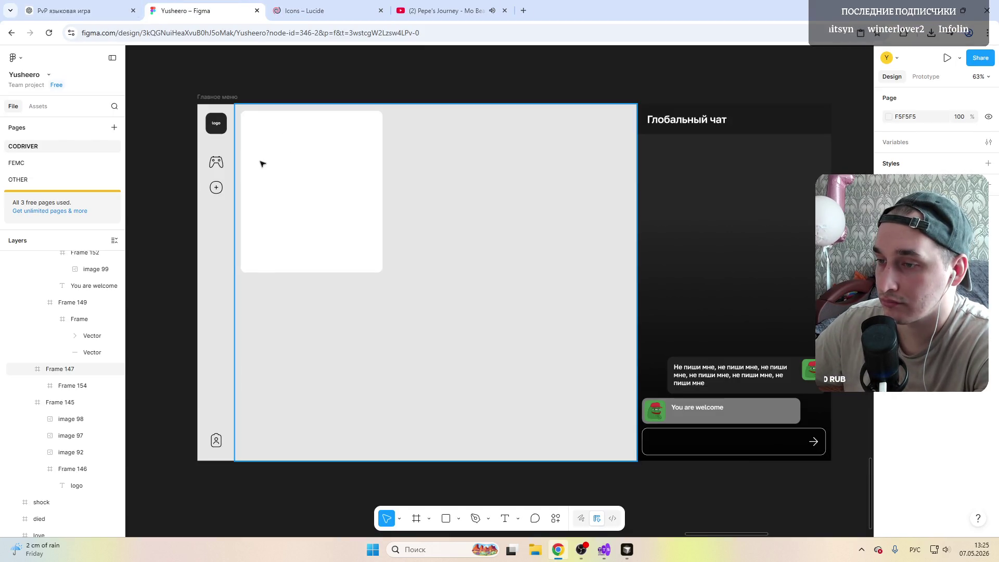
# Step: Recolour Frame 154's fill from white to olive C4B577
pyautogui.click(261, 137)
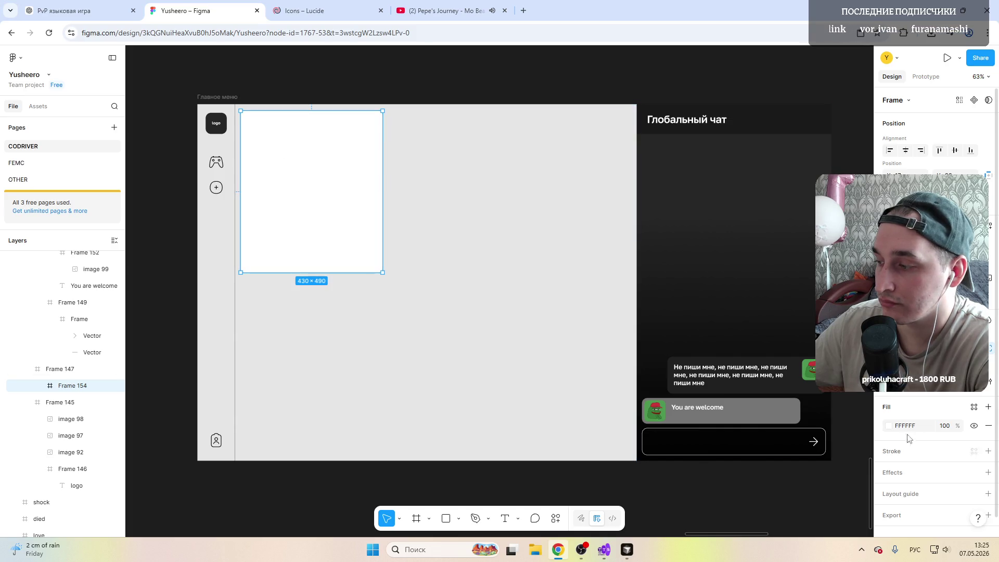
pyautogui.click(889, 426)
pyautogui.moveTo(799, 465); pyautogui.dragTo(792, 469)
pyautogui.moveTo(863, 362)
pyautogui.mouseDown()
pyautogui.moveTo(831, 345)
pyautogui.moveTo(750, 346)
pyautogui.moveTo(788, 361)
pyautogui.moveTo(788, 352)
pyautogui.moveTo(788, 375)
pyautogui.moveTo(797, 366)
pyautogui.mouseUp()
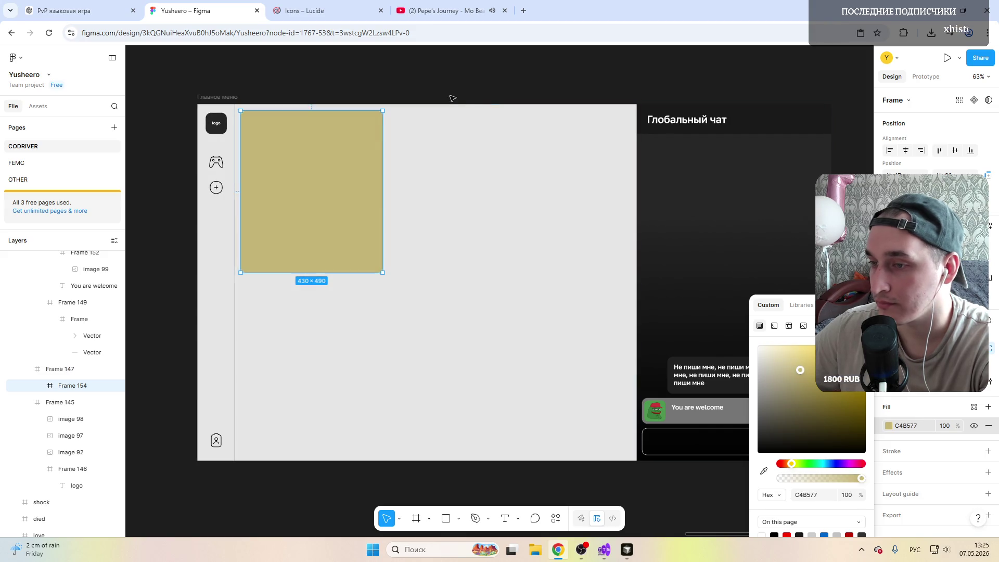
pyautogui.press('Escape')
pyautogui.press('Escape')
pyautogui.scroll(-3, 364, 189)
pyautogui.scroll(5, 302, 162)
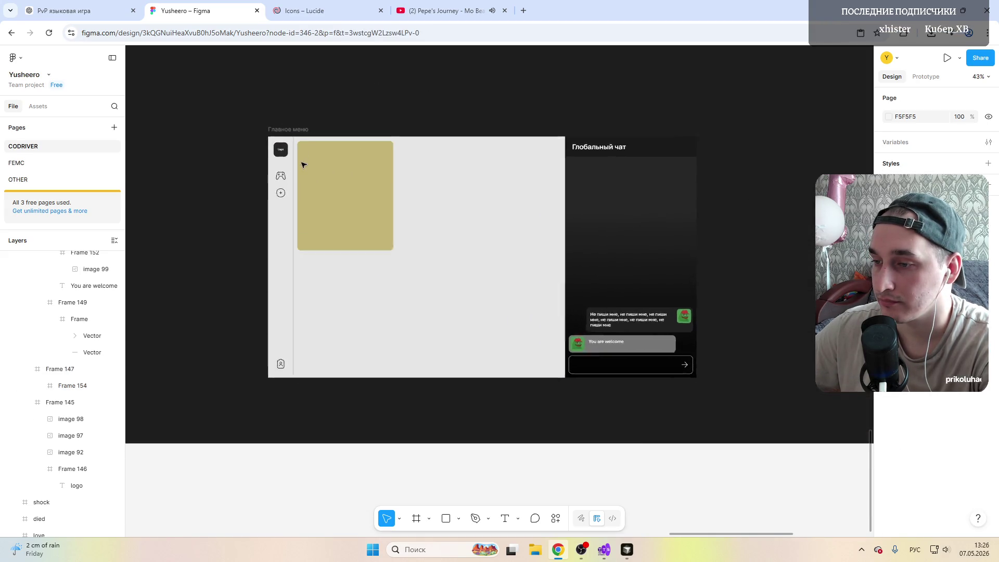
pyautogui.click(352, 215)
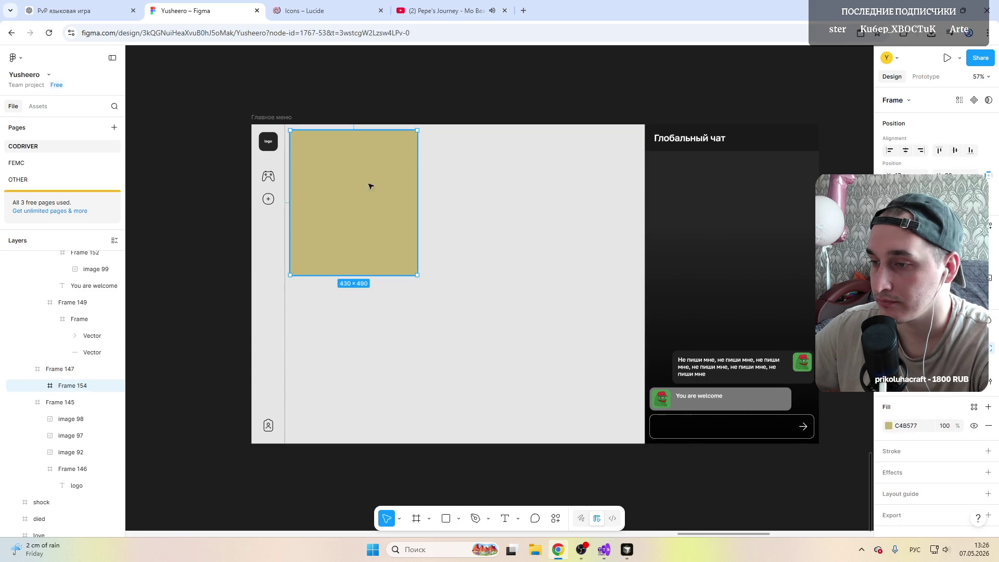
pyautogui.click(373, 99)
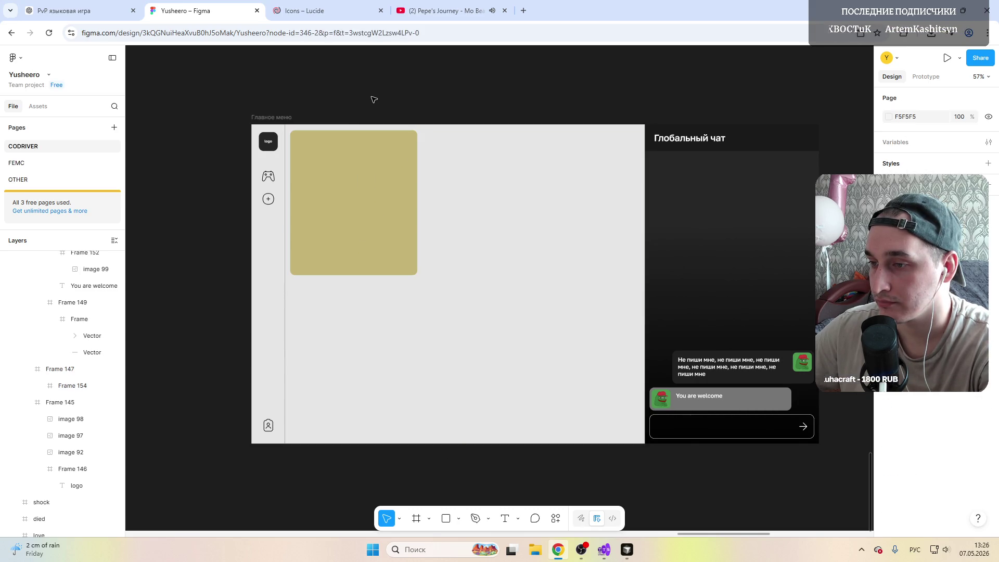
pyautogui.click(120, 11)
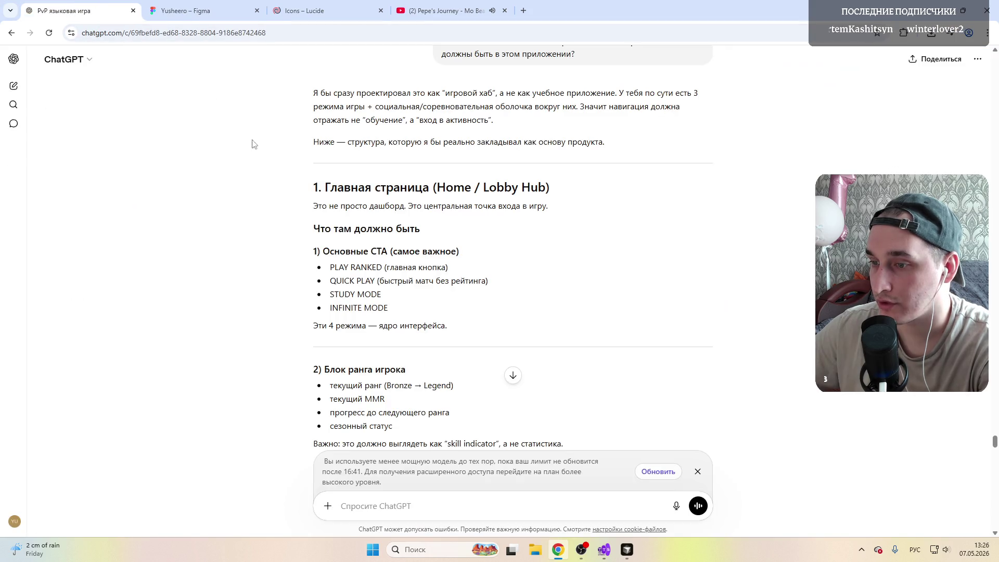
pyautogui.scroll(-2, 363, 395)
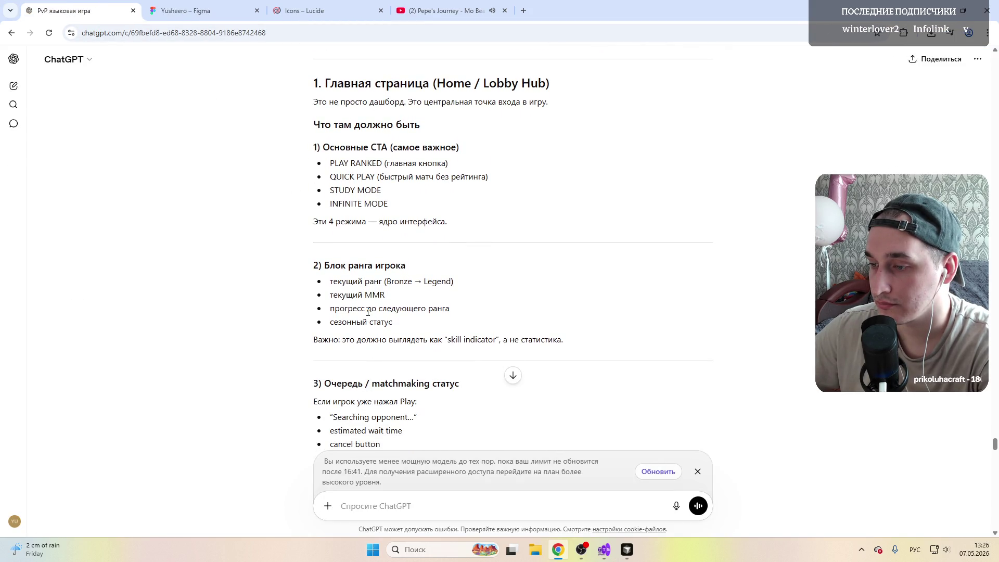
pyautogui.click(168, 7)
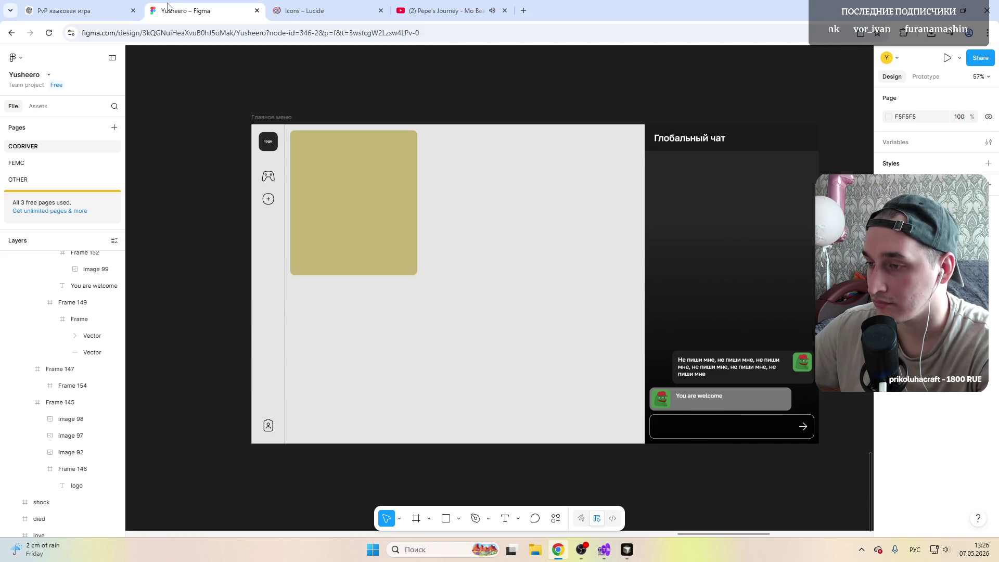
# Step: Narrow the olive card and place a copy to its right, sized about 800×490
pyautogui.click(385, 205)
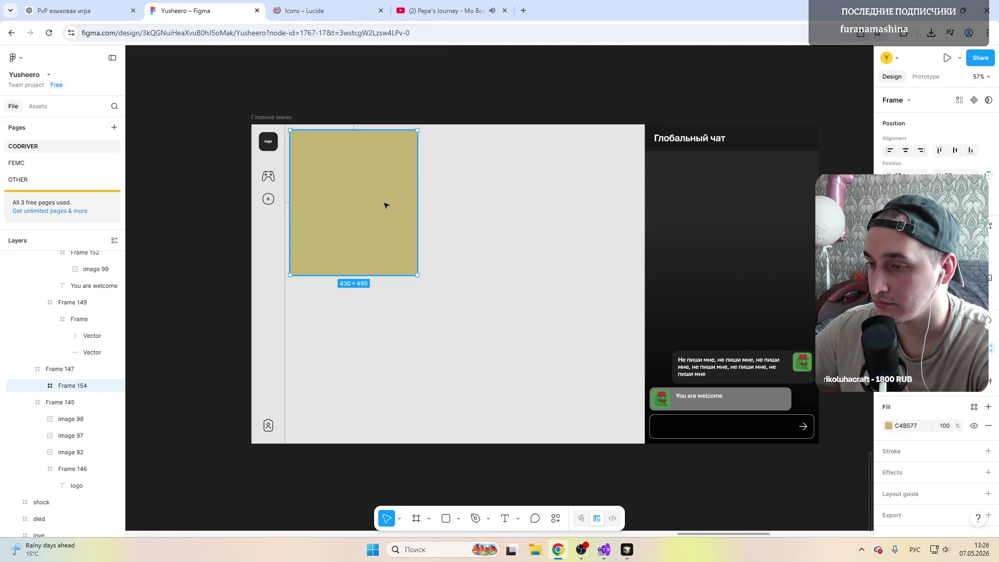
pyautogui.moveTo(418, 201); pyautogui.dragTo(397, 203)
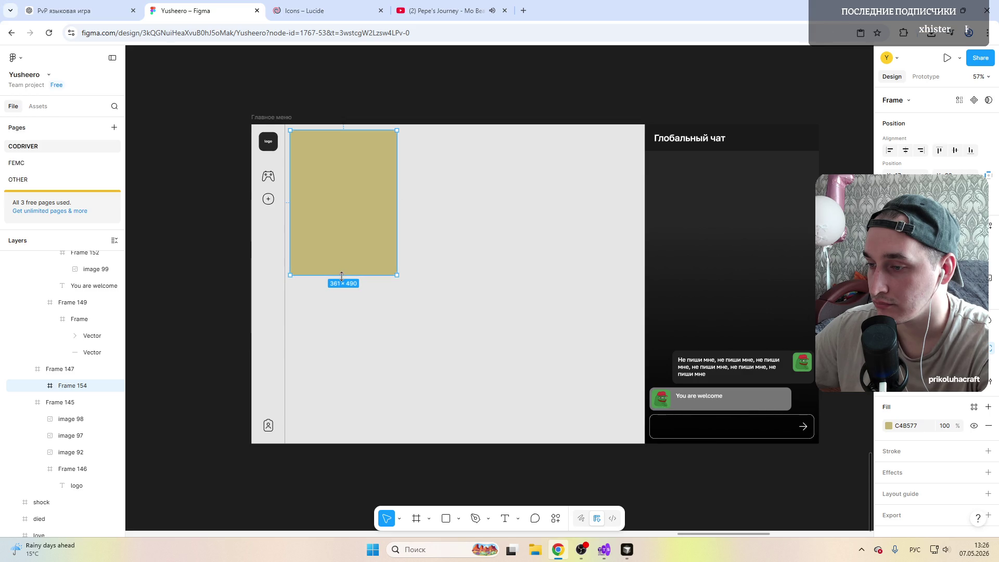
pyautogui.click(463, 172)
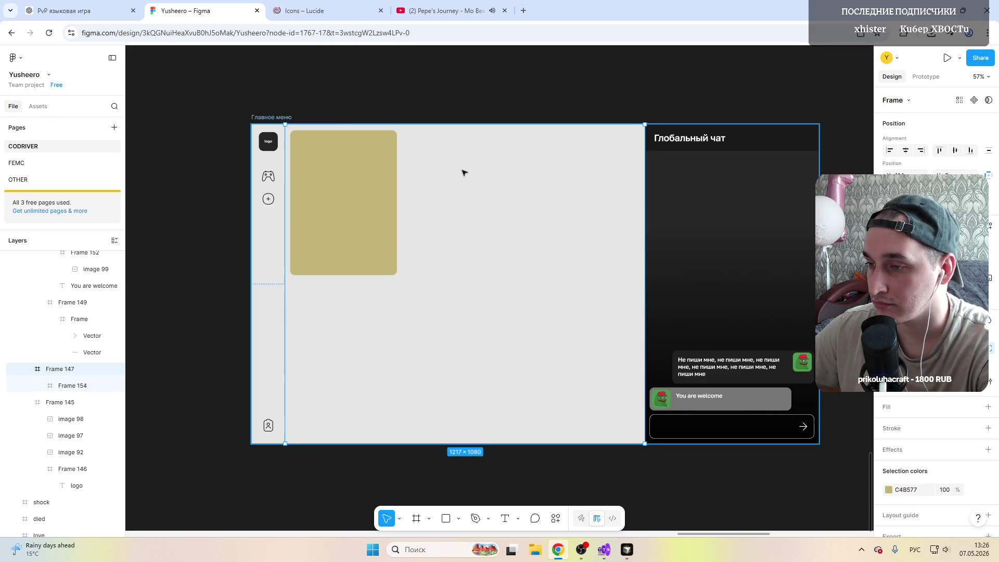
pyautogui.press('Return')
pyautogui.moveTo(336, 208); pyautogui.dragTo(639, 223)
pyautogui.click(484, 70)
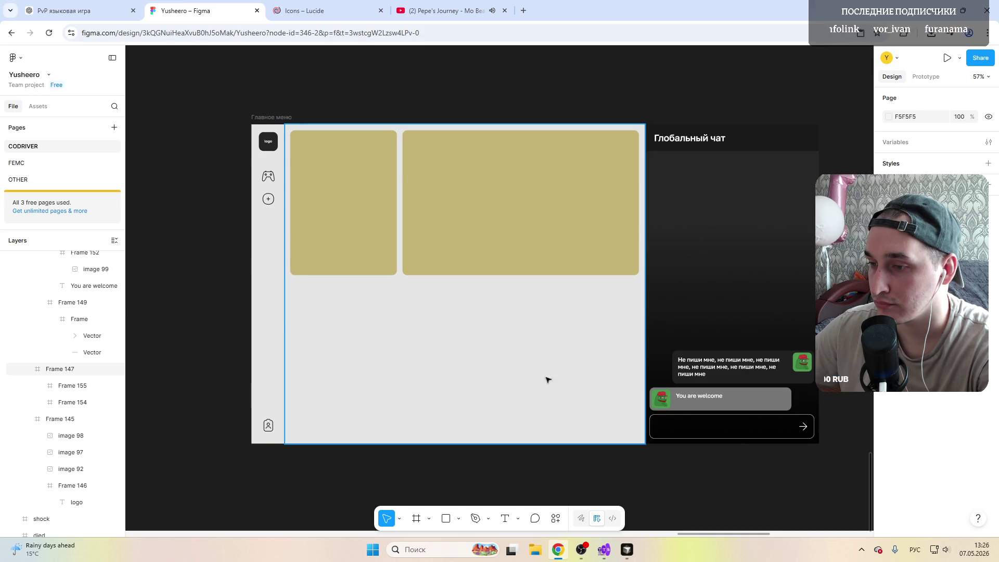
# Step: Give the new right-hand card a white FFFFFF fill
pyautogui.click(464, 172)
pyautogui.click(464, 174)
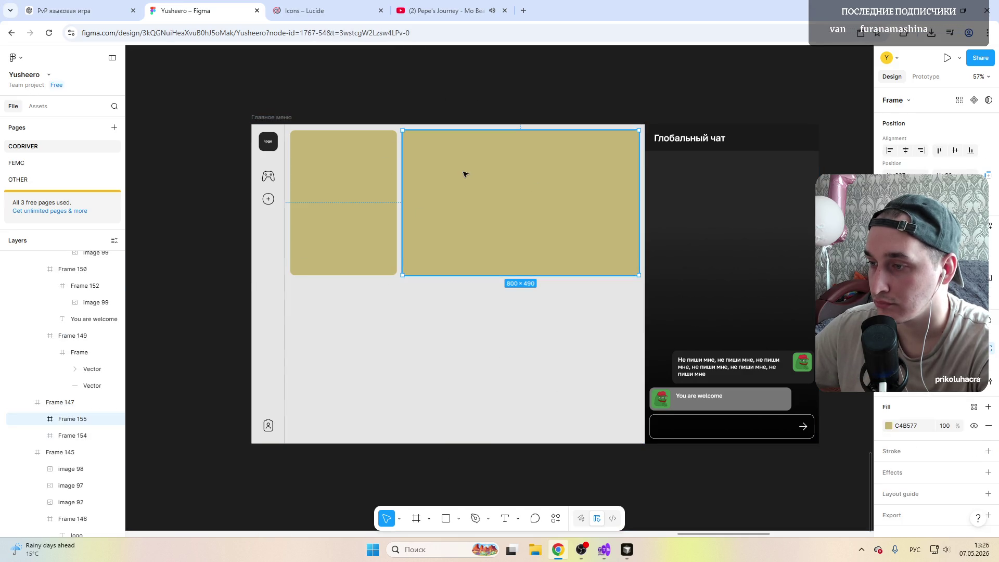
pyautogui.click(889, 425)
pyautogui.moveTo(768, 372); pyautogui.dragTo(752, 345)
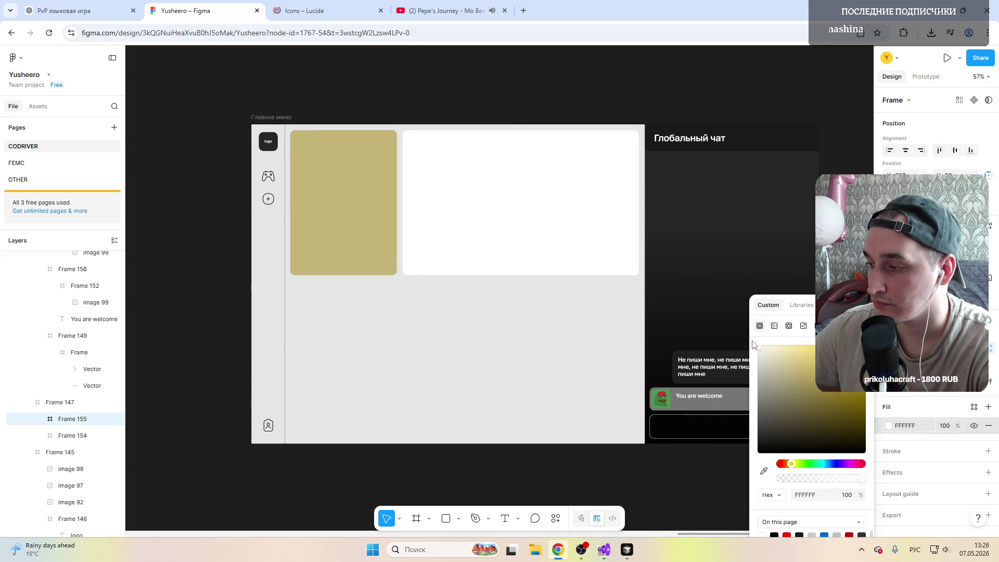
pyautogui.click(531, 89)
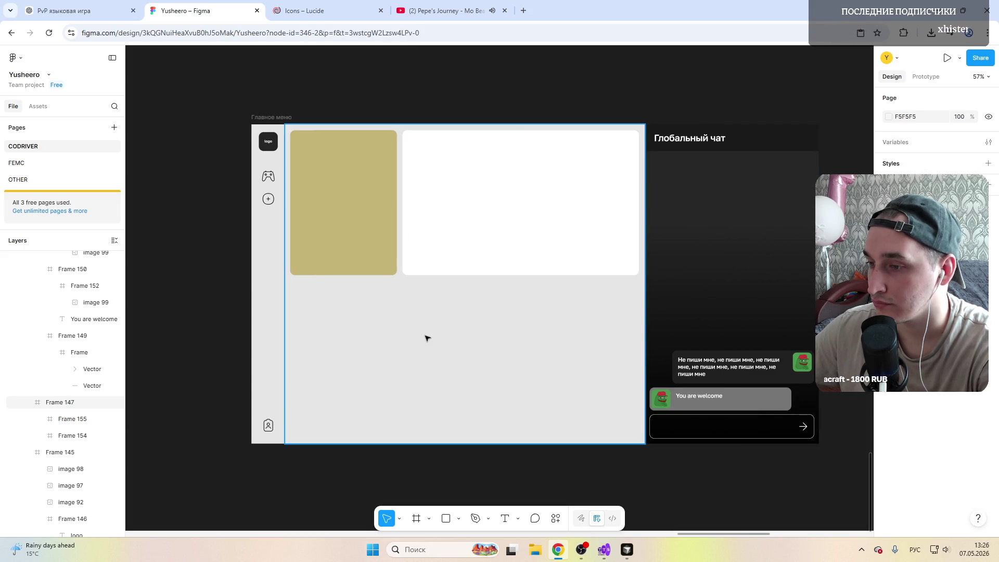
pyautogui.scroll(1, 426, 337)
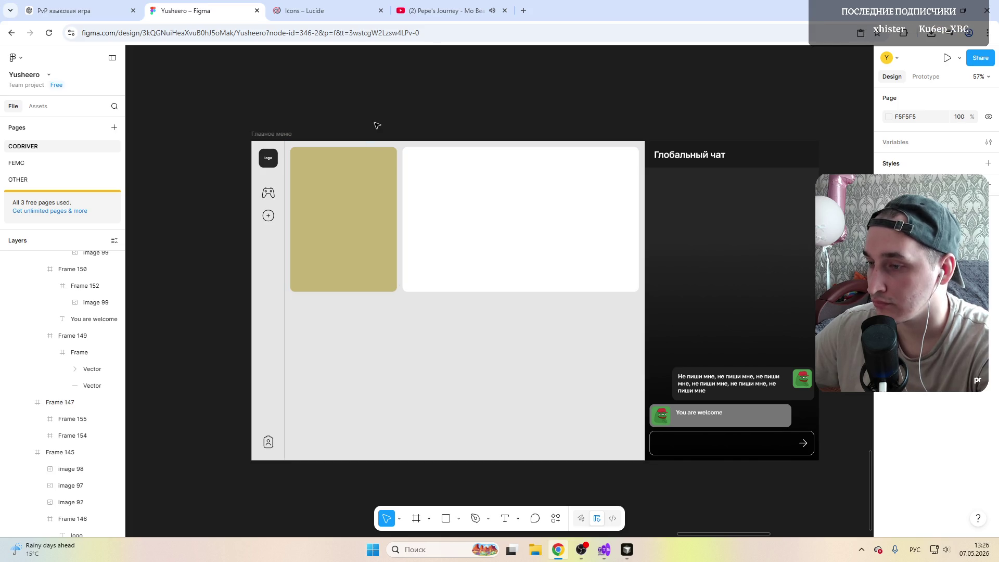
pyautogui.scroll(5, 307, 167)
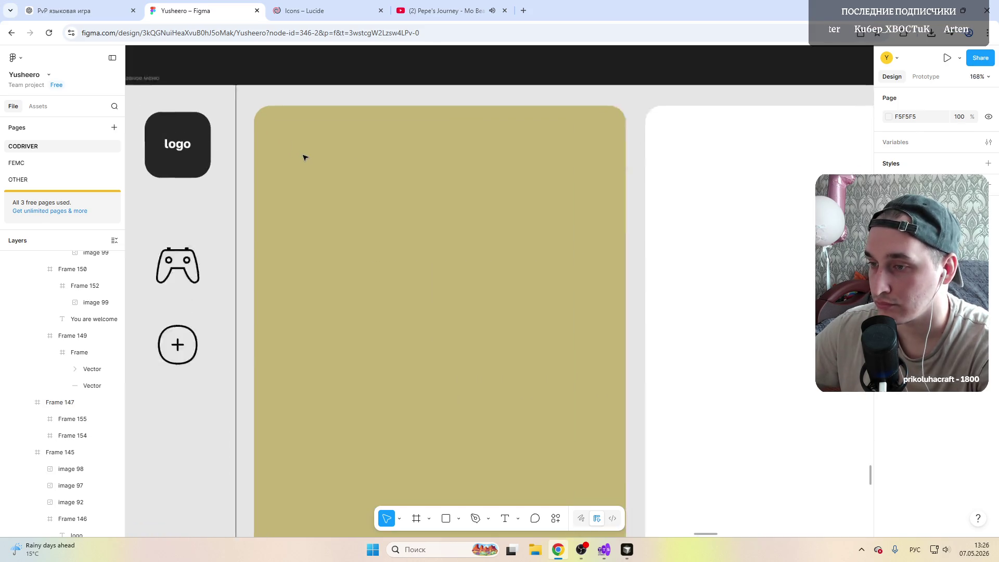
# Step: Level the tops of the olive and white cards and widen the white card to 804
pyautogui.click(311, 162)
pyautogui.moveTo(310, 176); pyautogui.dragTo(310, 174)
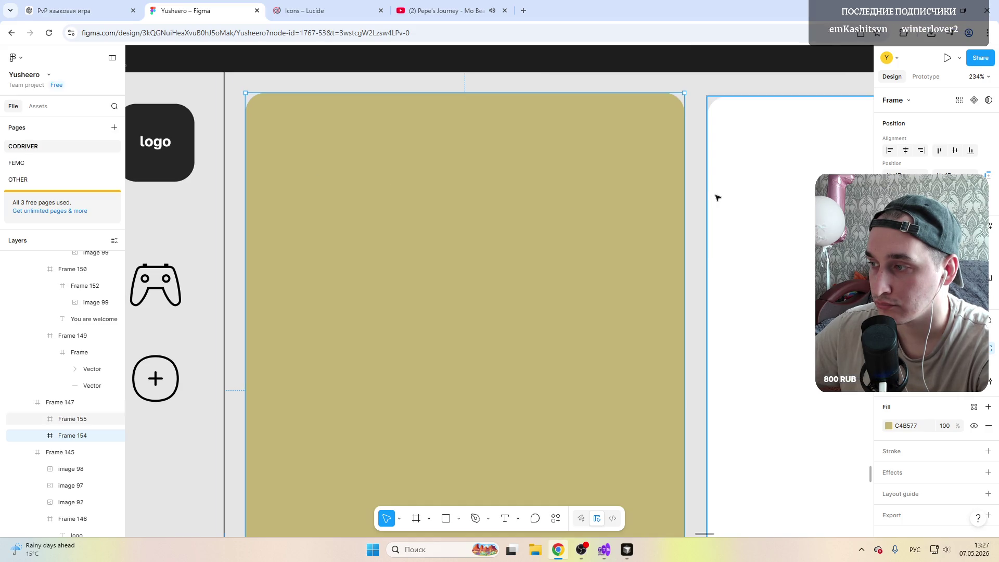
pyautogui.scroll(-5, 565, 307)
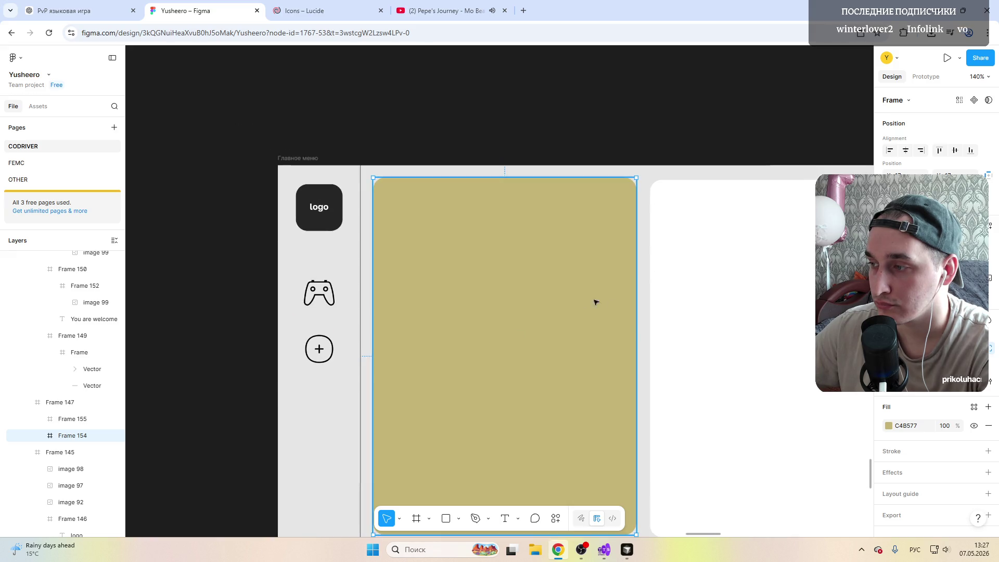
pyautogui.hscroll(5, 599, 385)
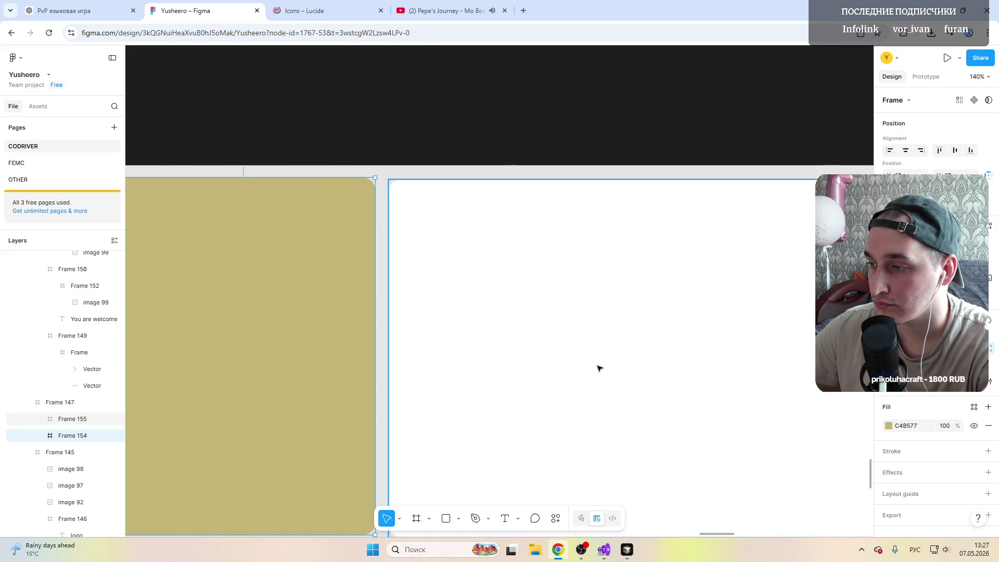
pyautogui.click(508, 276)
pyautogui.moveTo(501, 288); pyautogui.dragTo(498, 287)
pyautogui.scroll(-3, 563, 386)
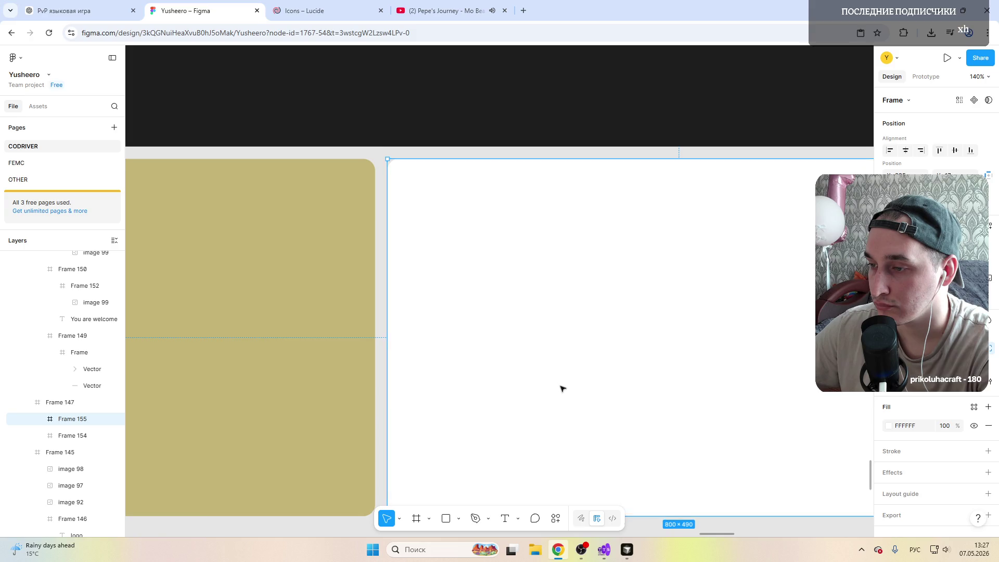
pyautogui.hscroll(5, 509, 292)
pyautogui.hscroll(1, 572, 224)
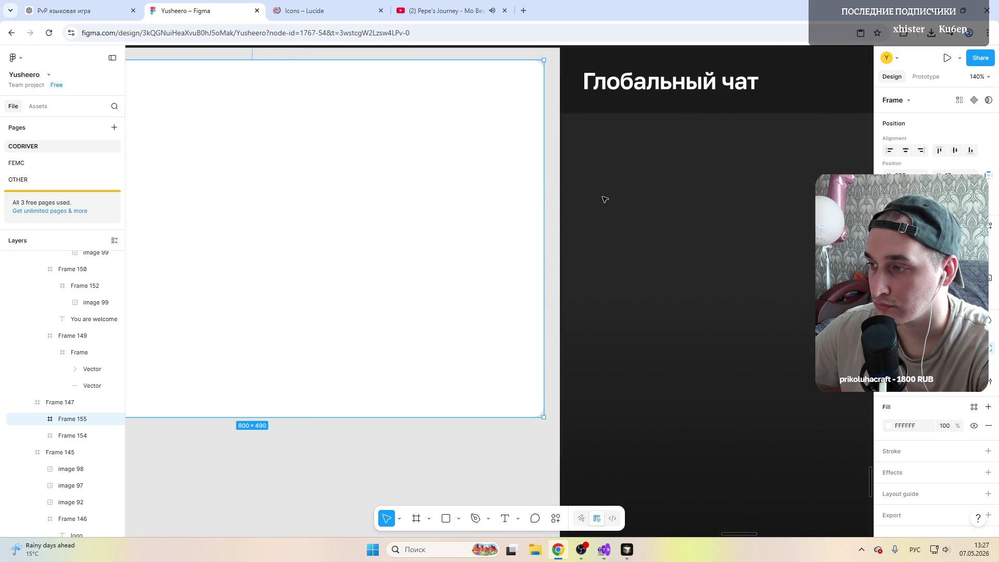
pyautogui.scroll(3, 604, 196)
pyautogui.hscroll(-3, 584, 192)
pyautogui.scroll(5, 684, 235)
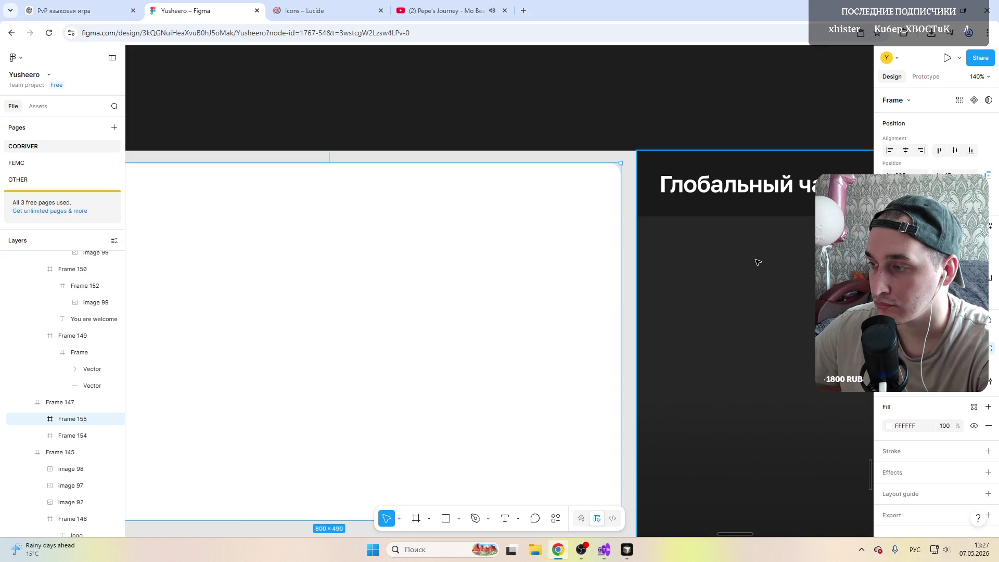
pyautogui.moveTo(420, 143); pyautogui.dragTo(427, 143)
pyautogui.scroll(1, 427, 145)
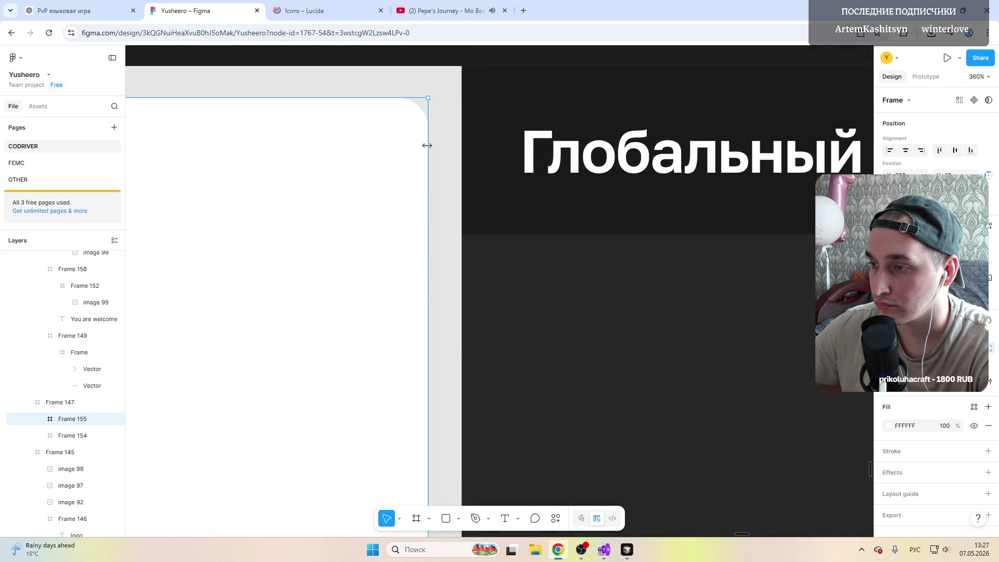
pyautogui.scroll(-10, 401, 201)
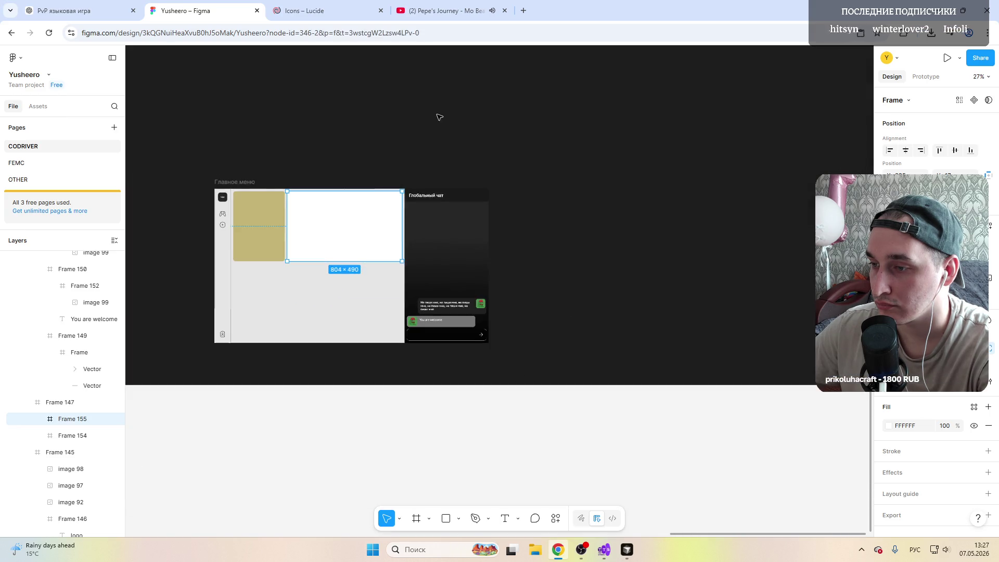
# Step: Pan across the canvas to review both cards, then reselect the white card
pyautogui.click(175, 251)
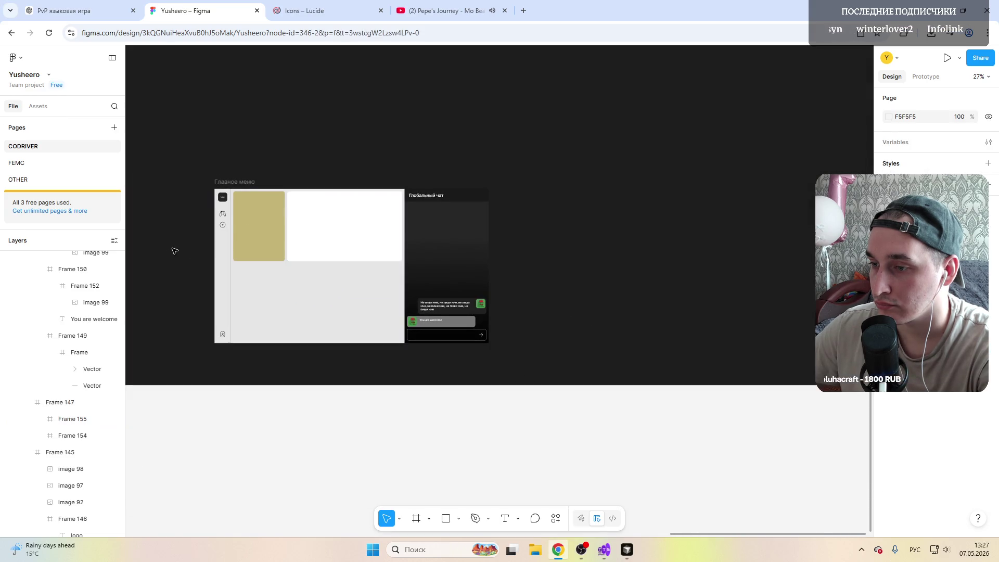
pyautogui.hscroll(-4, 196, 257)
pyautogui.hscroll(1, 500, 308)
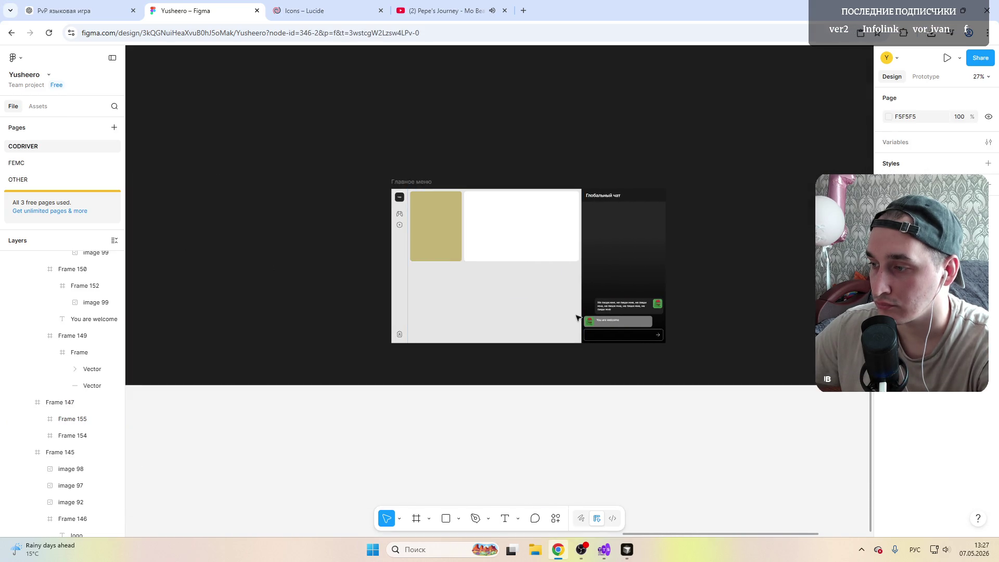
pyautogui.scroll(5, 490, 313)
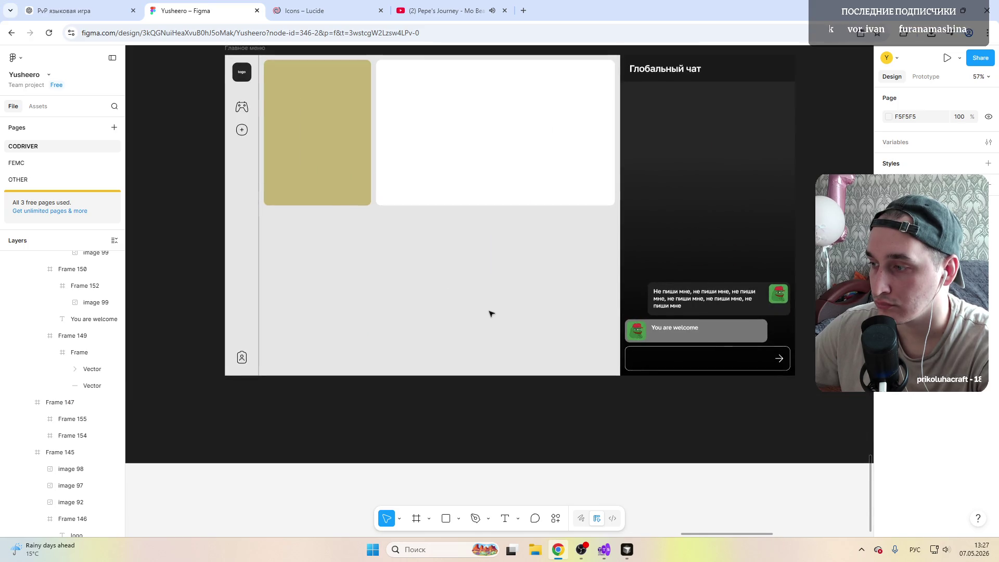
pyautogui.scroll(2, 492, 313)
pyautogui.hscroll(1, 486, 313)
pyautogui.scroll(2, 487, 313)
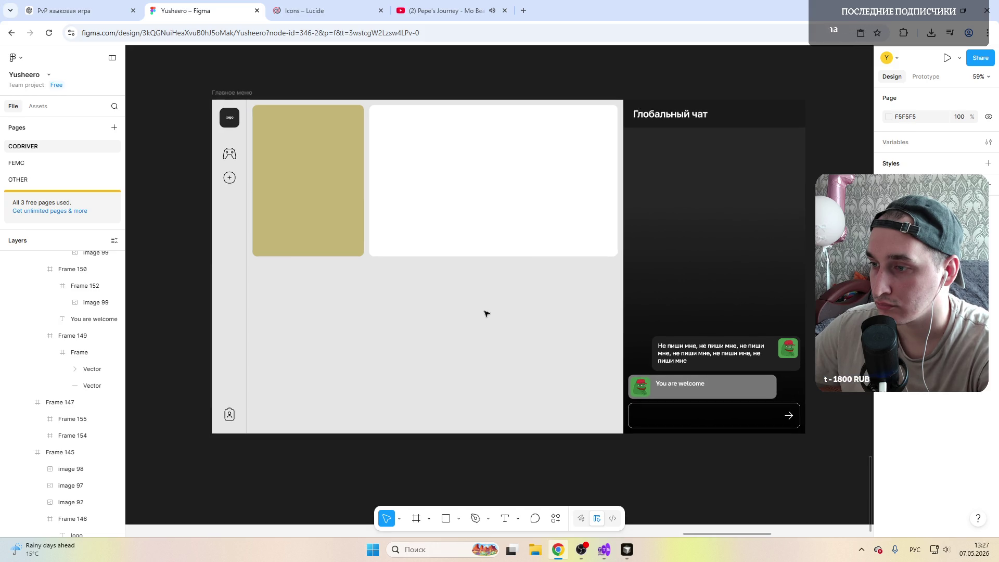
pyautogui.hscroll(1, 487, 313)
pyautogui.scroll(1, 486, 314)
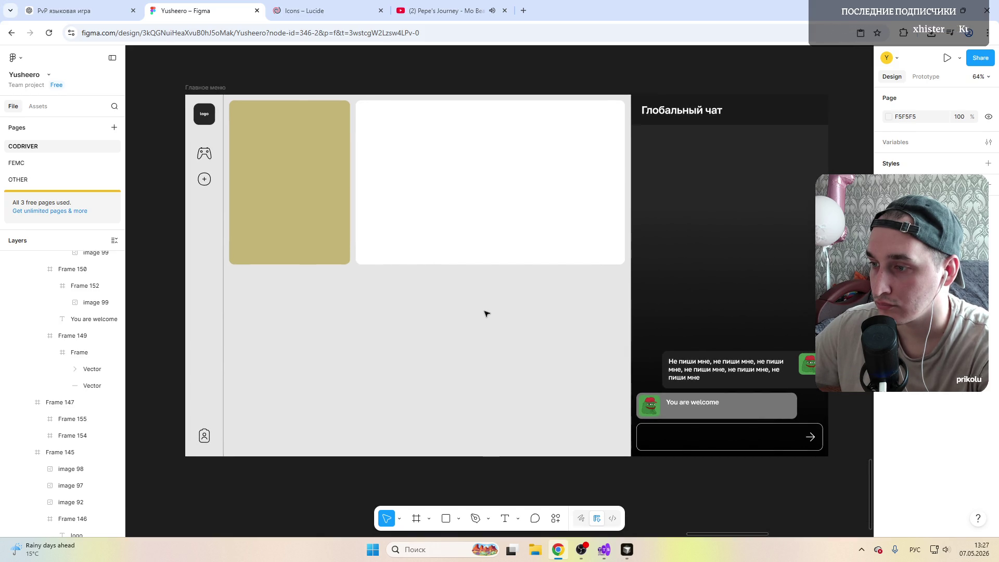
pyautogui.hscroll(1, 486, 314)
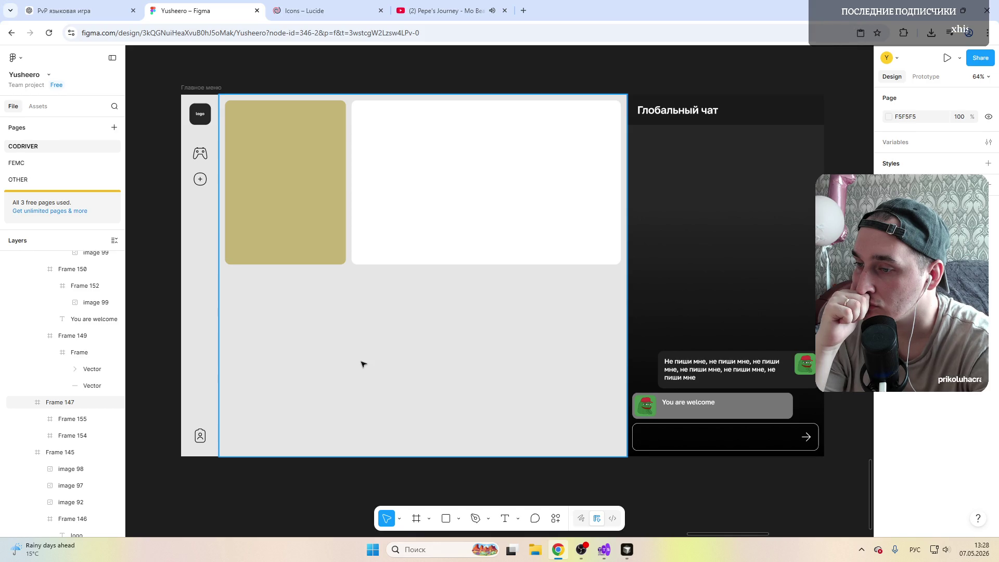
pyautogui.click(375, 128)
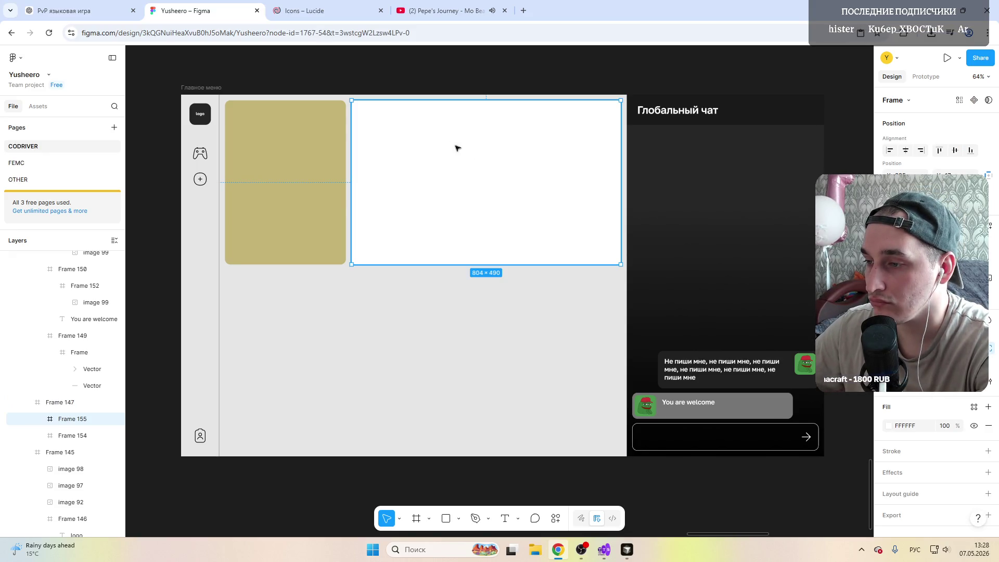
# Step: Add a 'Таблицы лидеров' text box inside the white card
pyautogui.click(504, 518)
pyautogui.click(384, 139)
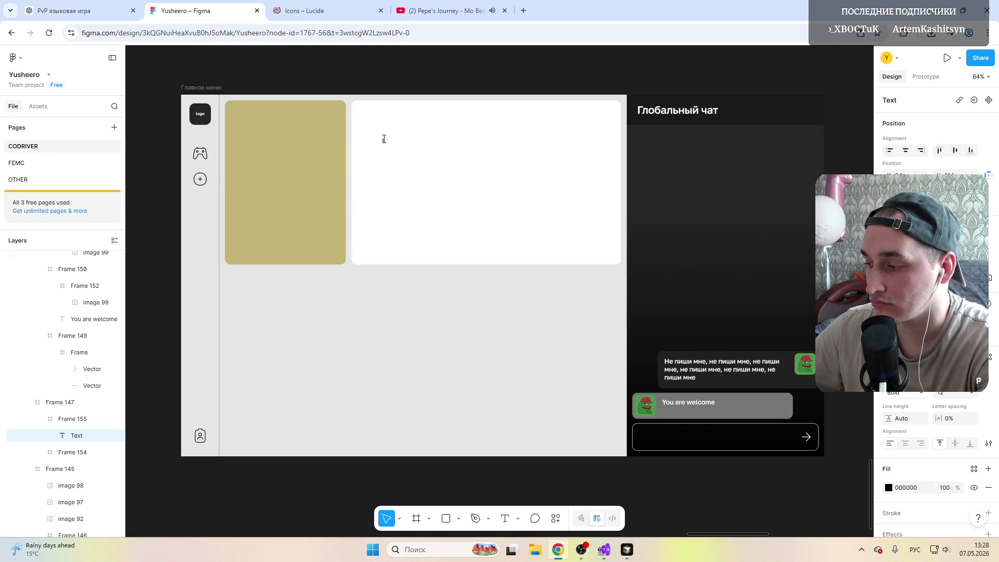
pyautogui.write('л')
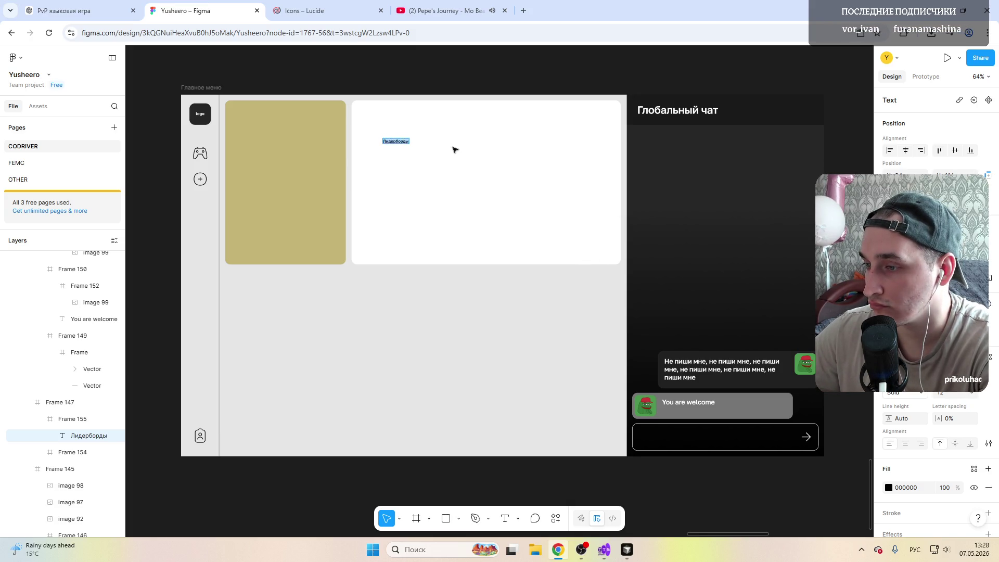
pyautogui.write('Таблицы ли')
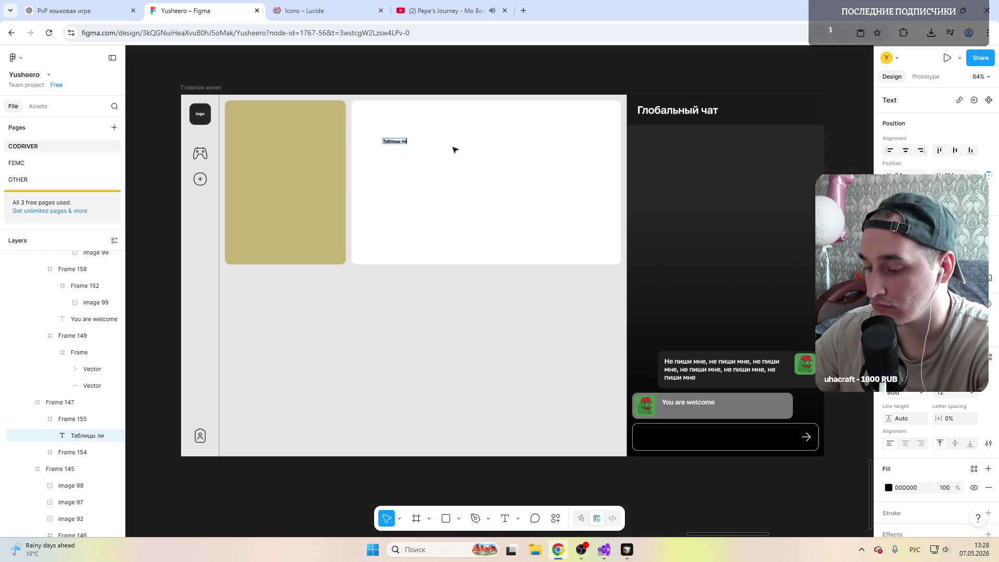
pyautogui.write('деро')
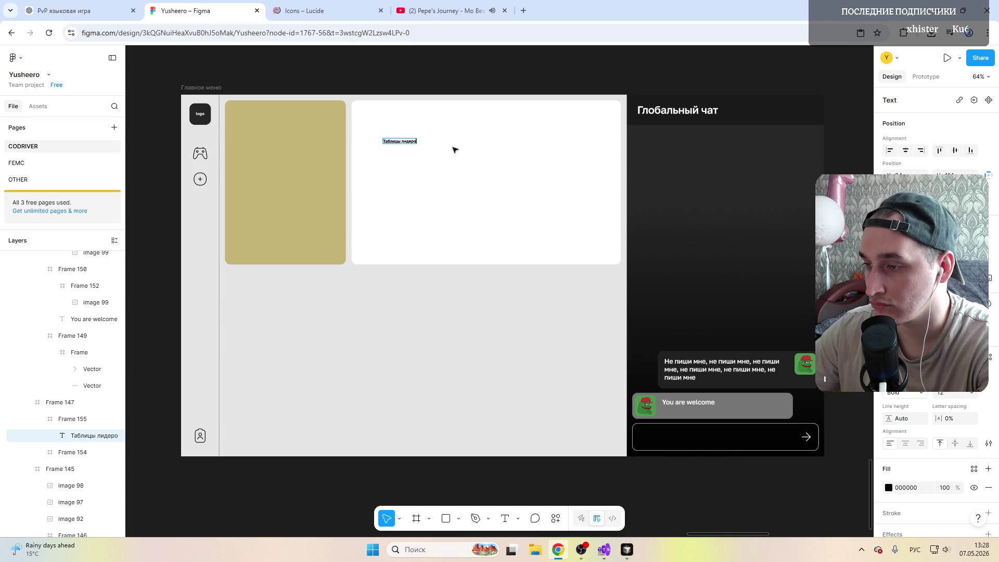
pyautogui.write('в')
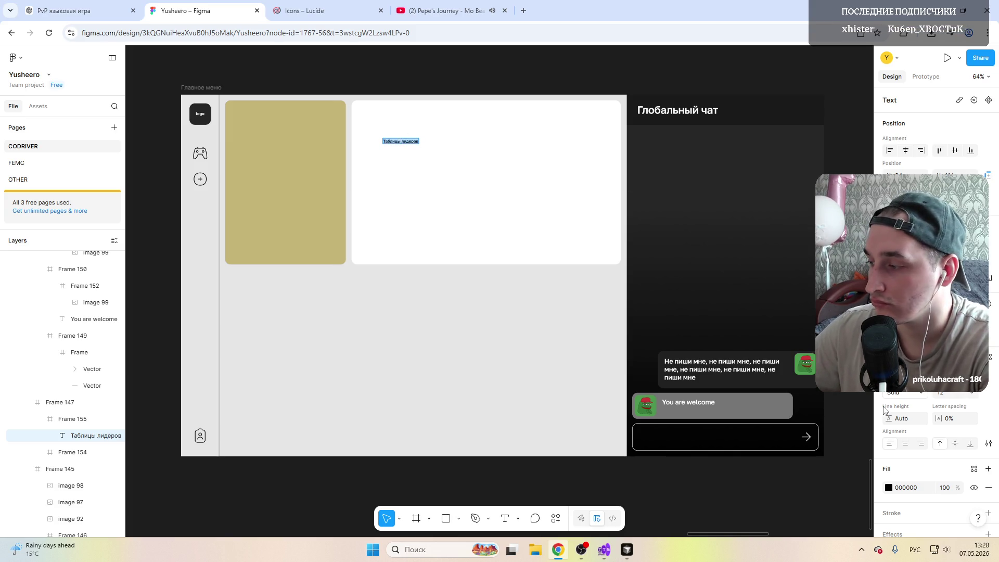
# Step: Make the heading SemiBold at size 32 and move it to the card's top-left corner
pyautogui.click(903, 393)
pyautogui.click(901, 375)
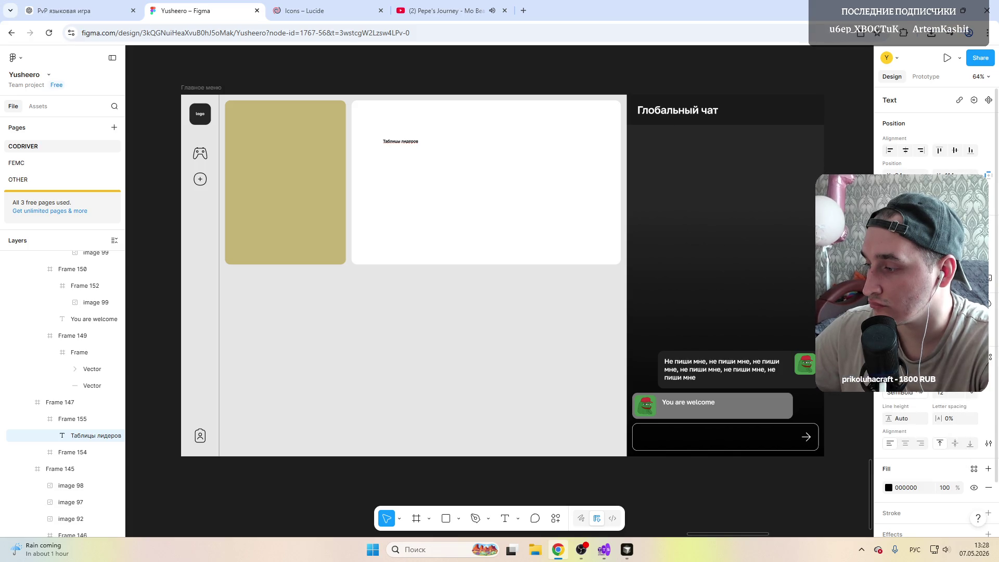
pyautogui.click(971, 393)
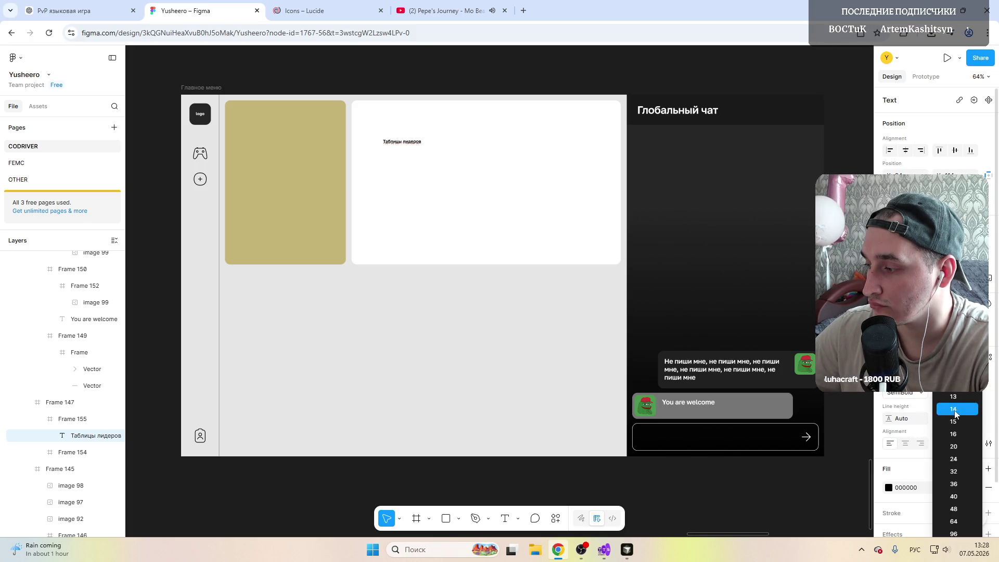
pyautogui.click(957, 474)
pyautogui.scroll(1, 427, 219)
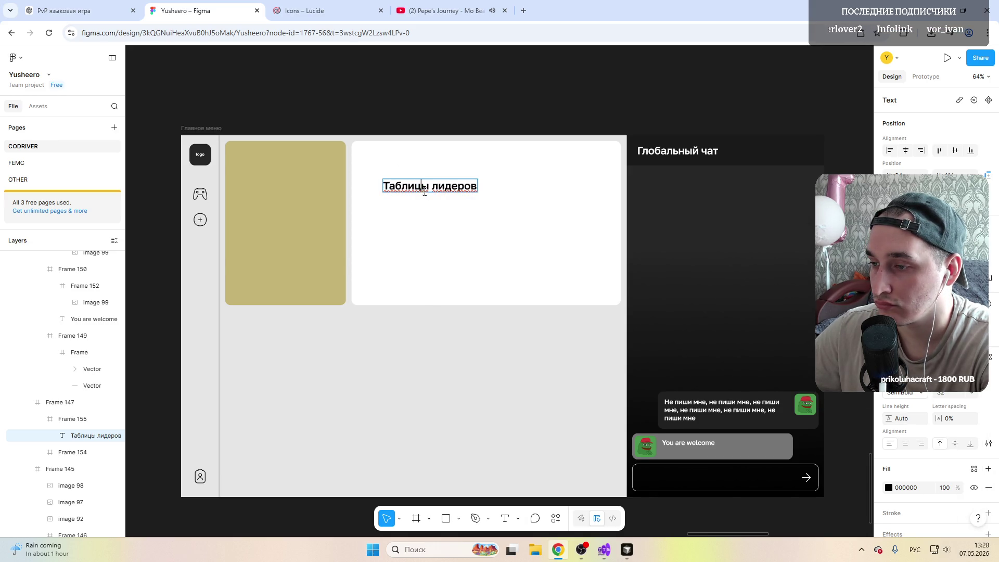
pyautogui.moveTo(424, 190); pyautogui.dragTo(404, 161)
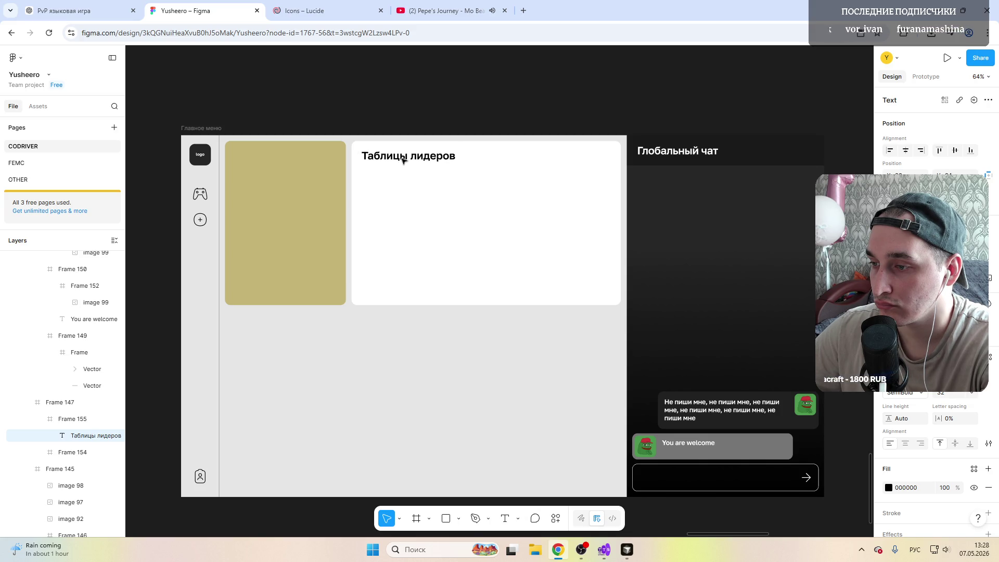
pyautogui.click(459, 109)
pyautogui.scroll(-3, 432, 205)
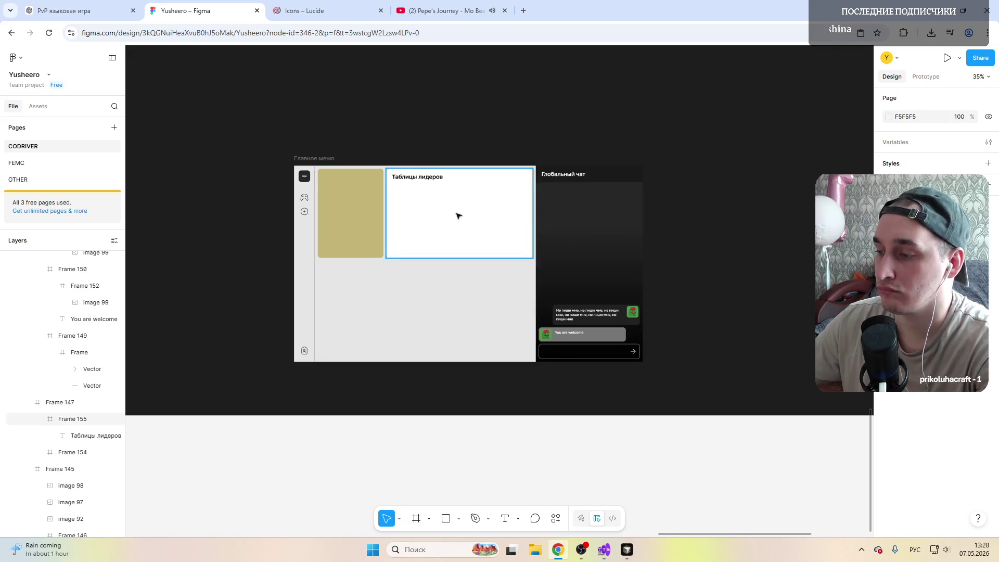
# Step: Change the heading's 'Таблицы' ending to 'а', giving 'Таблица лидеров'
pyautogui.scroll(3, 457, 217)
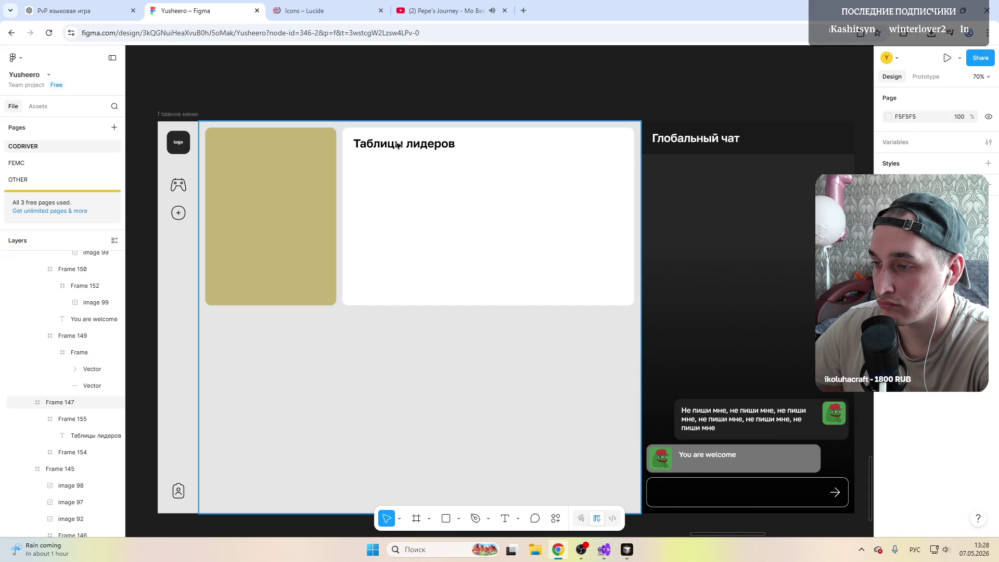
pyautogui.click(398, 145)
pyautogui.click(405, 149)
pyautogui.doubleClick(404, 144)
pyautogui.click(404, 145)
pyautogui.press('BackSpace')
pyautogui.write('а')
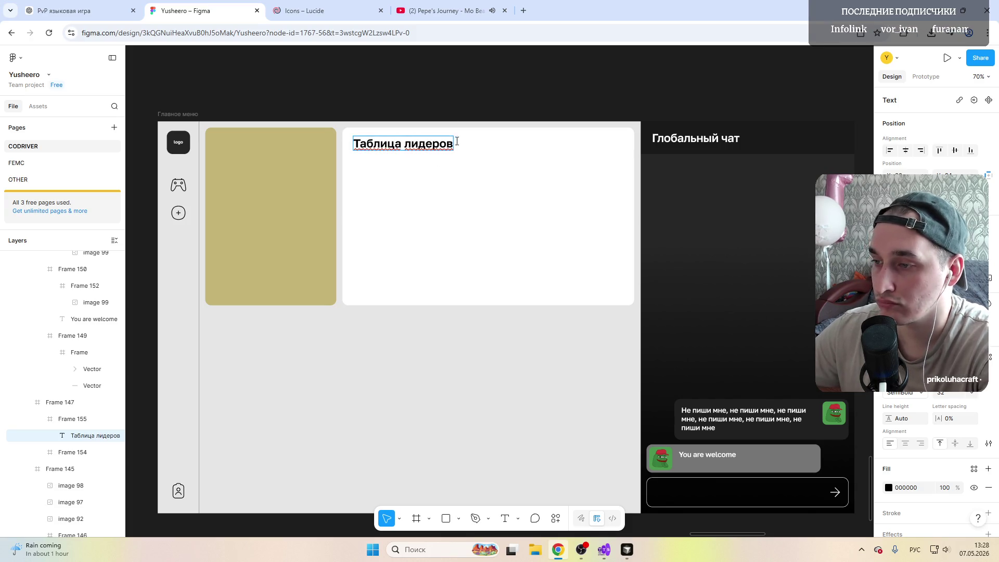
pyautogui.press('Escape')
pyautogui.click(419, 82)
pyautogui.scroll(2, 424, 274)
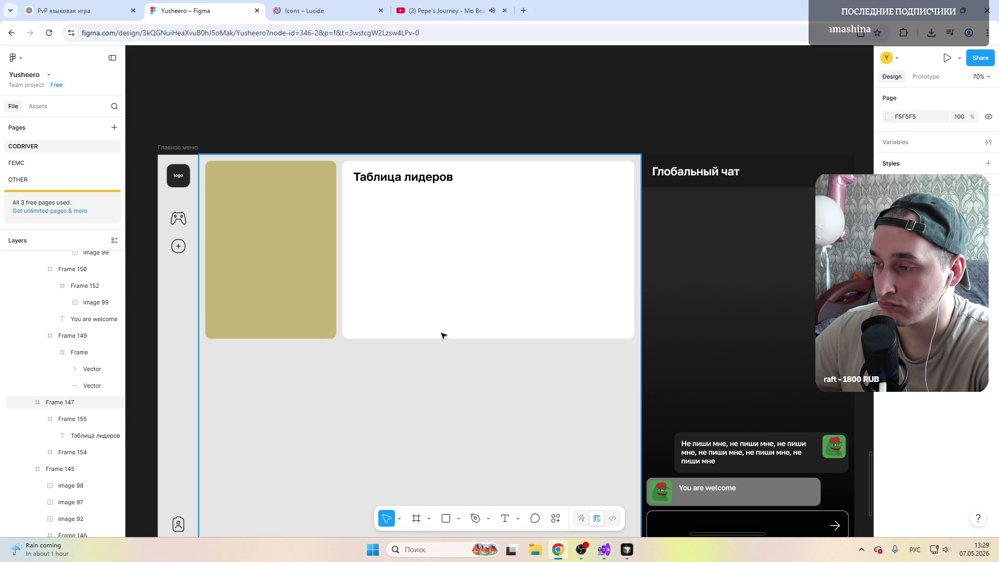
pyautogui.scroll(-1, 322, 341)
pyautogui.scroll(1, 322, 341)
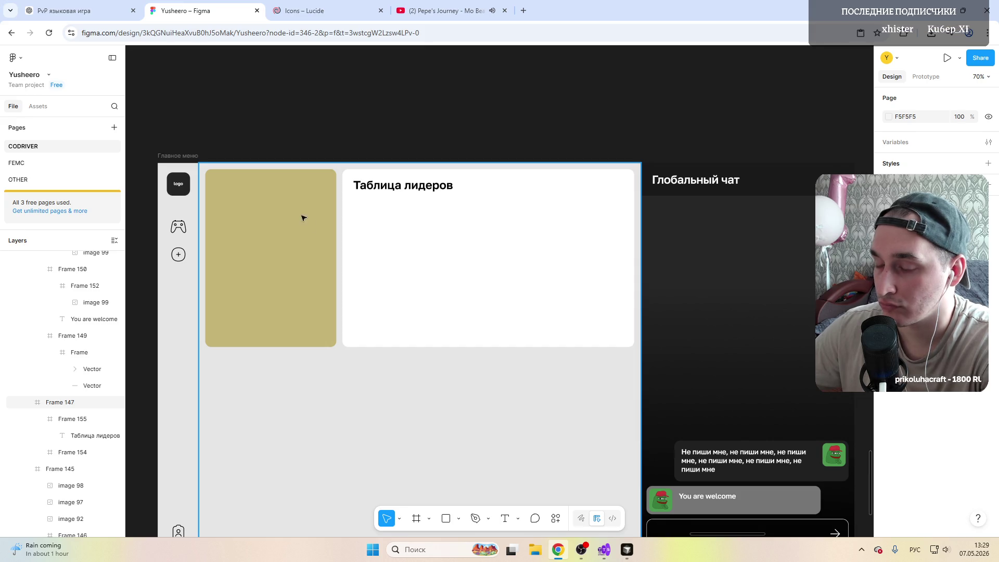
pyautogui.click(380, 237)
# Step: Narrow the white card from the left to about 446 wide and widen the olive card to 718
pyautogui.moveTo(342, 240); pyautogui.dragTo(474, 245)
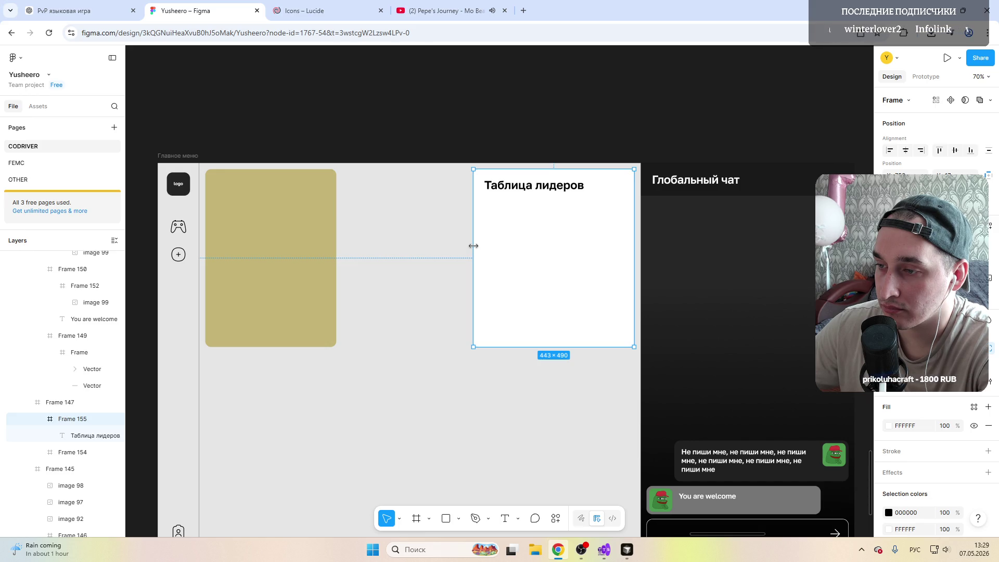
pyautogui.moveTo(474, 246); pyautogui.dragTo(472, 245)
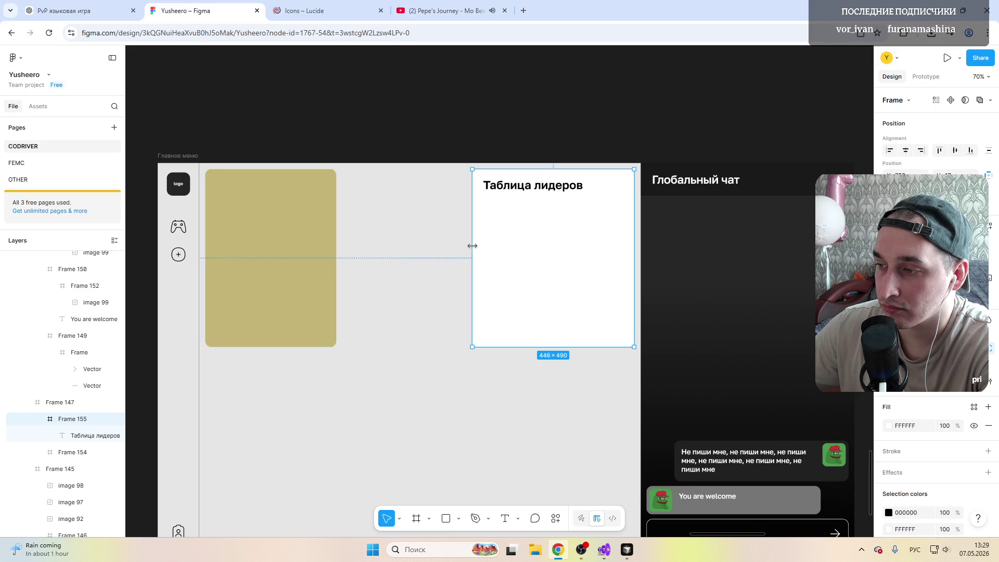
pyautogui.click(326, 239)
pyautogui.moveTo(336, 250); pyautogui.dragTo(466, 251)
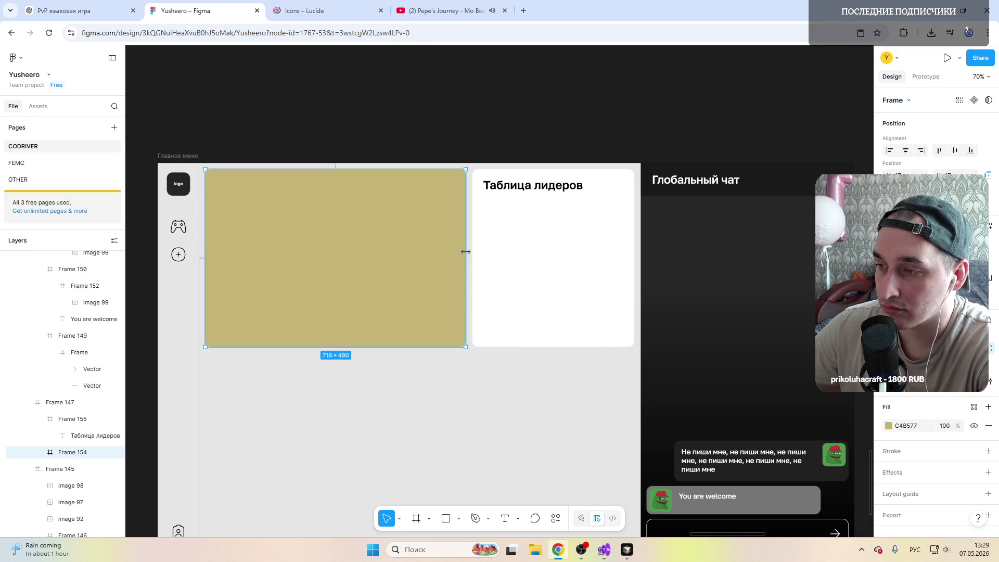
pyautogui.press('Escape')
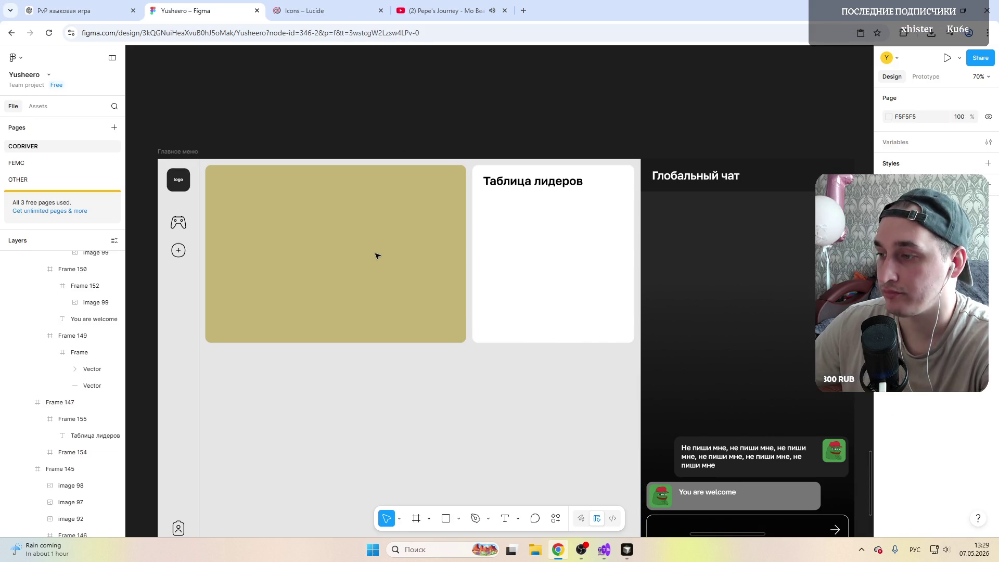
pyautogui.scroll(-3, 377, 255)
pyautogui.scroll(3, 349, 225)
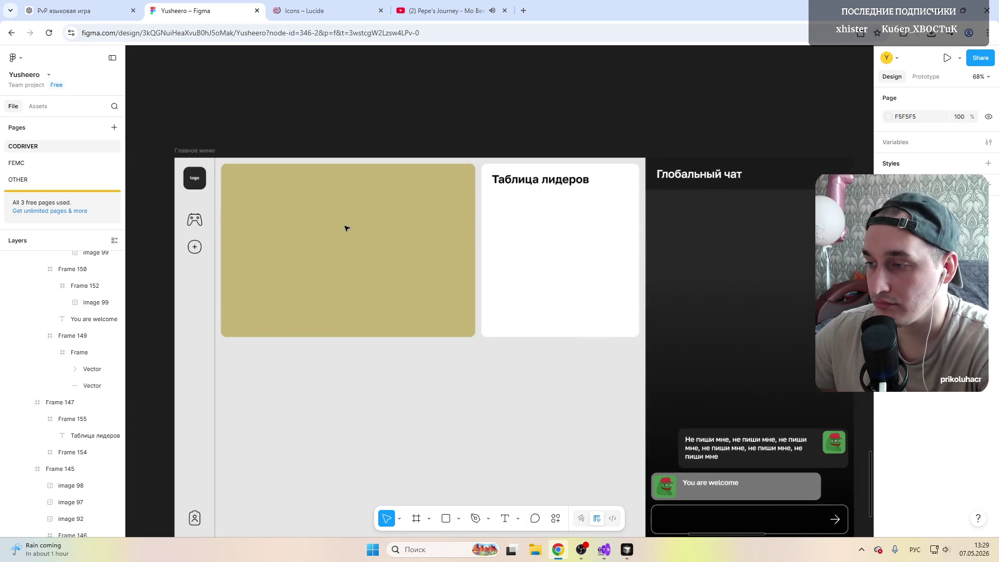
pyautogui.scroll(3, 570, 256)
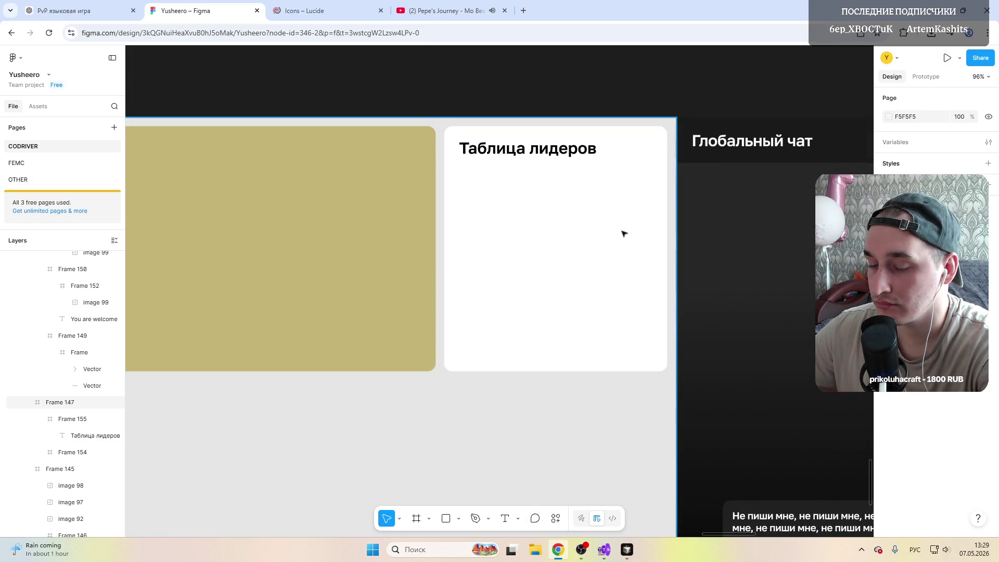
pyautogui.scroll(1, 629, 271)
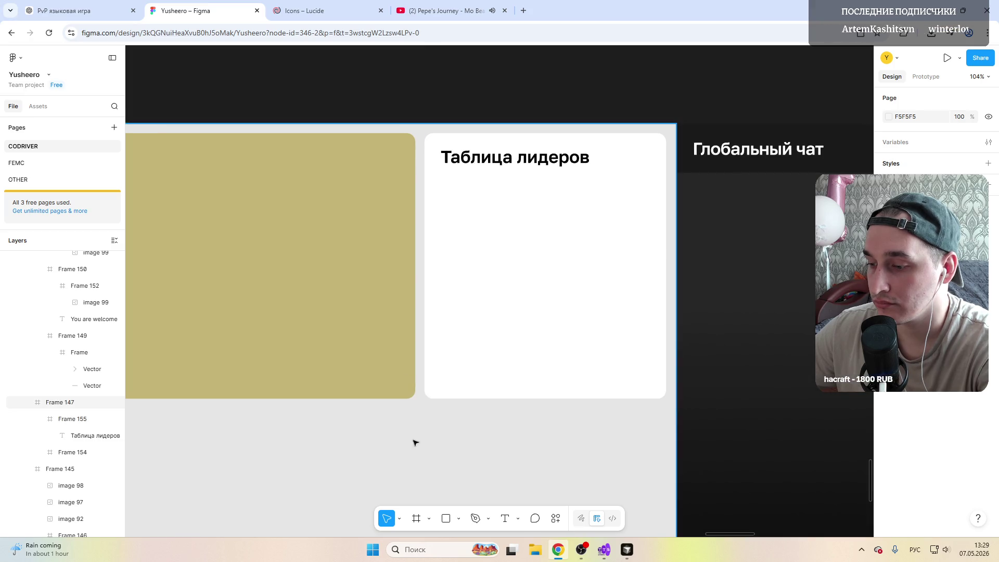
# Step: Draw a 44×44 frame under the heading and give it a dark fill
pyautogui.press('f')
pyautogui.moveTo(444, 180); pyautogui.dragTo(473, 208)
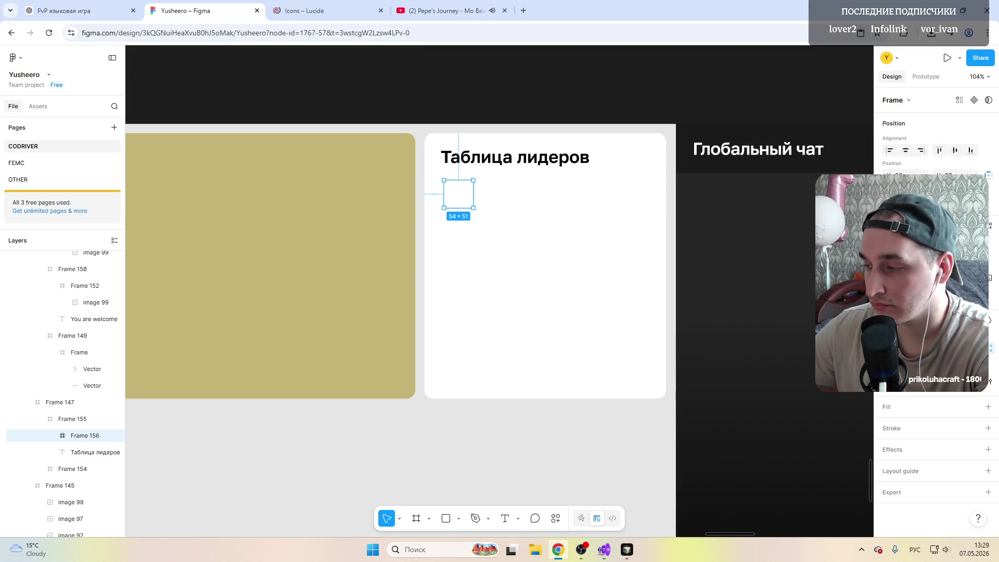
pyautogui.write('44')
pyautogui.press('Tab')
pyautogui.write('44')
pyautogui.press('Return')
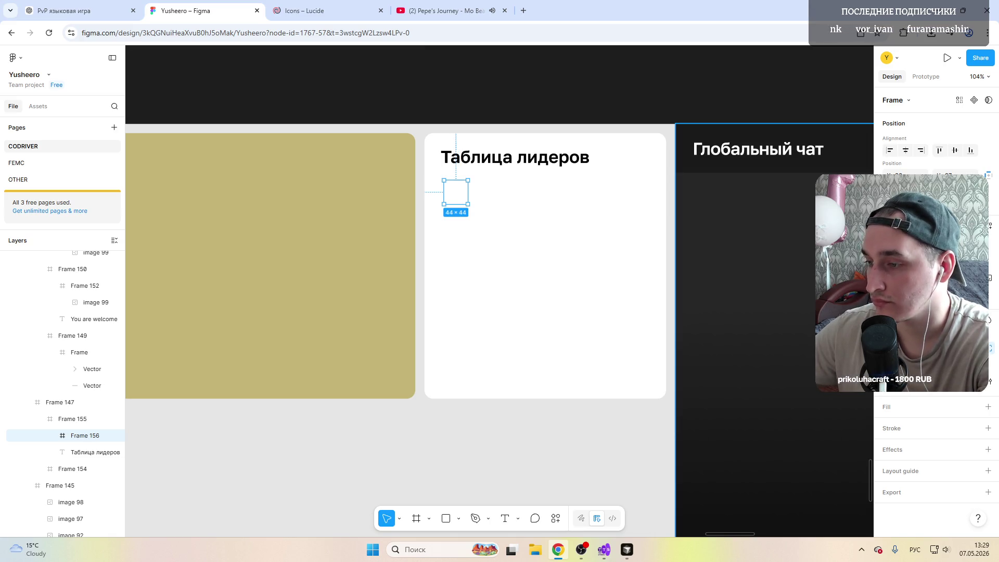
pyautogui.click(988, 406)
pyautogui.click(888, 426)
pyautogui.moveTo(792, 426)
pyautogui.mouseDown()
pyautogui.moveTo(750, 463)
pyautogui.moveTo(758, 430)
pyautogui.mouseUp()
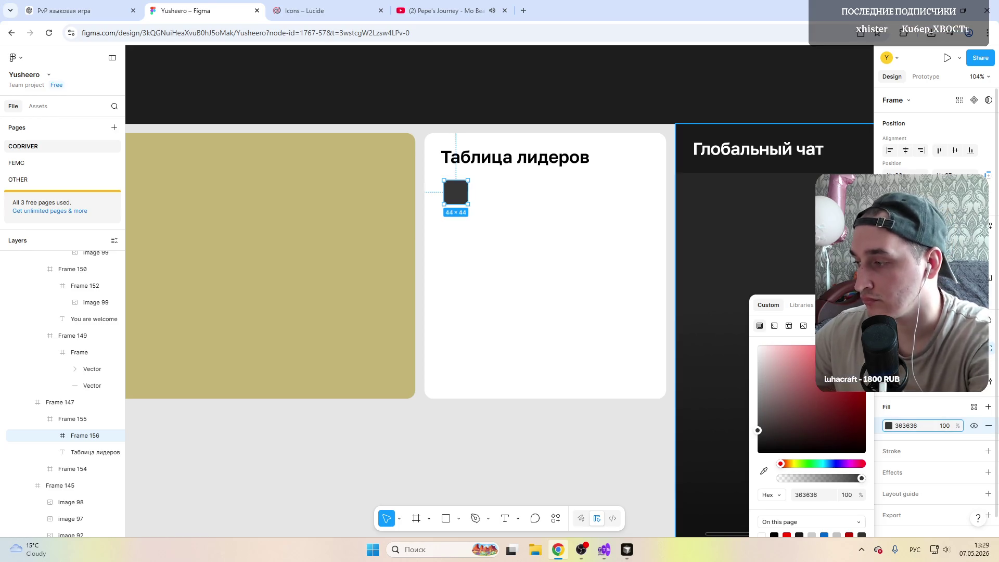
pyautogui.click(468, 106)
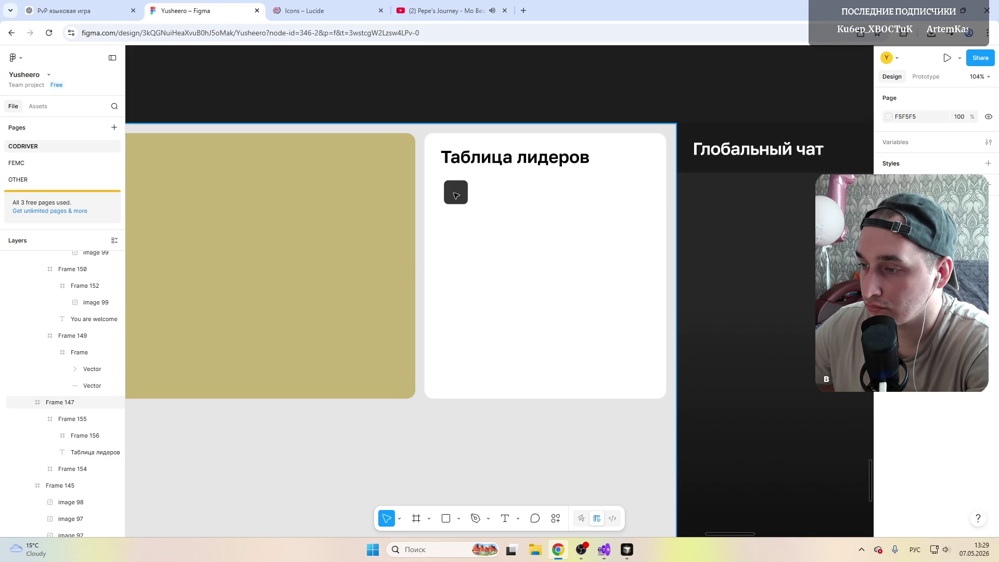
# Step: Nudge the dark square left, then delete it
pyautogui.click(456, 195)
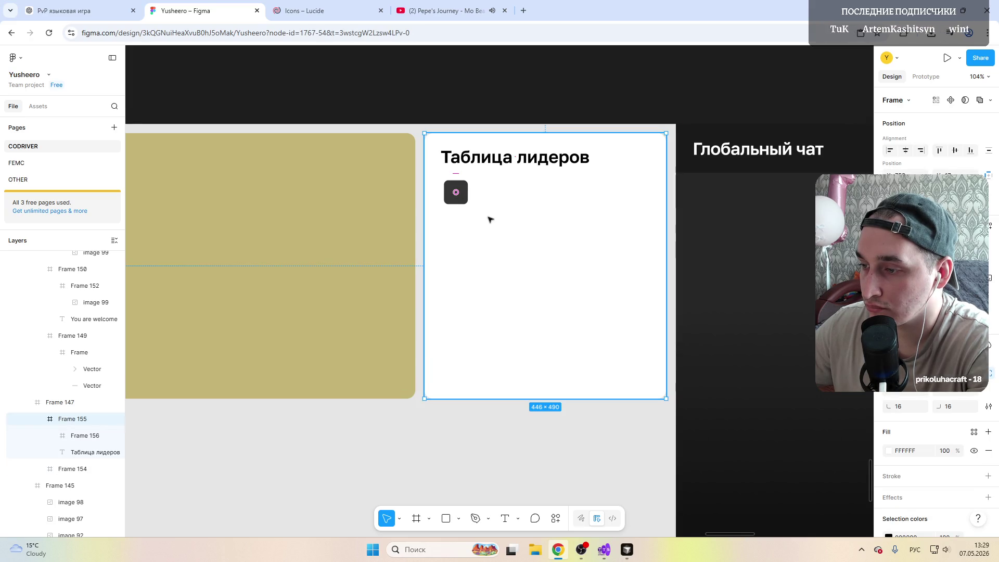
pyautogui.press('Escape')
pyautogui.press('Escape')
pyautogui.click(479, 194)
pyautogui.click(464, 193)
pyautogui.click(464, 192)
pyautogui.moveTo(464, 193); pyautogui.dragTo(454, 196)
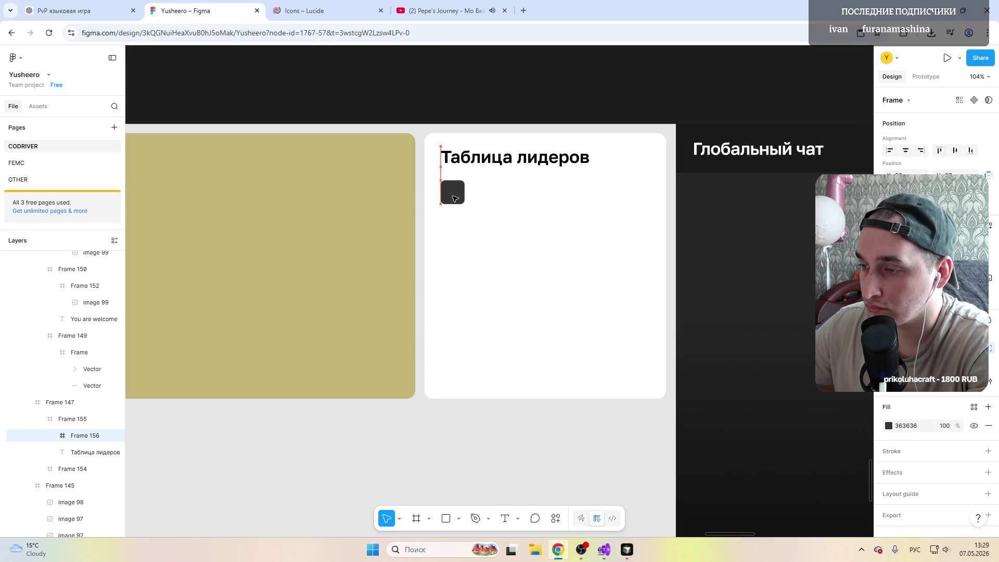
pyautogui.click(456, 198)
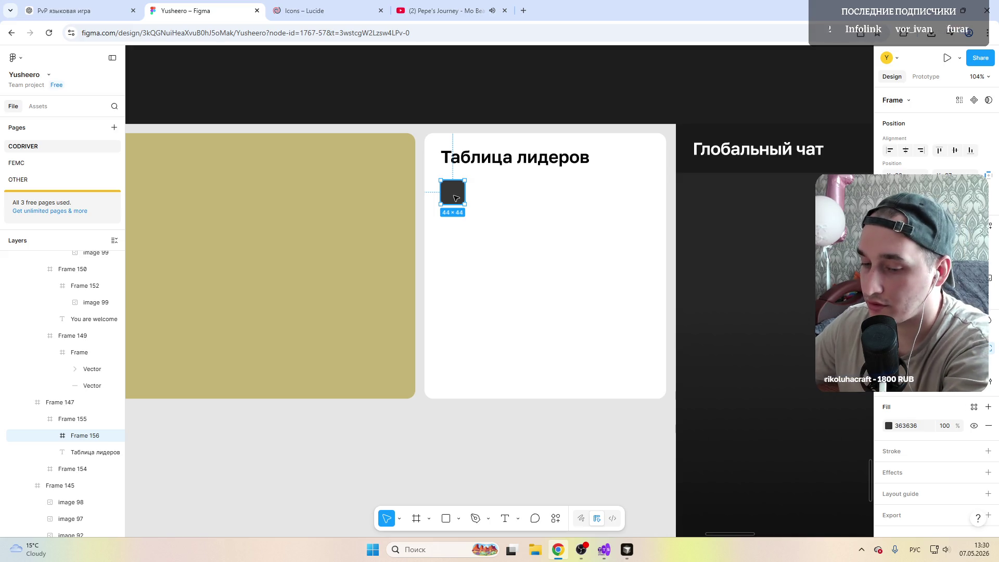
pyautogui.press('Delete')
# Step: Narrow the olive card from the right and widen the white card leftward to 584×490
pyautogui.click(464, 187)
pyautogui.click(404, 203)
pyautogui.moveTo(414, 211); pyautogui.dragTo(341, 215)
pyautogui.click(462, 216)
pyautogui.moveTo(425, 222); pyautogui.dragTo(349, 221)
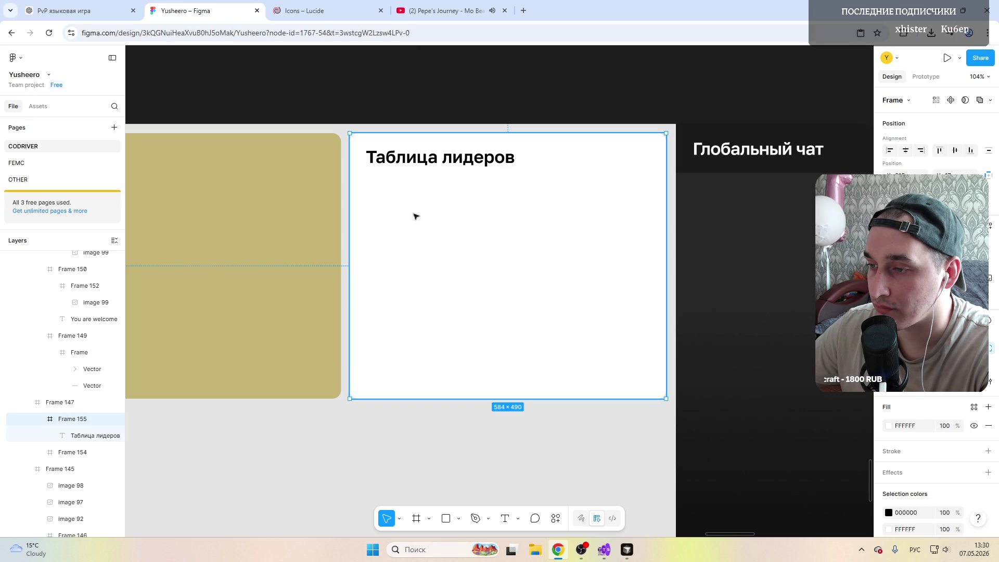
# Step: Draw a 584×422 inner frame below the Таблица лидеров heading in the white card
pyautogui.click(417, 519)
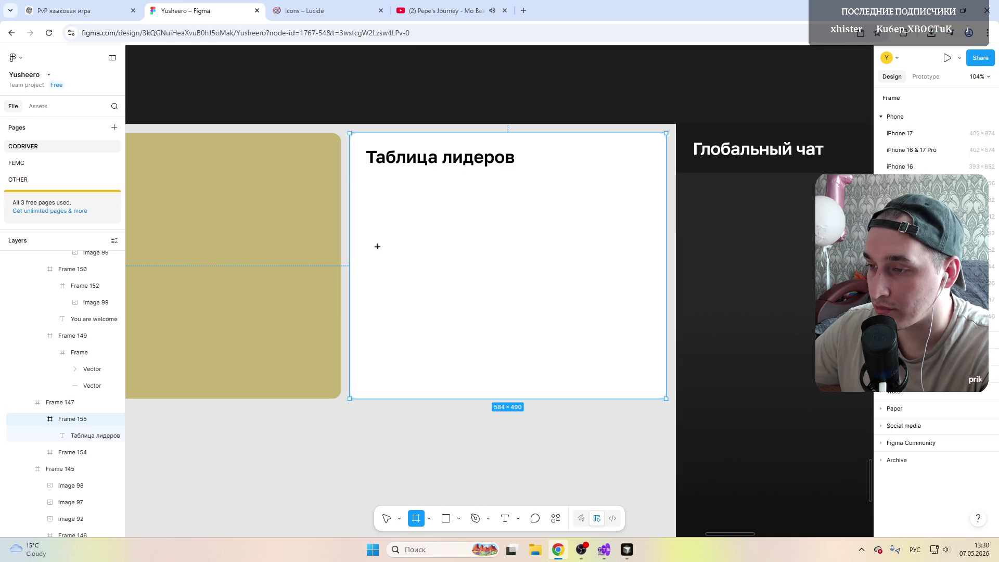
pyautogui.moveTo(352, 178)
pyautogui.mouseDown()
pyautogui.moveTo(613, 373)
pyautogui.moveTo(666, 399)
pyautogui.mouseUp()
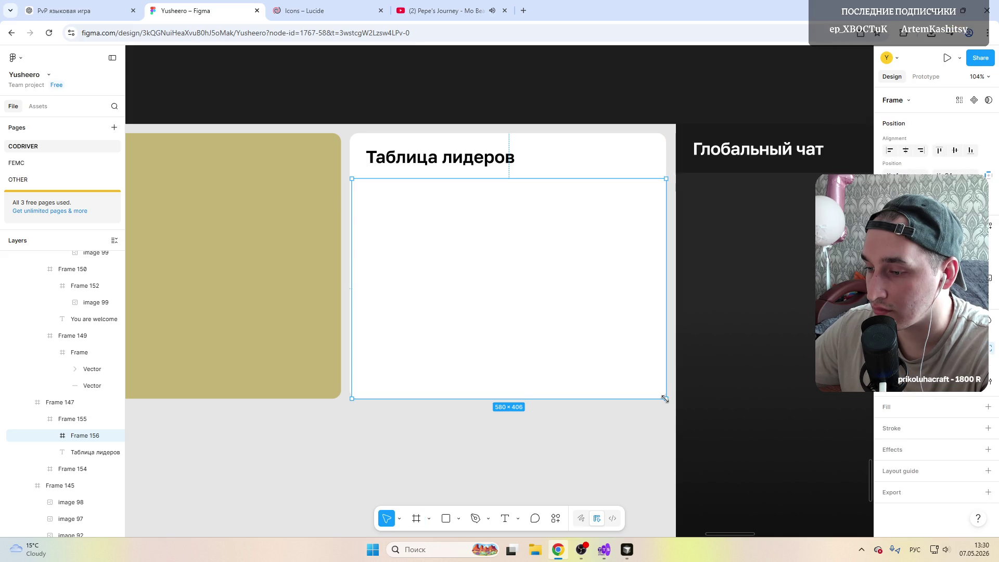
pyautogui.moveTo(351, 263); pyautogui.dragTo(349, 264)
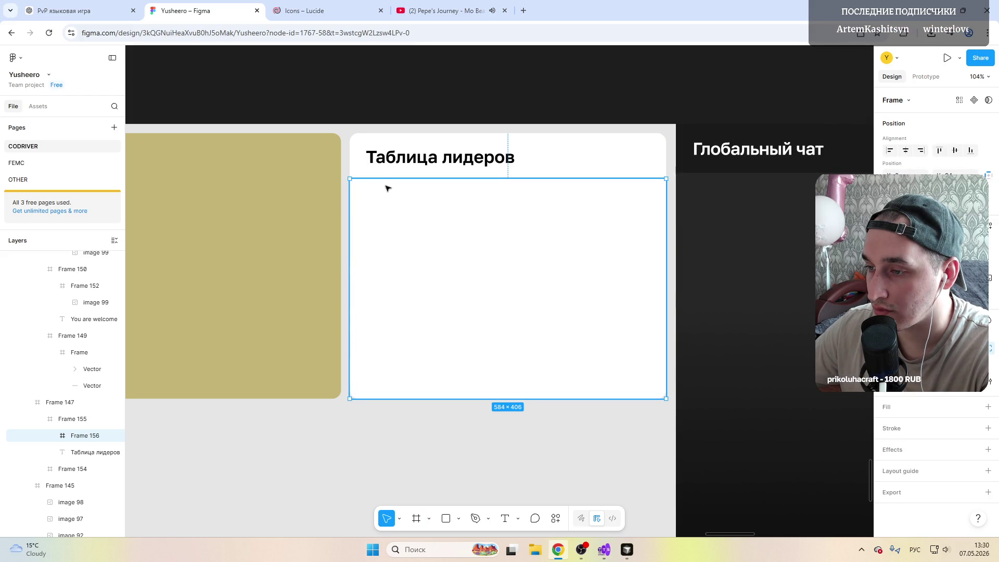
pyautogui.moveTo(392, 179); pyautogui.dragTo(393, 170)
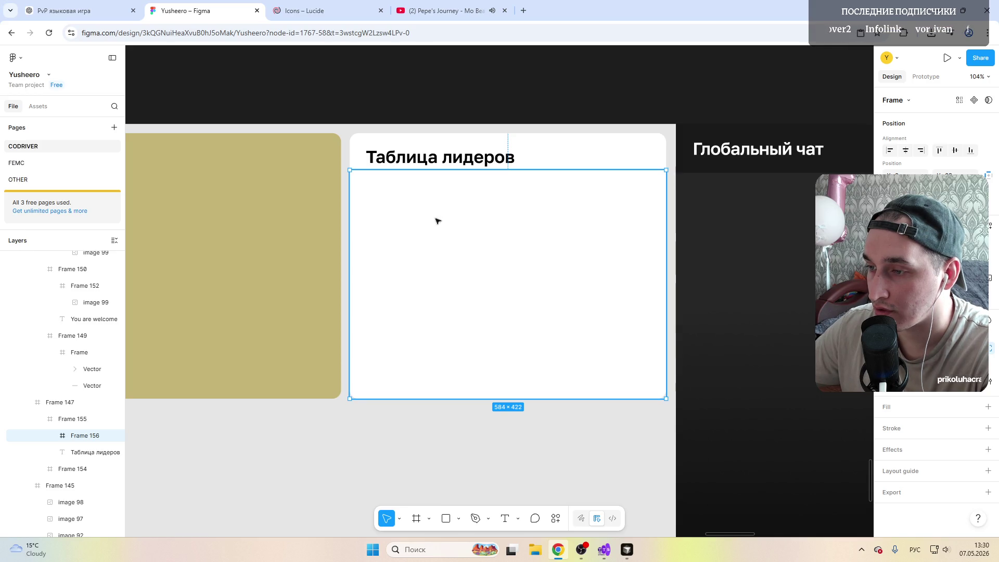
# Step: Nudge the heading slightly up, then give the inner frame a 1-px black 000000 stroke
pyautogui.click(401, 161)
pyautogui.moveTo(401, 160); pyautogui.dragTo(399, 159)
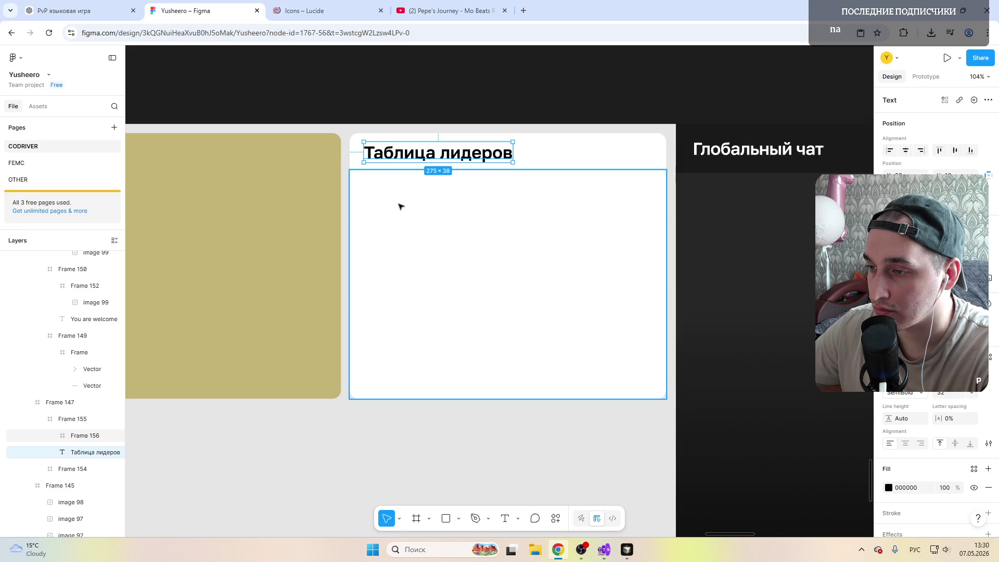
pyautogui.click(443, 217)
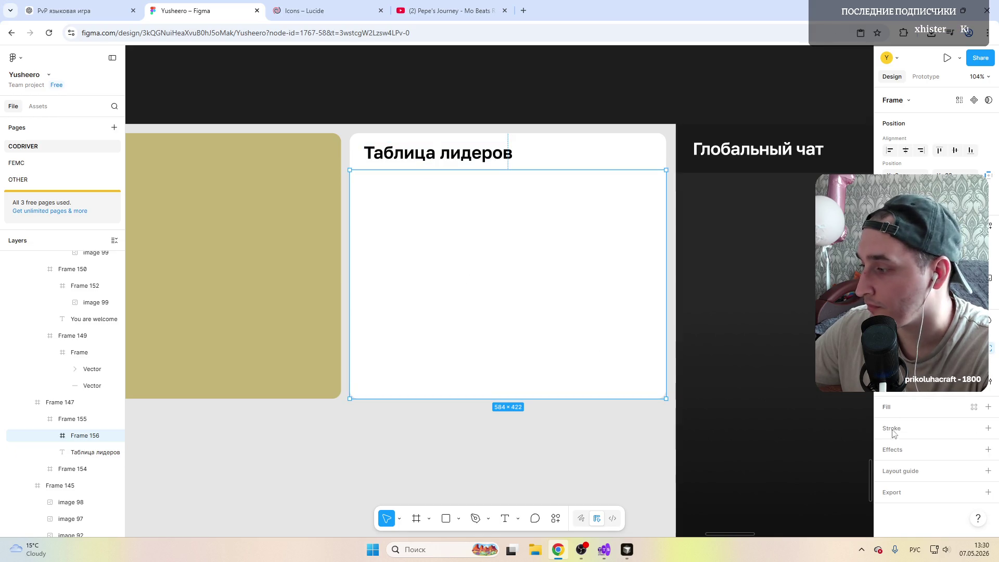
pyautogui.click(988, 428)
pyautogui.click(888, 447)
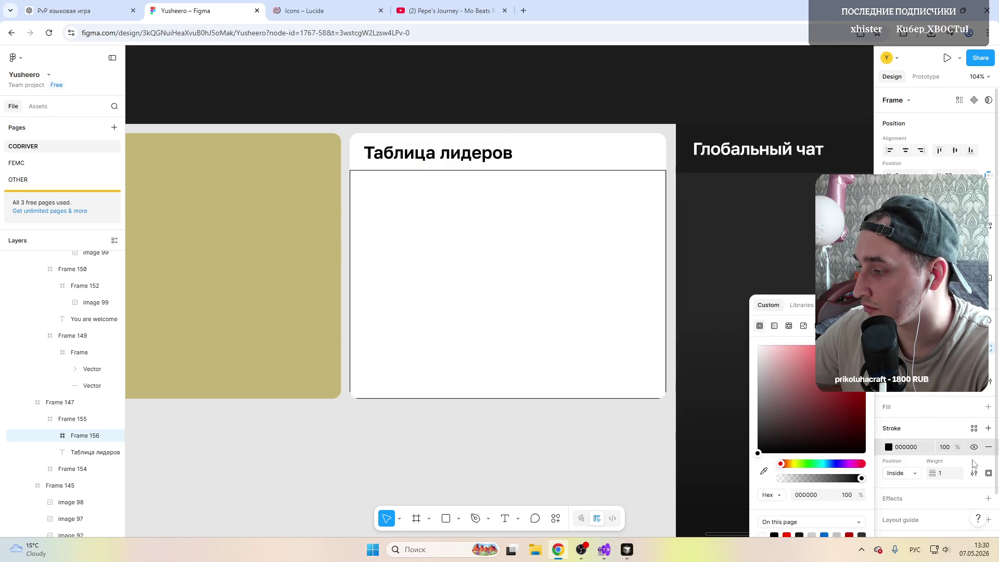
# Step: Limit the inner frame's black stroke to its top side only at 53% opacity
pyautogui.click(988, 473)
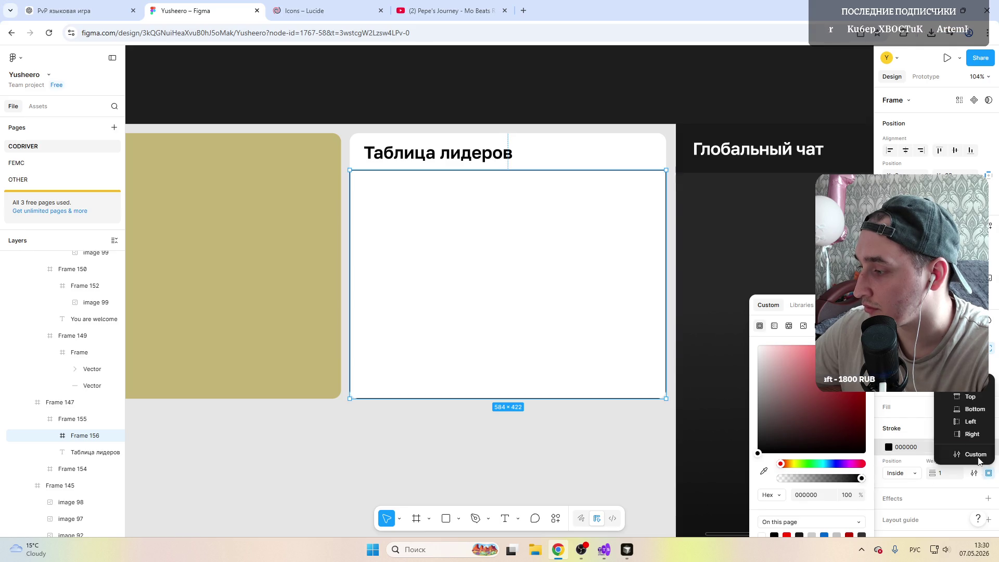
pyautogui.click(969, 397)
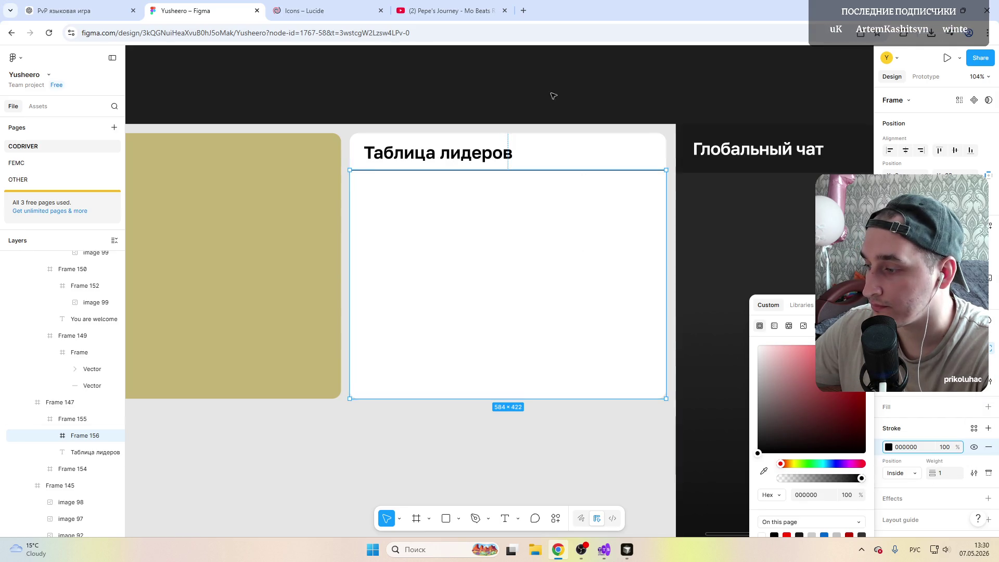
pyautogui.moveTo(833, 483); pyautogui.dragTo(824, 483)
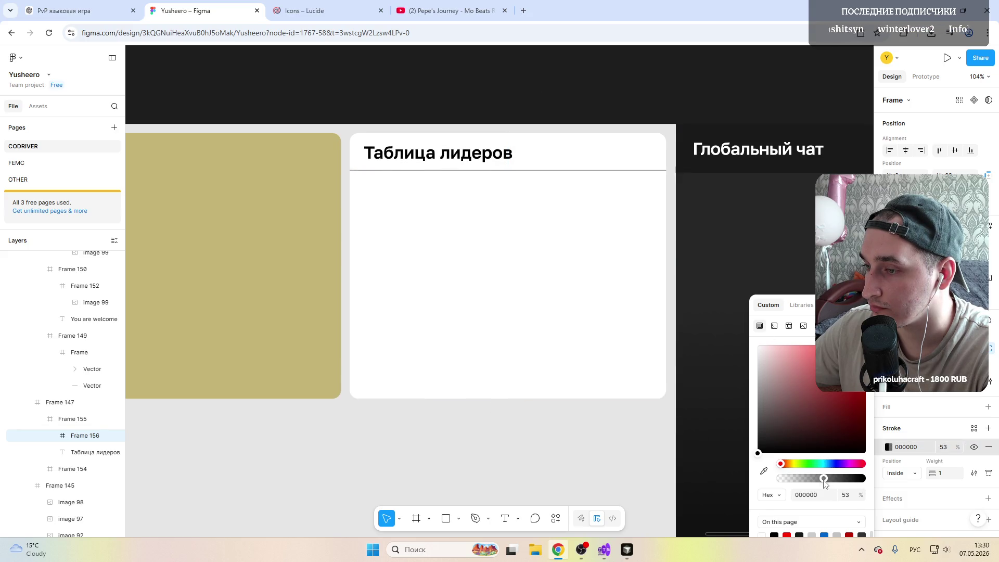
pyautogui.click(410, 63)
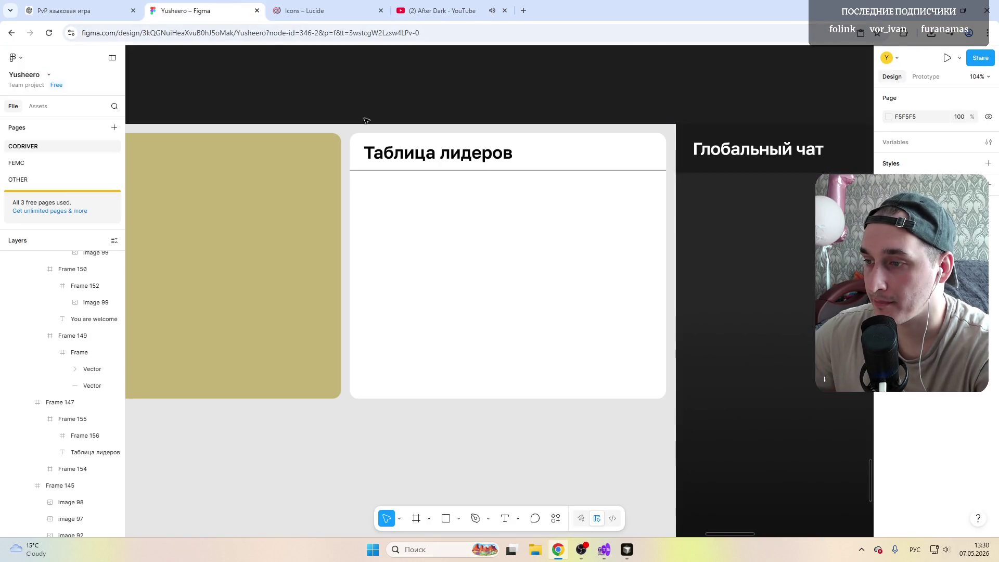
pyautogui.scroll(-2, 388, 247)
pyautogui.scroll(-5, 389, 248)
pyautogui.scroll(5, 417, 239)
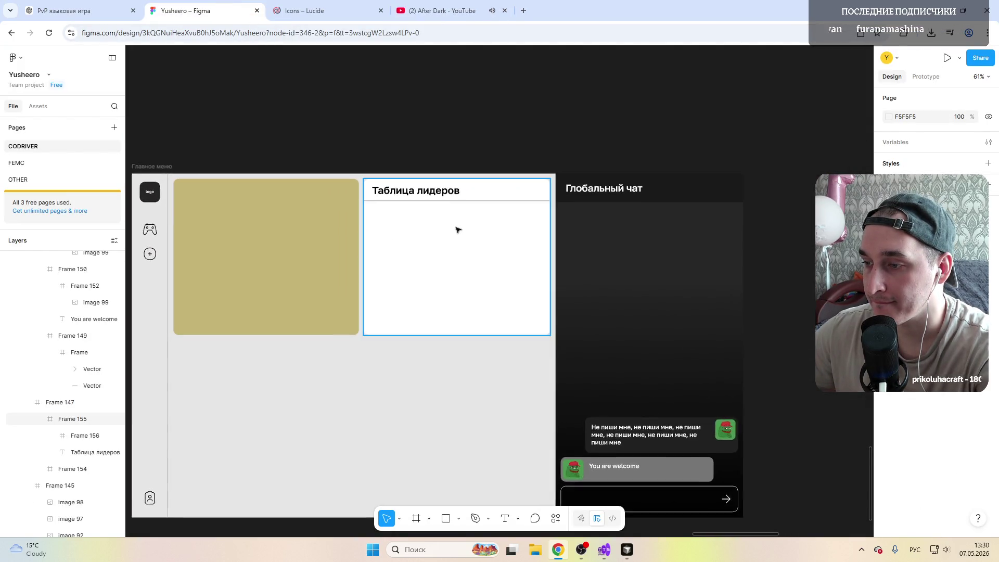
pyautogui.scroll(2, 373, 283)
pyautogui.scroll(2, 333, 297)
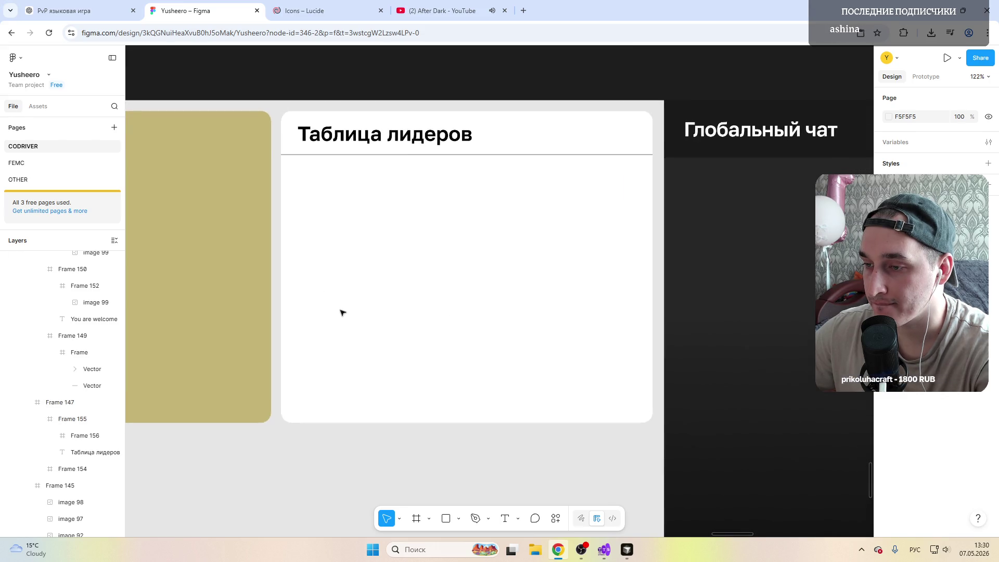
pyautogui.scroll(-1, 370, 226)
pyautogui.scroll(1, 371, 228)
pyautogui.click(319, 201)
# Step: Draw a 72×422 column frame at the left edge of the leaderboard content area
pyautogui.click(319, 200)
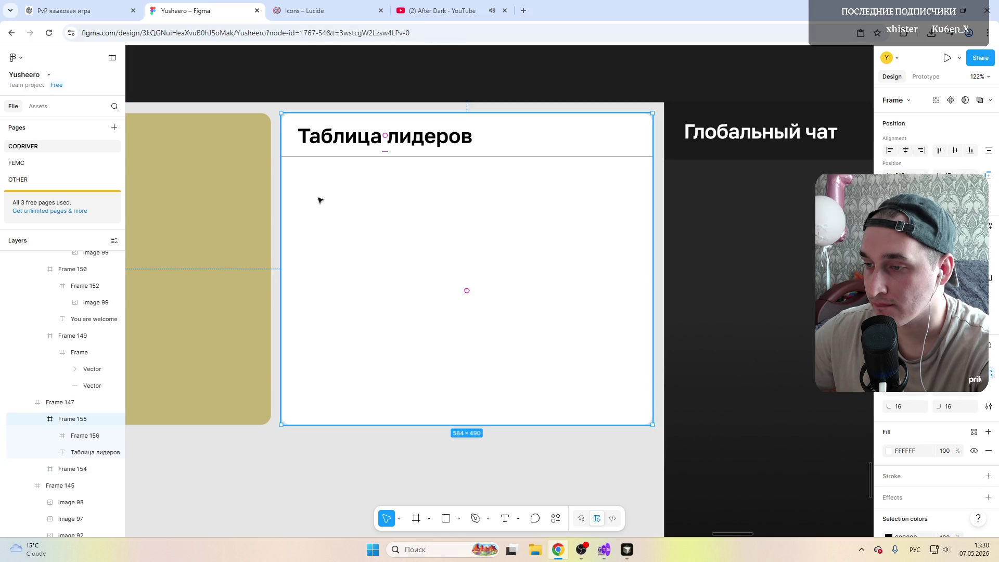
pyautogui.click(348, 277)
pyautogui.press('f')
pyautogui.moveTo(325, 161); pyautogui.dragTo(282, 425)
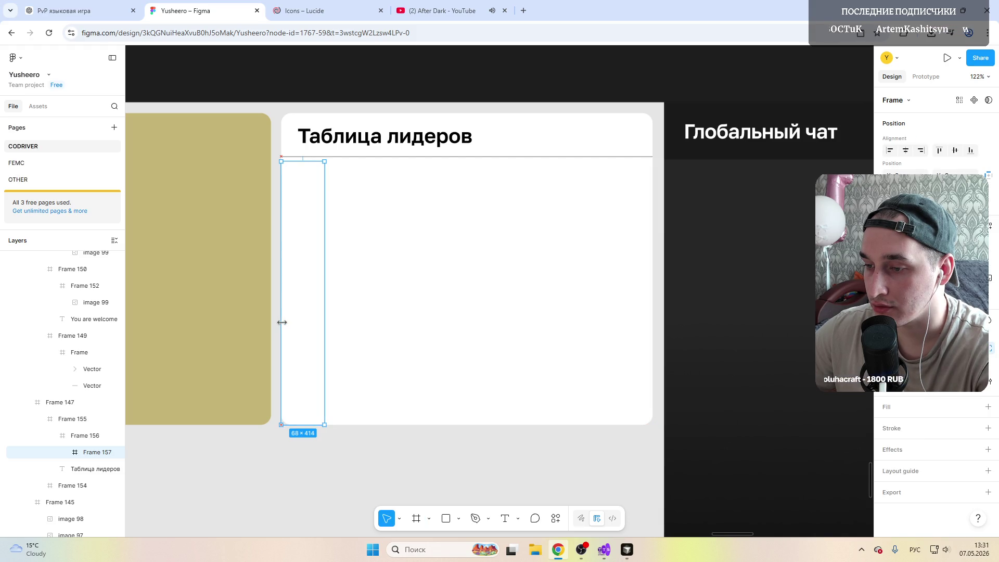
pyautogui.moveTo(302, 161); pyautogui.dragTo(302, 156)
pyautogui.moveTo(324, 215); pyautogui.dragTo(329, 214)
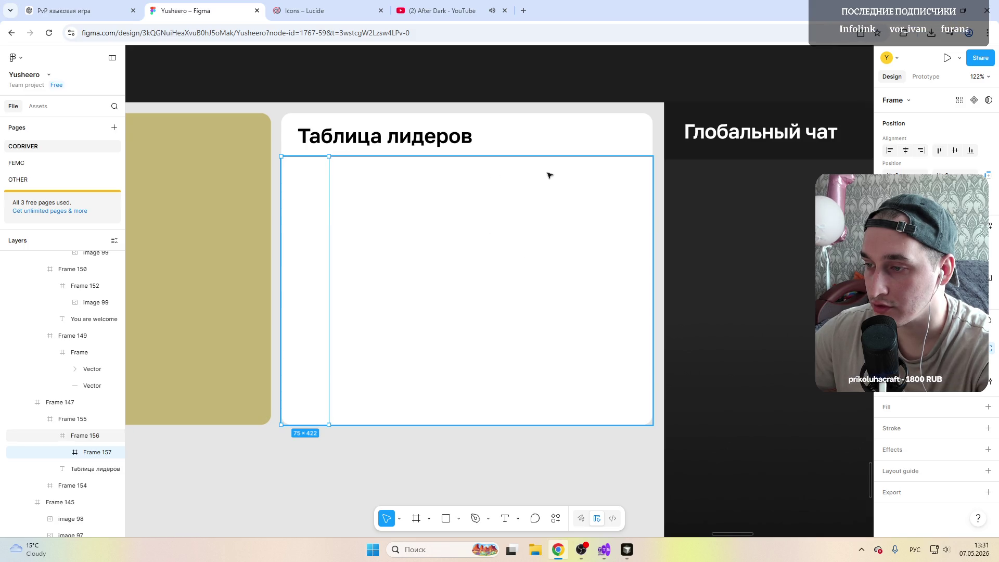
pyautogui.moveTo(326, 243); pyautogui.dragTo(327, 244)
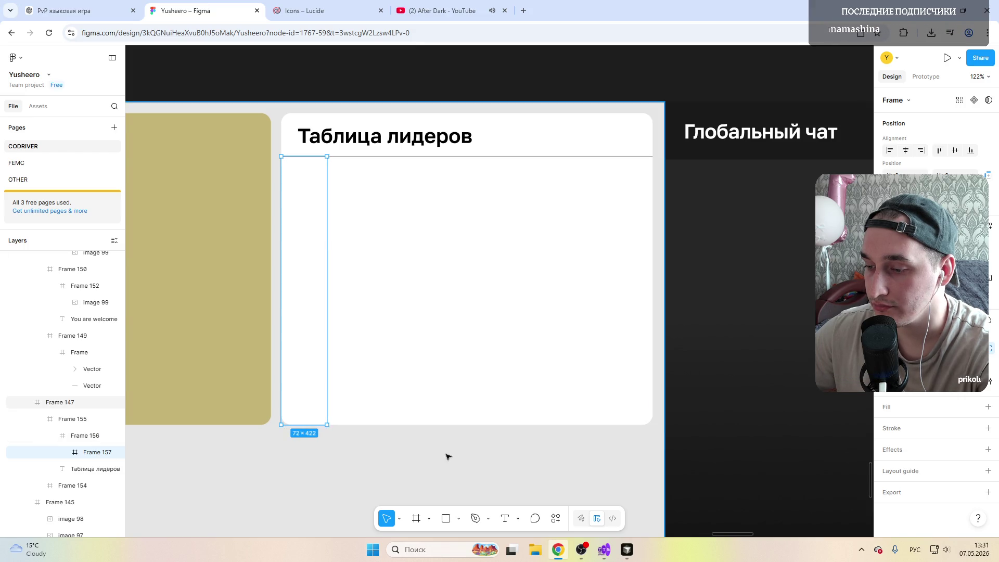
# Step: Give the column a right-side-only stroke coloured 737373 at full opacity
pyautogui.click(988, 428)
pyautogui.click(988, 473)
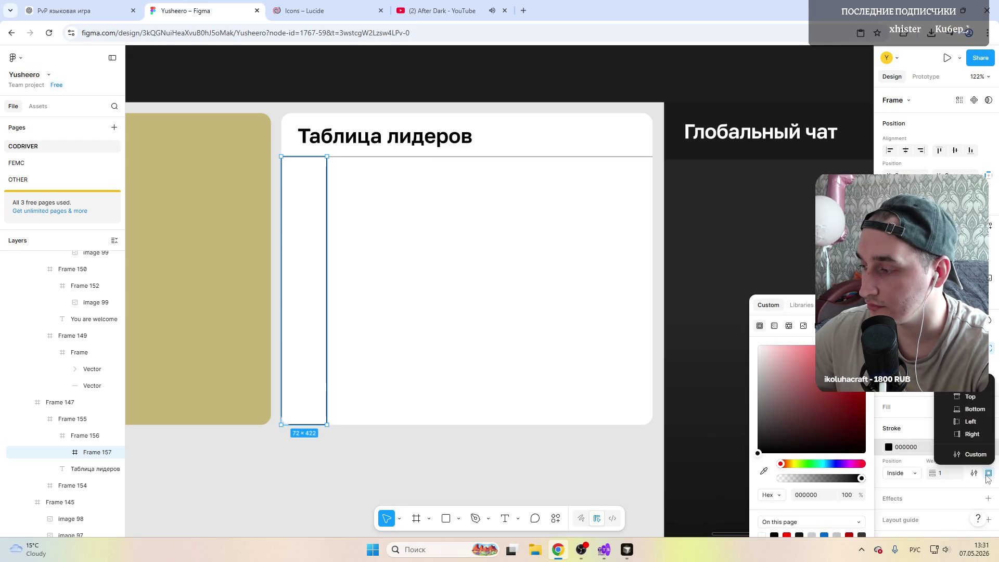
pyautogui.click(971, 433)
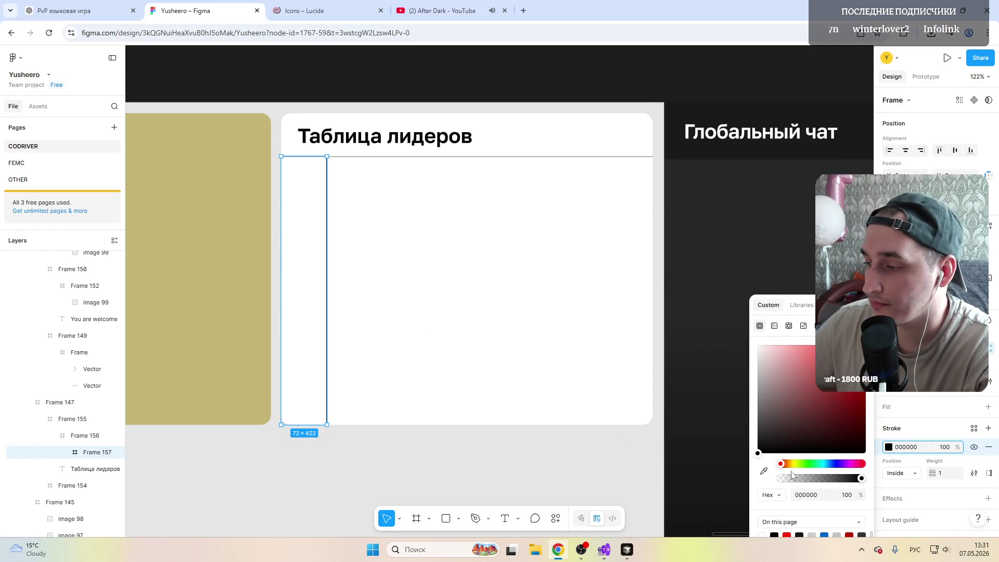
pyautogui.click(826, 478)
pyautogui.moveTo(825, 482); pyautogui.dragTo(831, 482)
pyautogui.moveTo(766, 433); pyautogui.dragTo(754, 428)
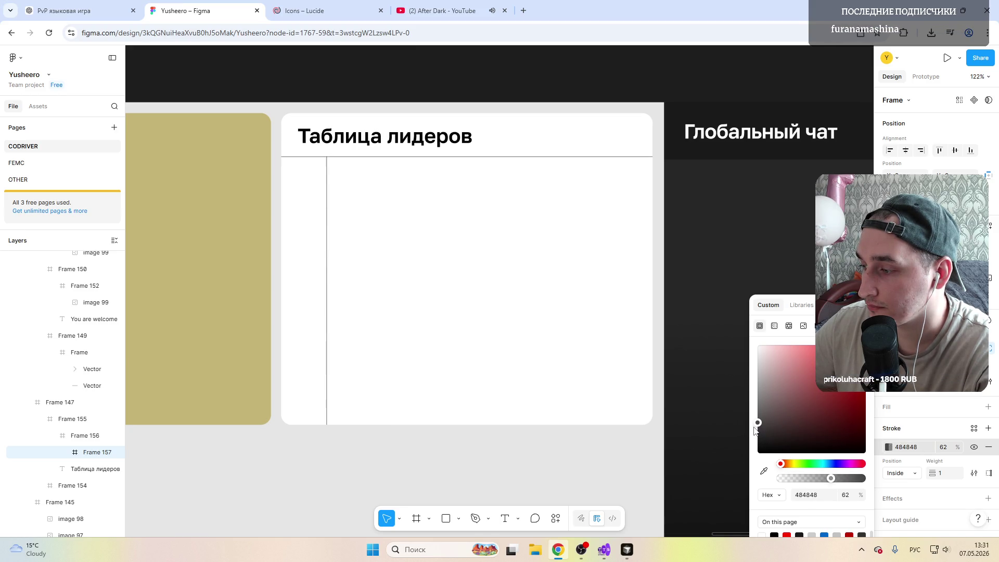
pyautogui.click(926, 448)
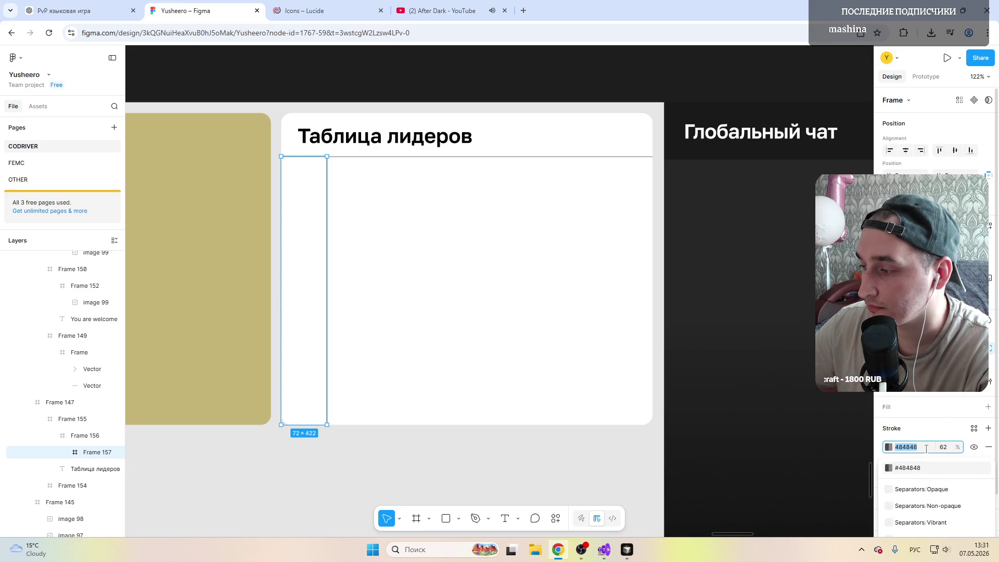
pyautogui.click(955, 448)
pyautogui.click(888, 447)
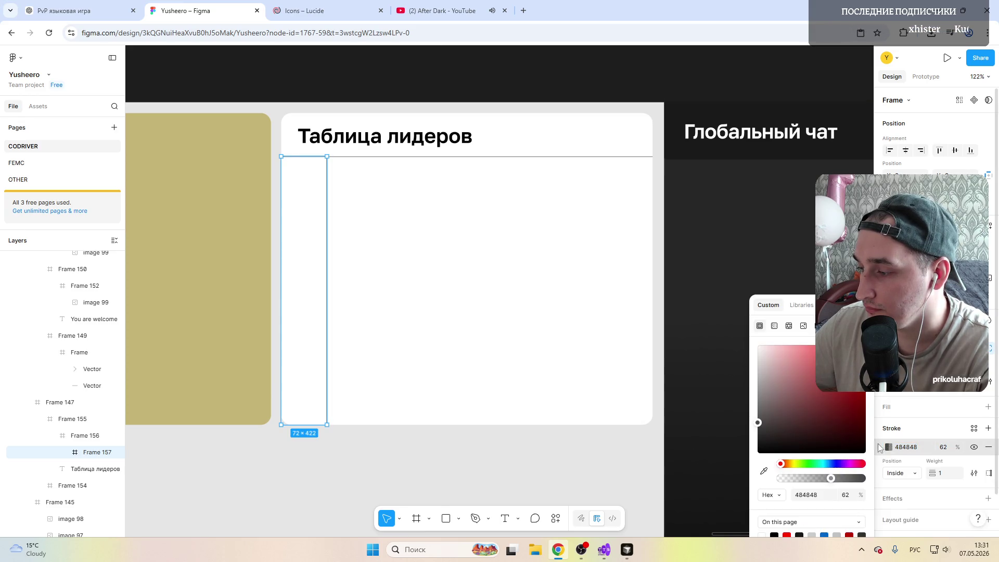
pyautogui.moveTo(832, 479); pyautogui.dragTo(873, 483)
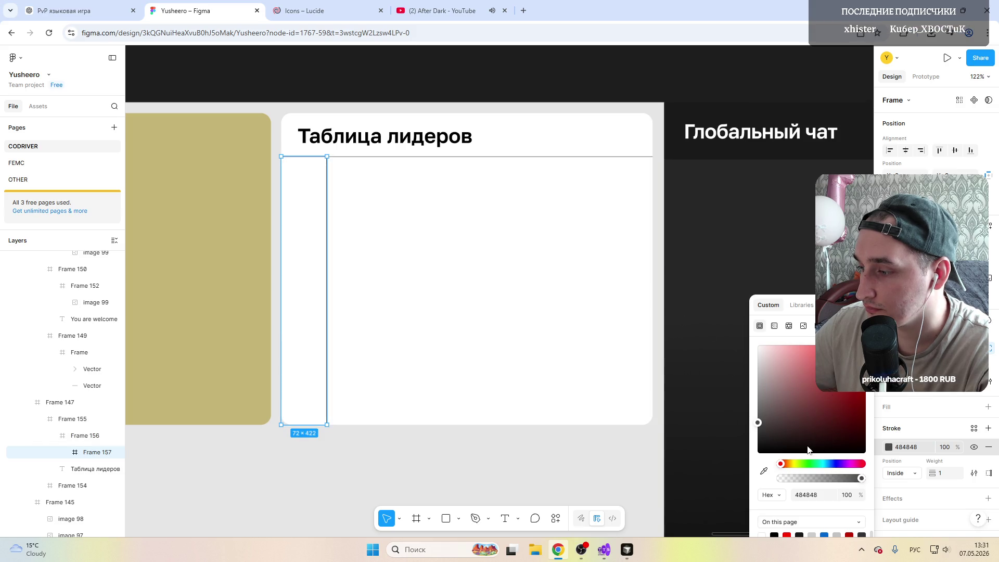
pyautogui.moveTo(779, 434)
pyautogui.mouseDown()
pyautogui.moveTo(756, 416)
pyautogui.moveTo(759, 405)
pyautogui.mouseUp()
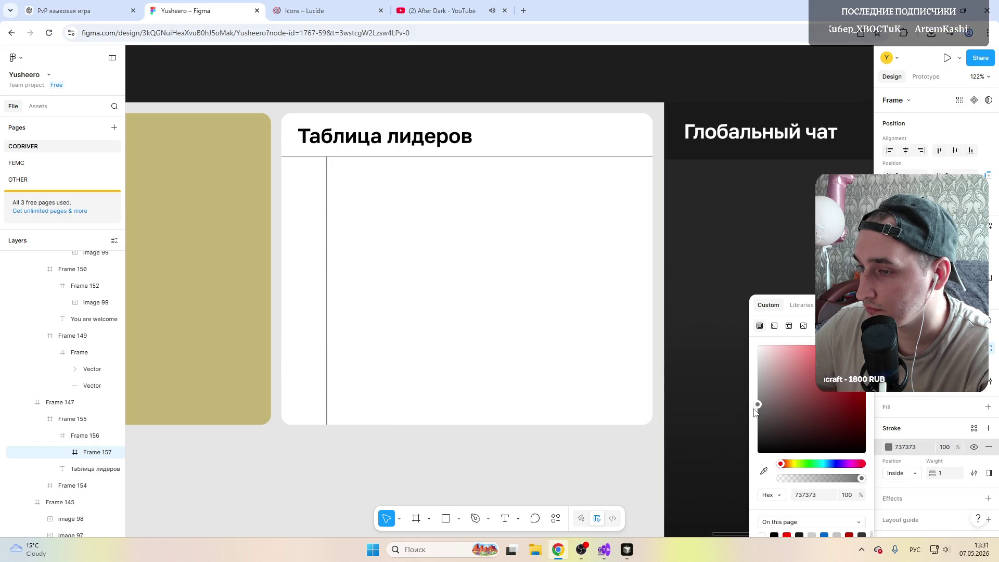
pyautogui.click(905, 447)
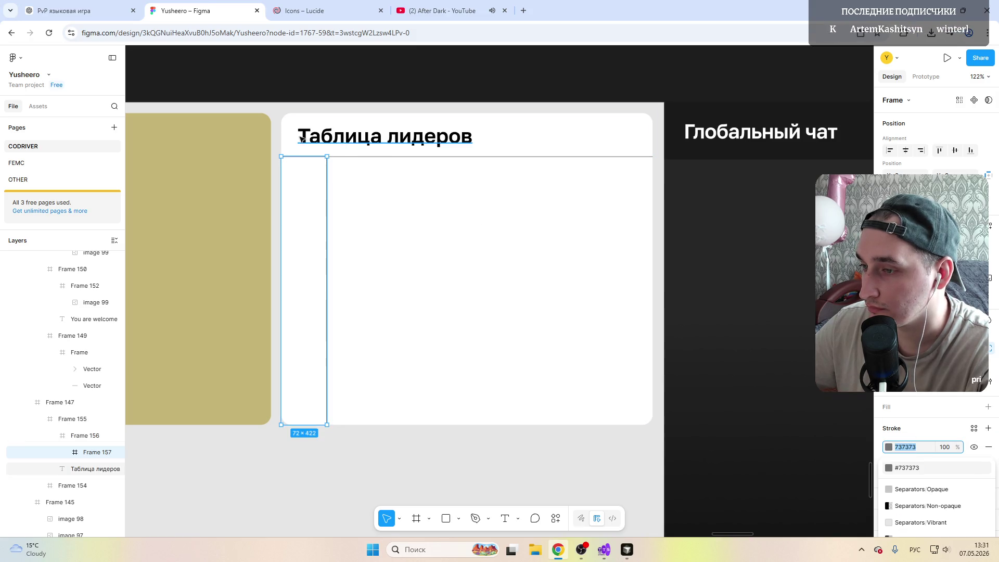
# Step: Recolour the content area's top line to 737373 at 100% opacity
pyautogui.click(284, 134)
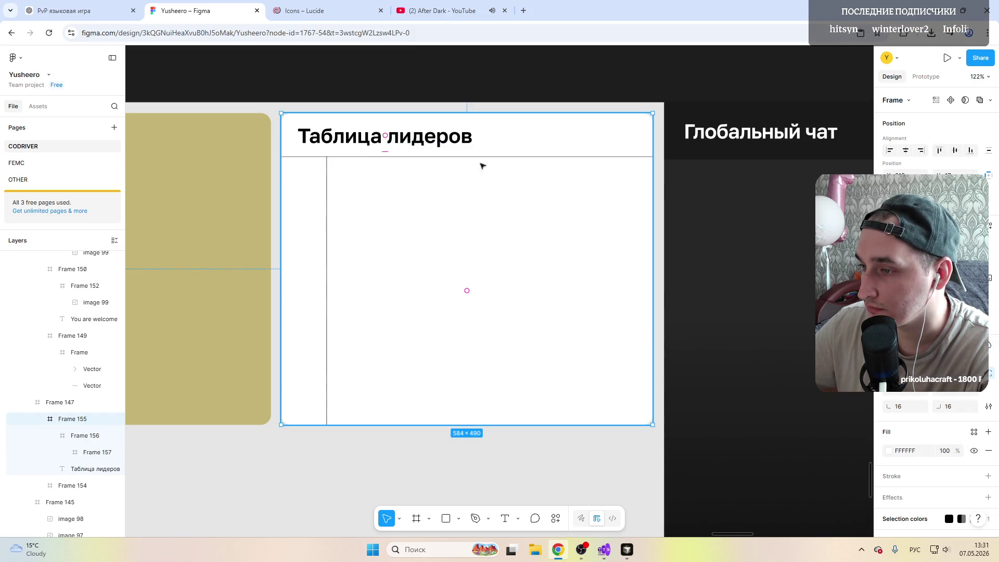
pyautogui.click(306, 217)
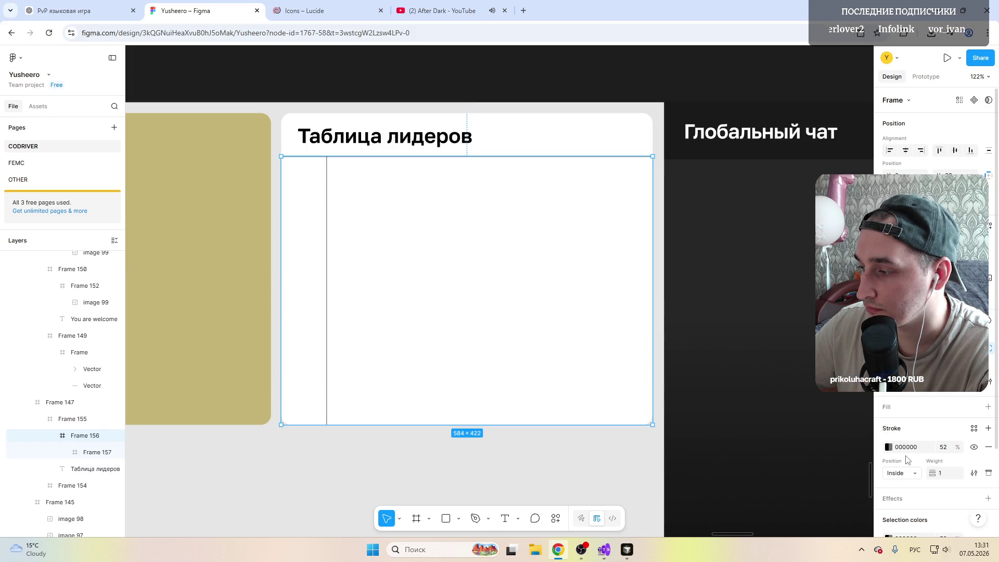
pyautogui.click(888, 447)
pyautogui.click(819, 495)
pyautogui.press('Return')
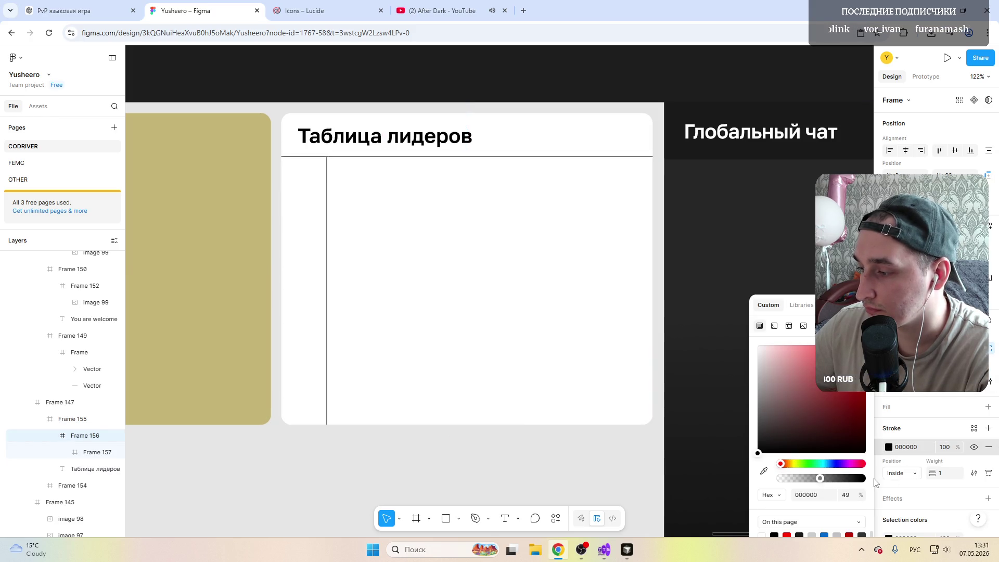
pyautogui.click(818, 495)
pyautogui.write('737373')
pyautogui.press('Return')
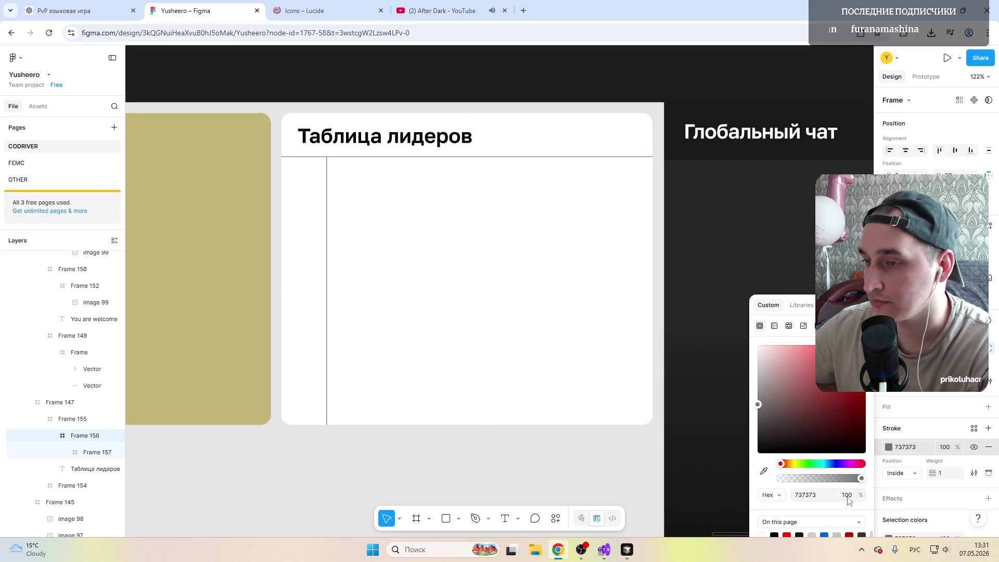
pyautogui.click(375, 220)
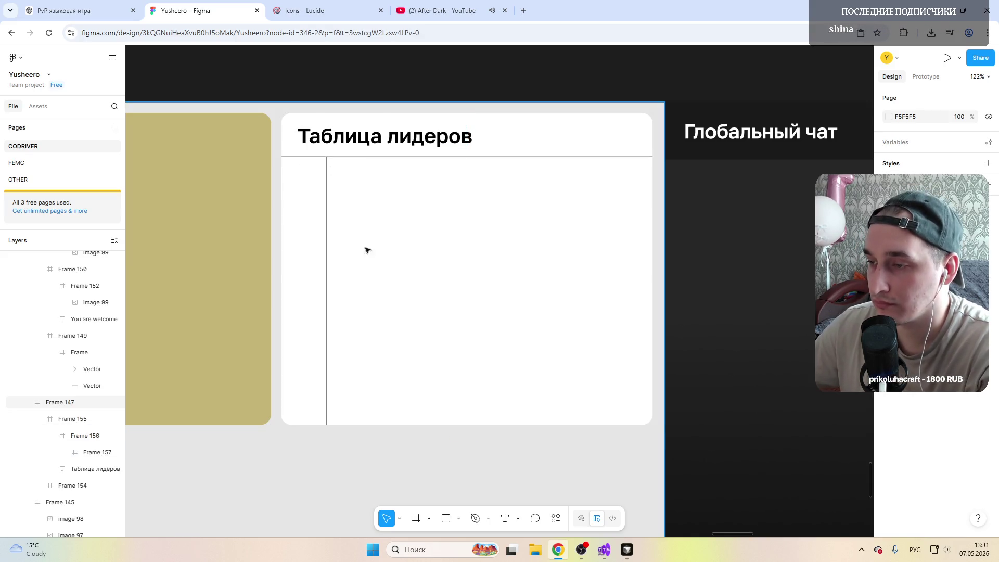
pyautogui.click(315, 217)
pyautogui.click(301, 212)
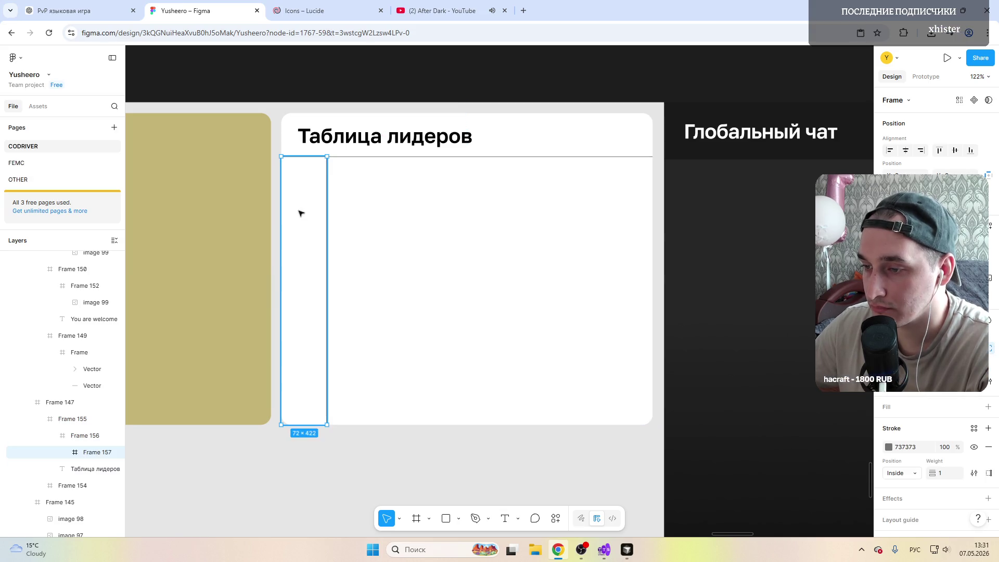
# Step: Duplicate the left column and widen the copy into a broad middle column
pyautogui.hotkey('ctrl', 'd')
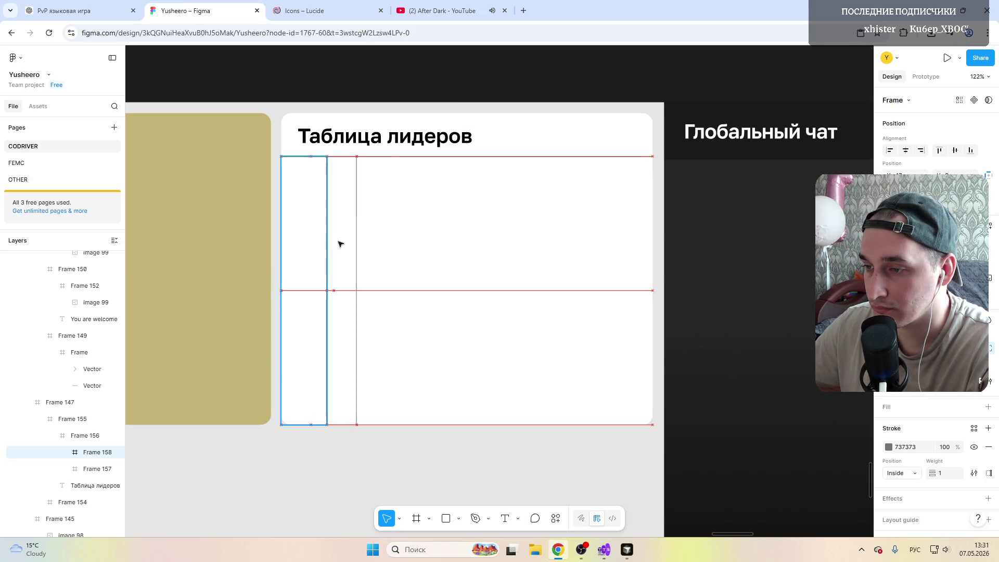
pyautogui.moveTo(373, 255); pyautogui.dragTo(555, 273)
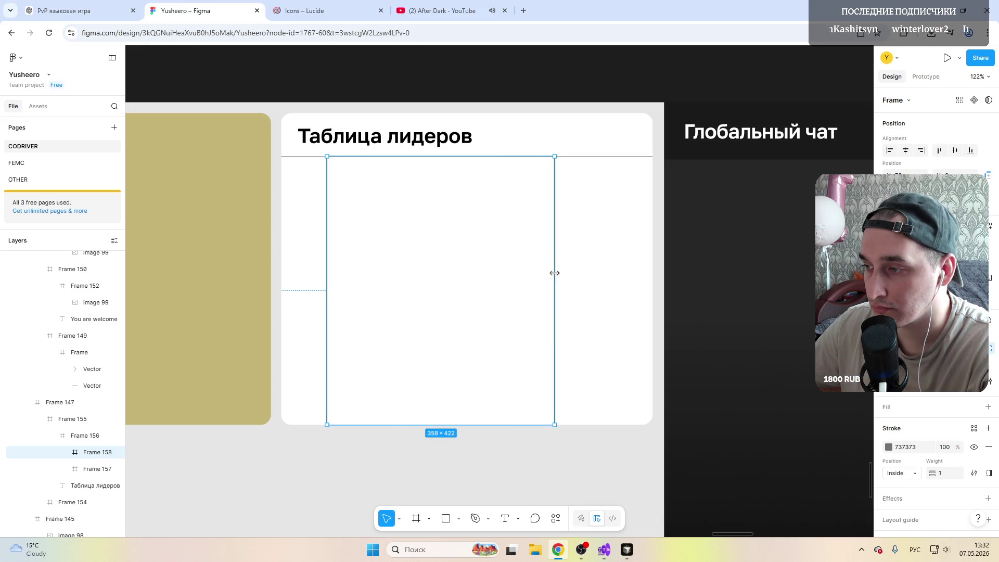
pyautogui.scroll(-5, 464, 257)
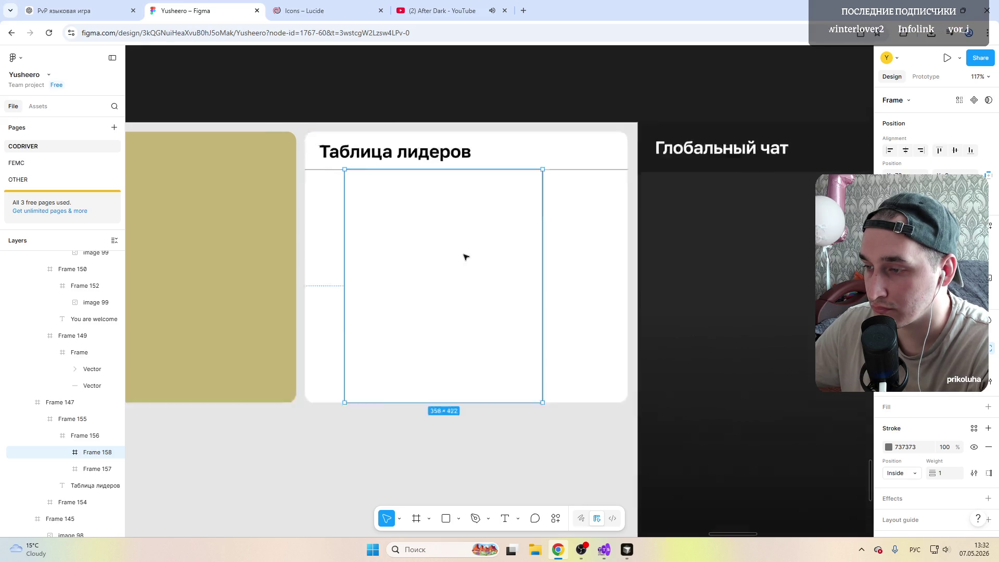
pyautogui.click(444, 141)
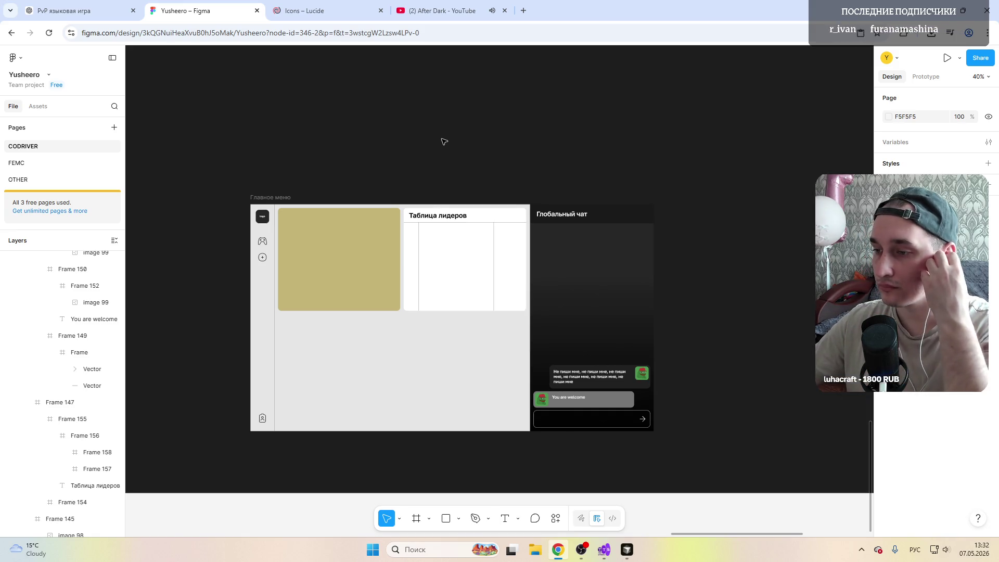
pyautogui.scroll(3, 475, 236)
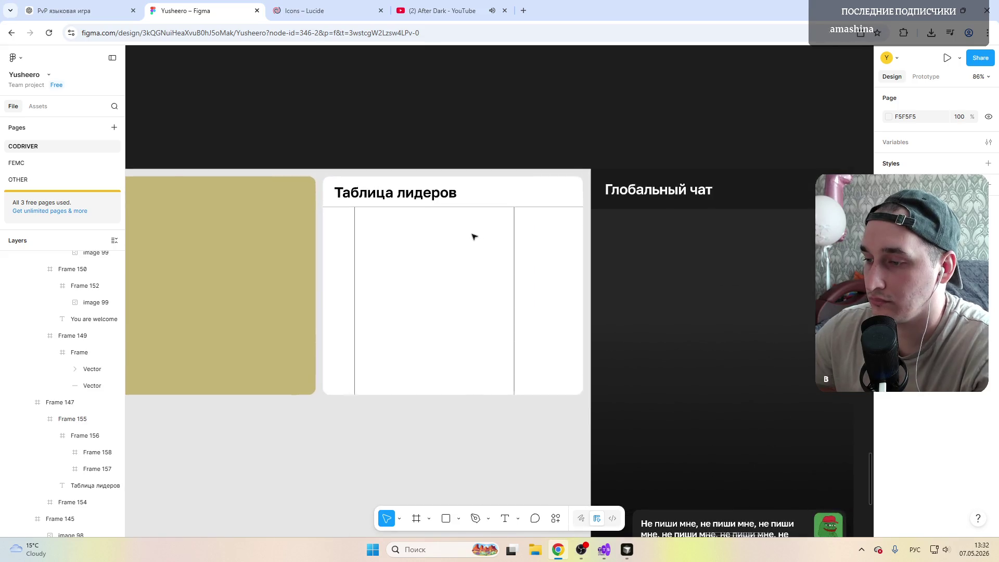
# Step: Undo the last change and check the Таблица лидеров heading layer, then deselect
pyautogui.click(376, 239)
pyautogui.click(392, 232)
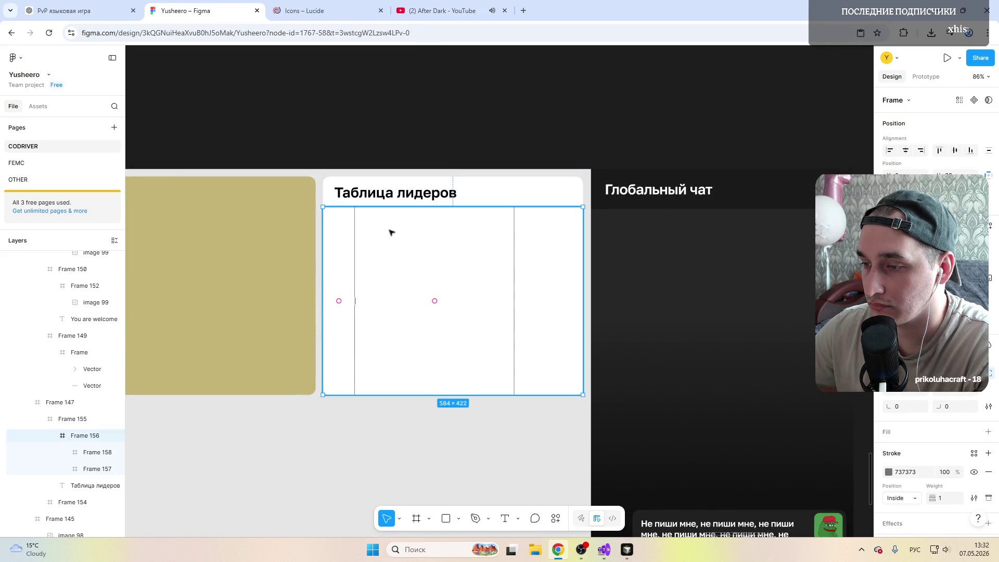
pyautogui.click(348, 244)
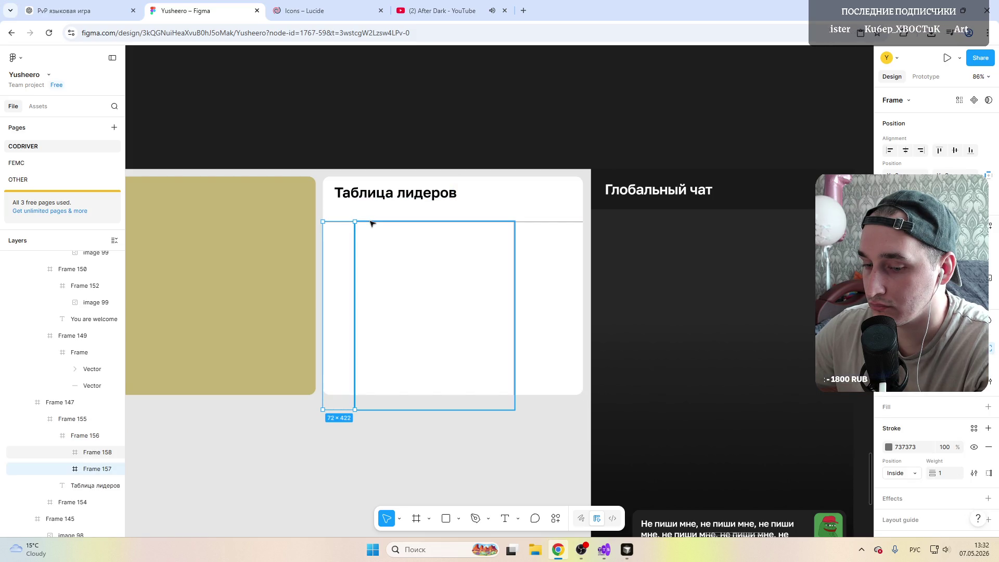
pyautogui.hotkey('ctrl', 'z')
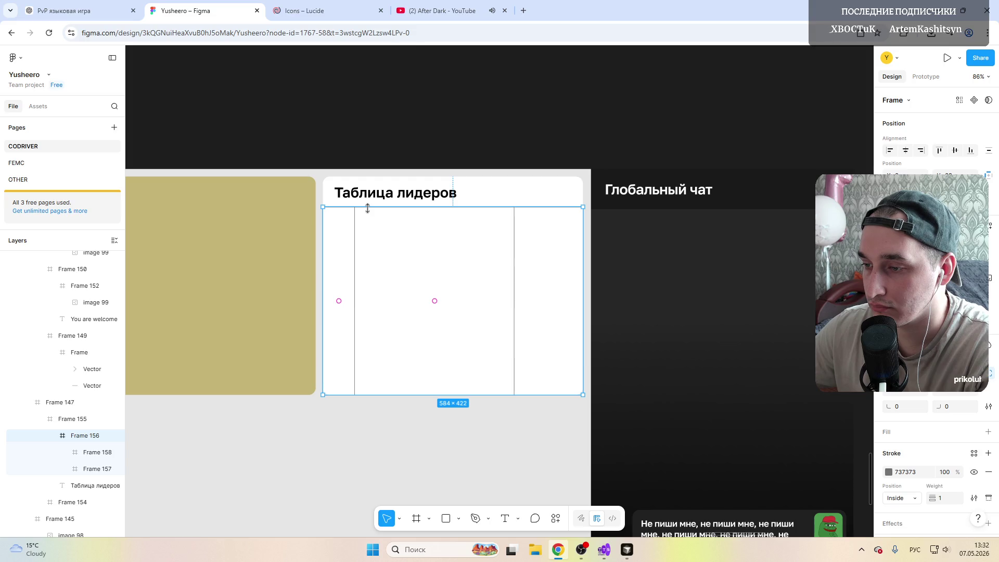
pyautogui.click(365, 196)
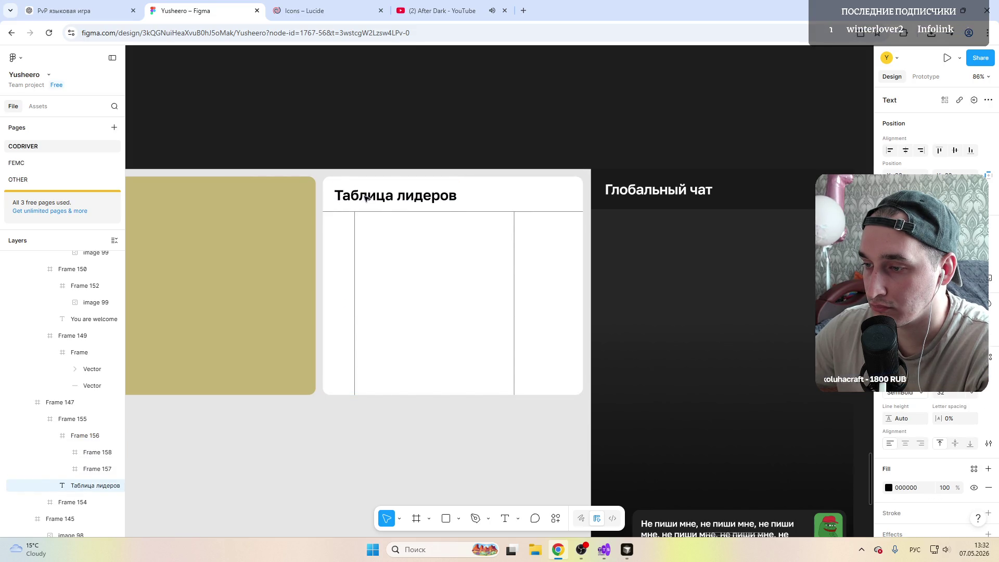
pyautogui.click(432, 113)
pyautogui.scroll(-6, 380, 249)
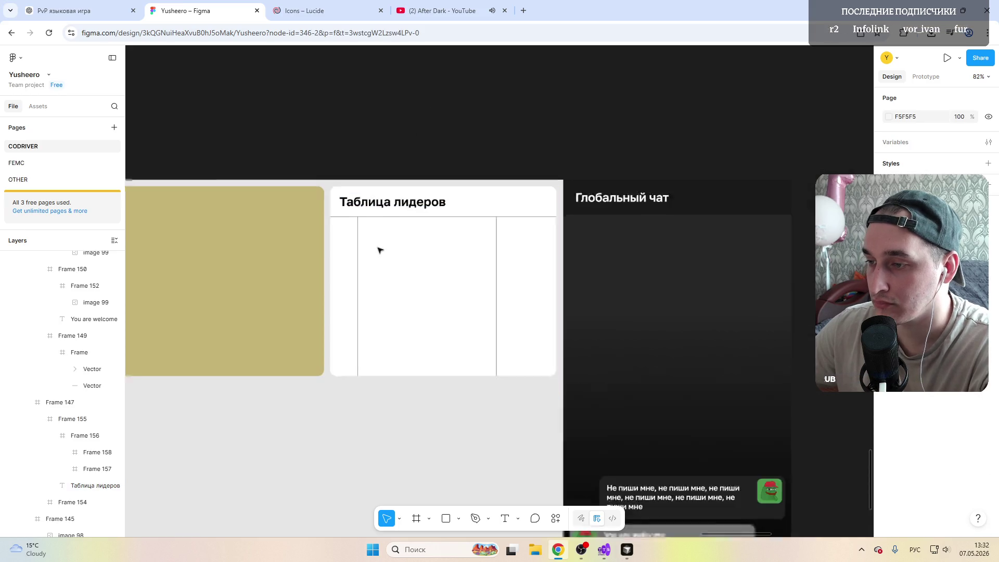
pyautogui.scroll(3, 328, 285)
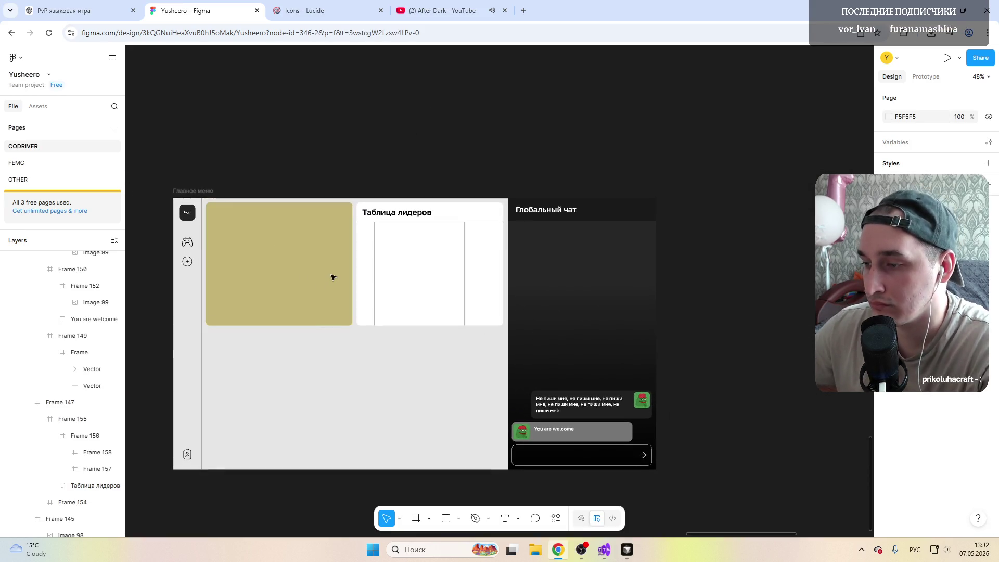
pyautogui.scroll(-2, 299, 290)
pyautogui.scroll(2, 299, 290)
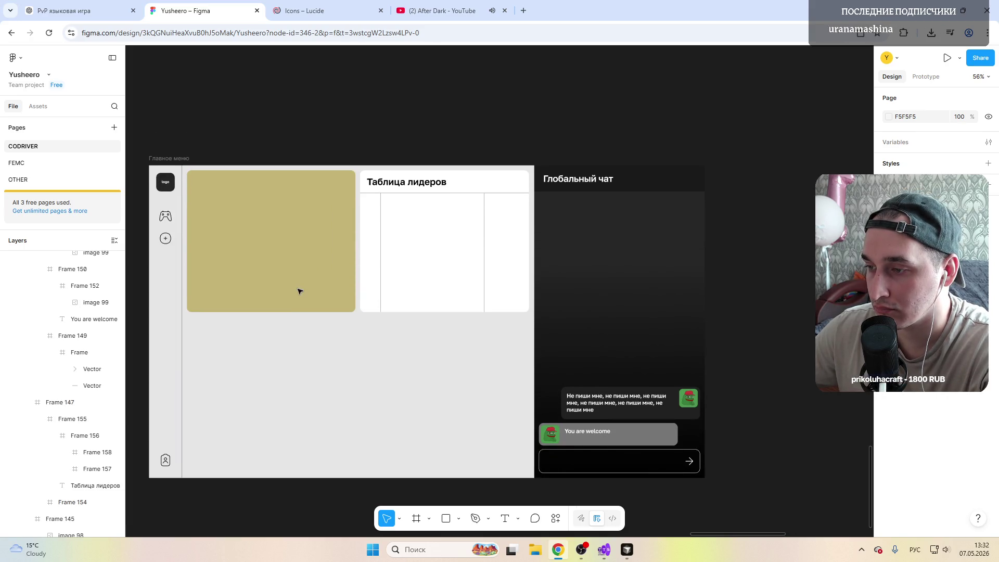
pyautogui.click(271, 254)
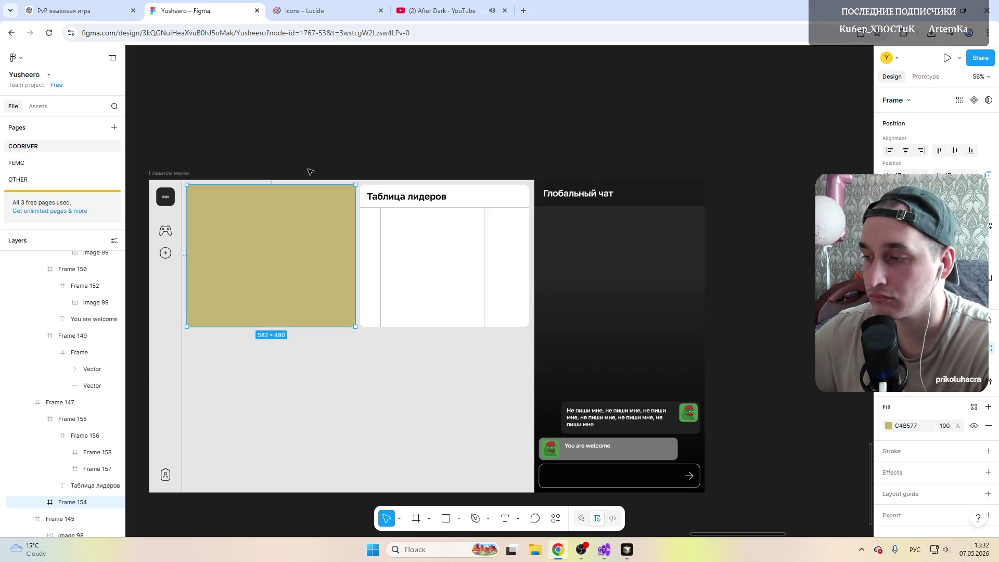
pyautogui.click(289, 13)
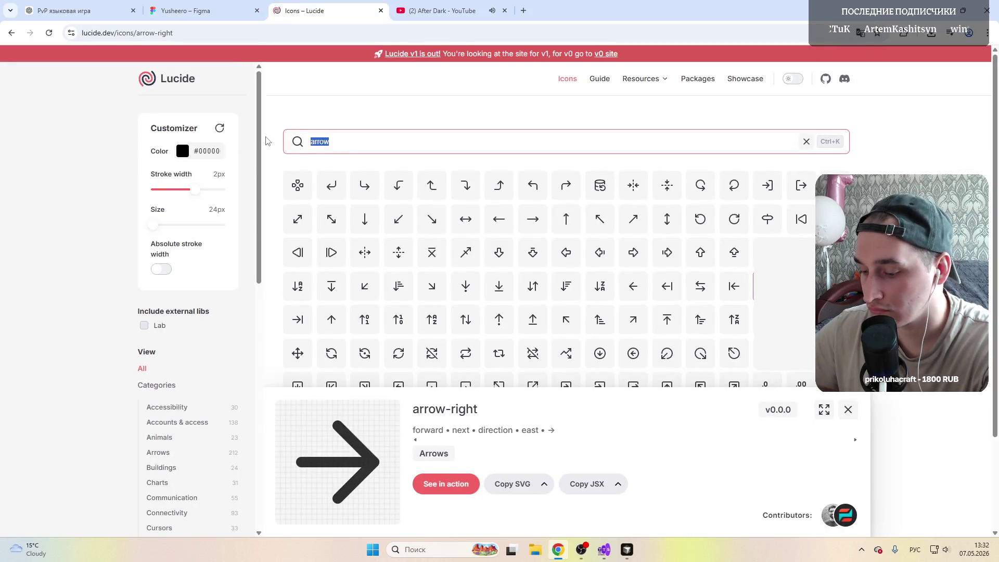
# Step: Open the refresh-ccw icon in Lucide, then quit the VPN app from the system tray
pyautogui.write('р')
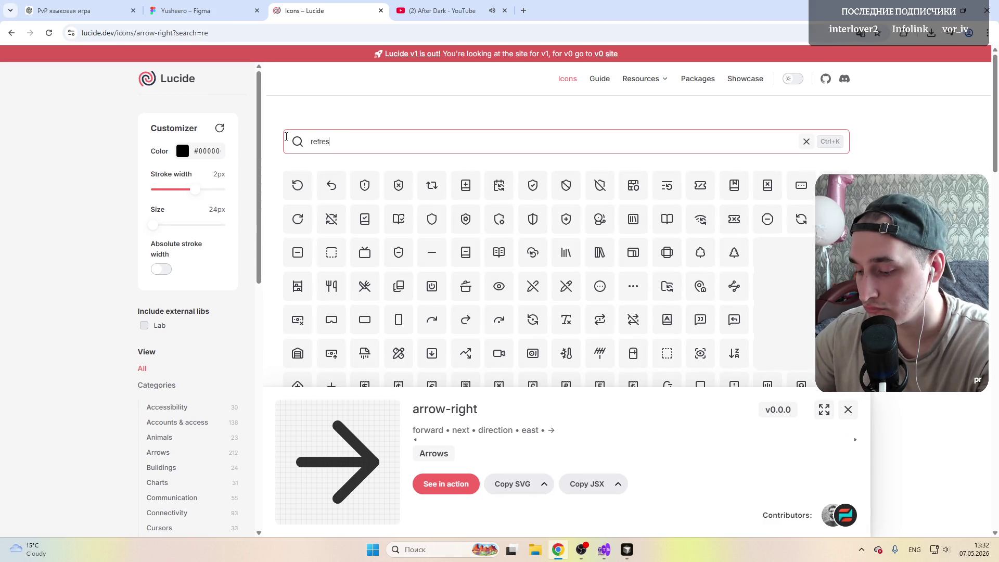
pyautogui.write('h')
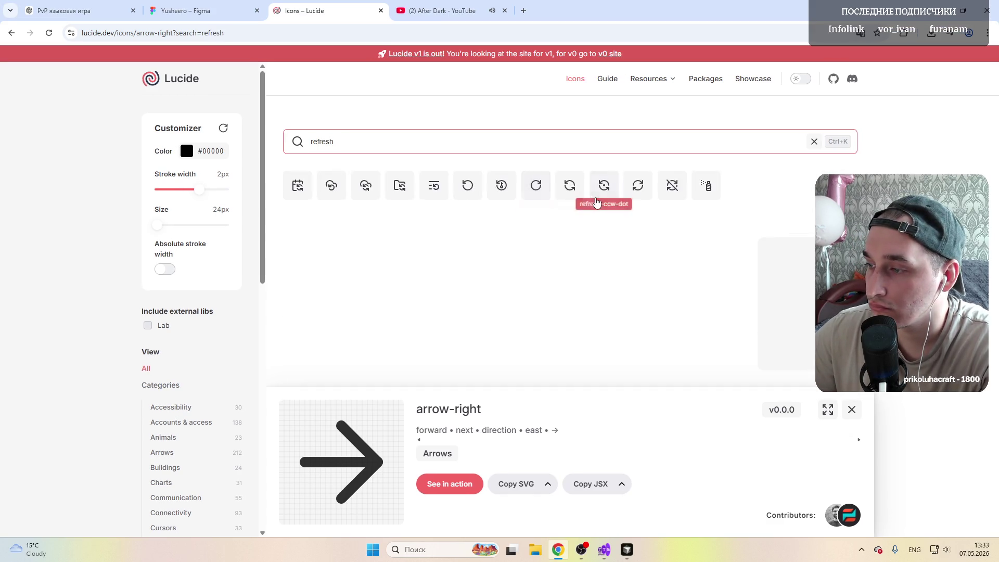
pyautogui.click(573, 191)
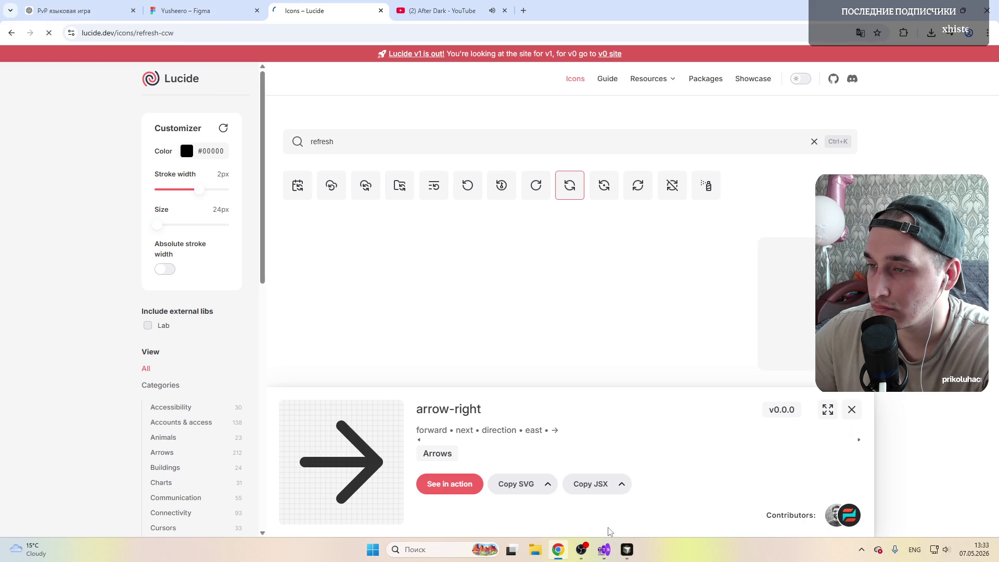
pyautogui.click(860, 551)
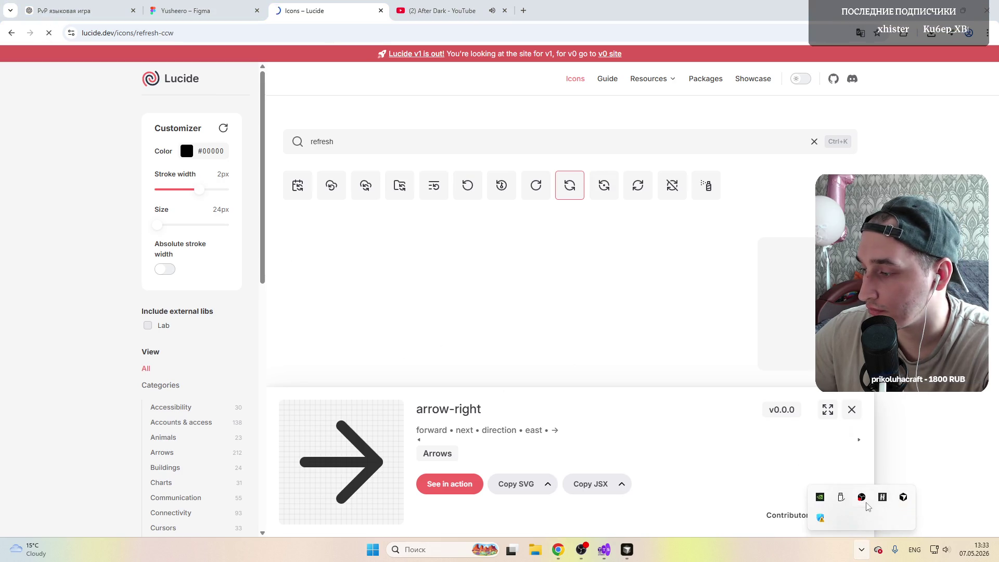
pyautogui.rightClick(884, 498)
pyautogui.click(905, 490)
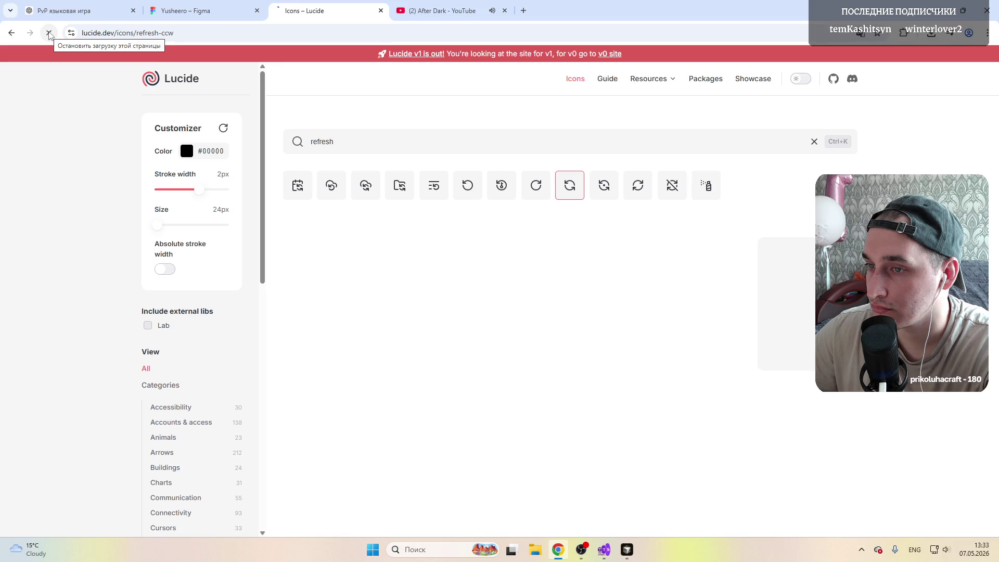
# Step: Reopen lucide.dev in a fresh tab and go back to the Figma design
pyautogui.click(381, 10)
pyautogui.click(401, 11)
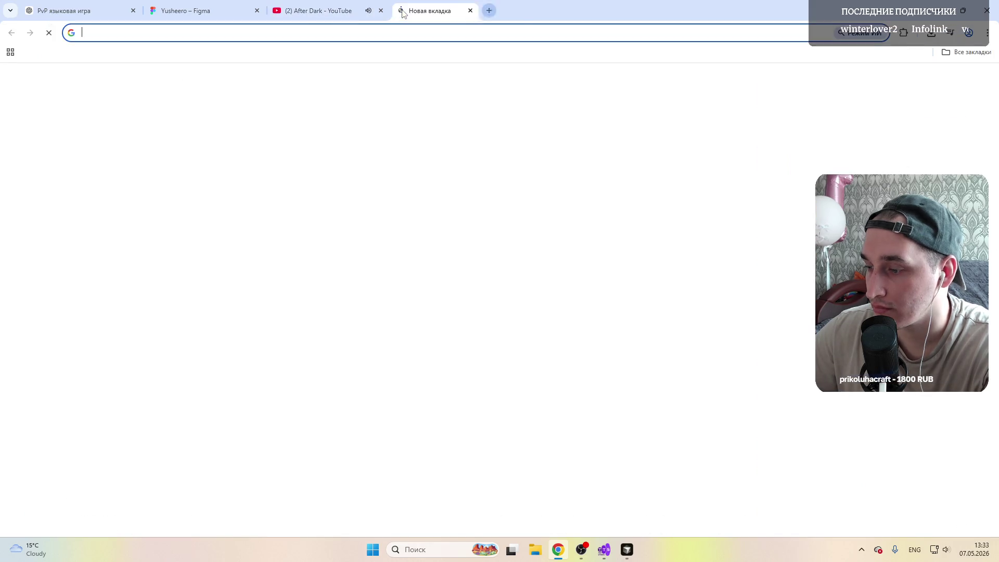
pyautogui.write('lu')
pyautogui.press('Return')
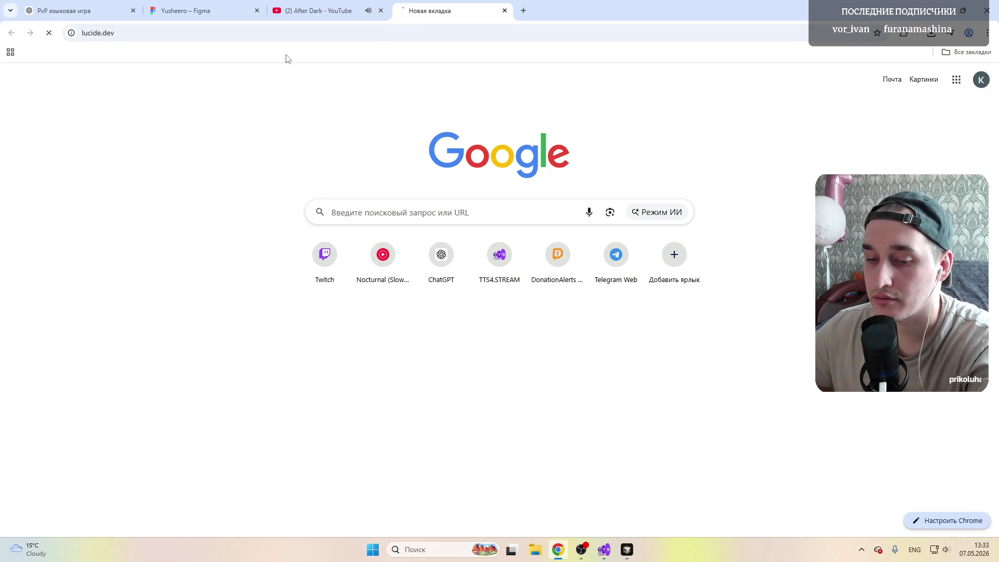
pyautogui.click(285, 13)
pyautogui.click(203, 11)
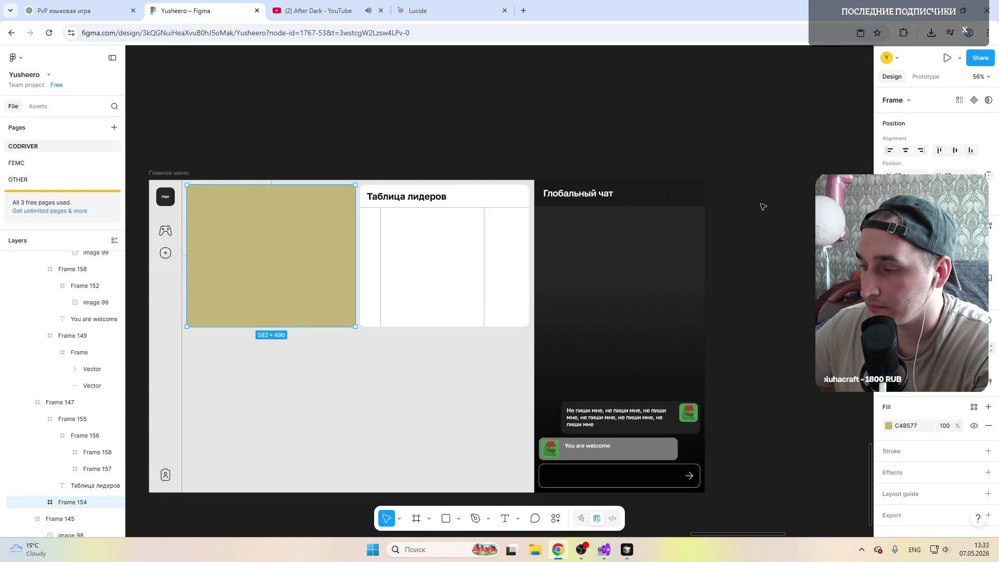
# Step: Load twitch.tv in a new tab, pause the featured player, and open the Просмотр directory
pyautogui.click(523, 11)
pyautogui.write('twit')
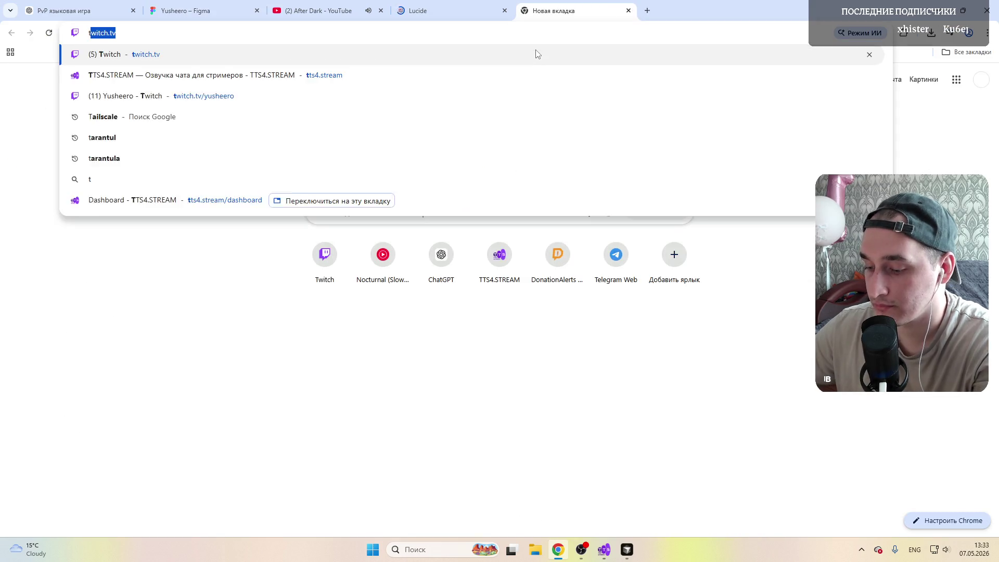
pyautogui.write('ch')
pyautogui.press('Return')
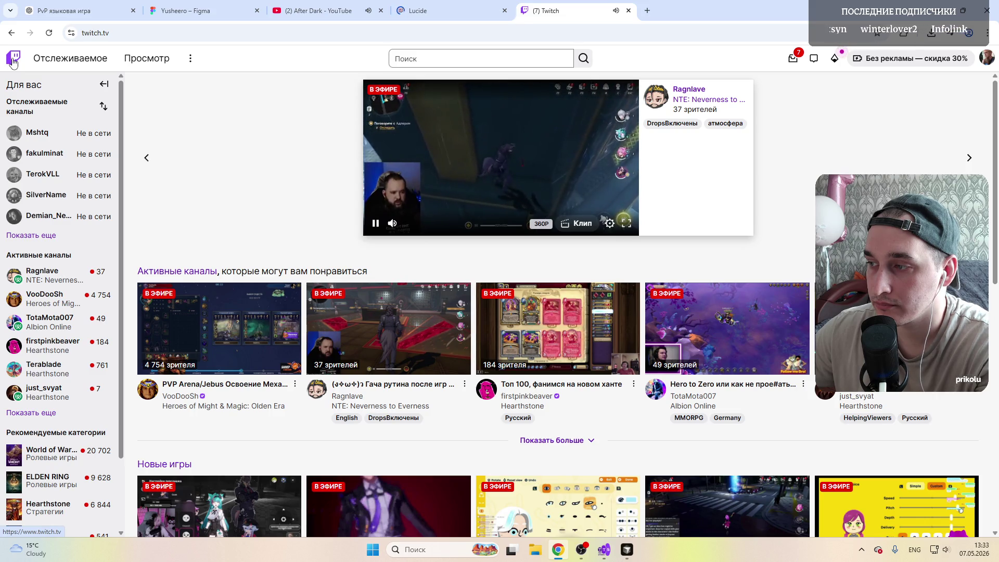
pyautogui.click(376, 224)
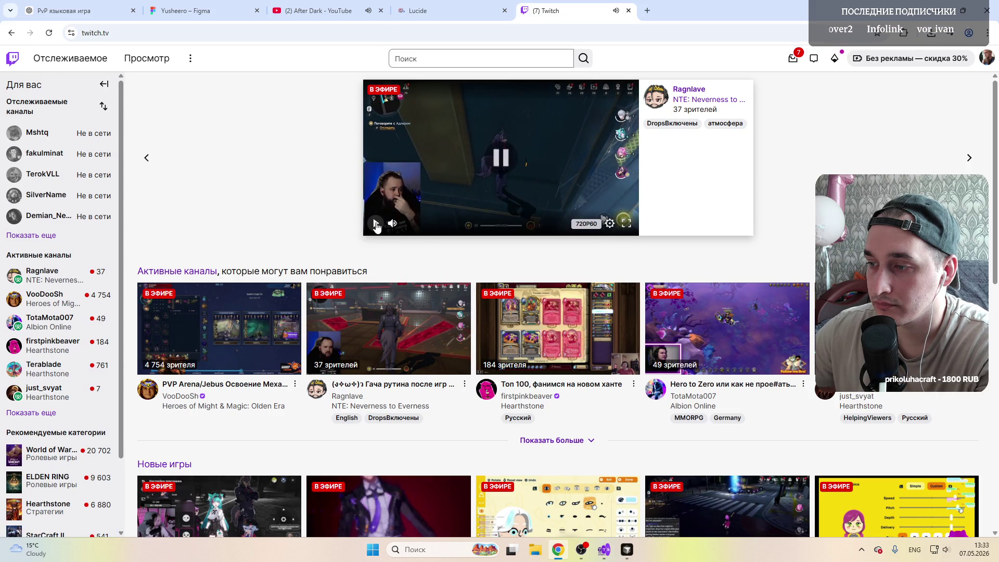
pyautogui.click(109, 66)
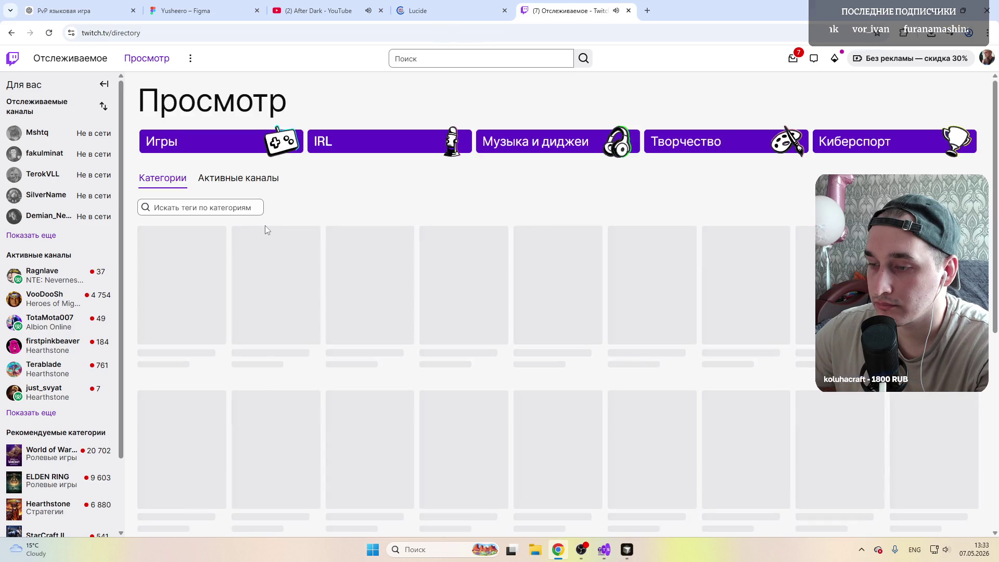
# Step: Open the ROBLOX category page in a new background tab
pyautogui.scroll(-2, 266, 228)
pyautogui.scroll(2, 267, 229)
pyautogui.scroll(-2, 266, 229)
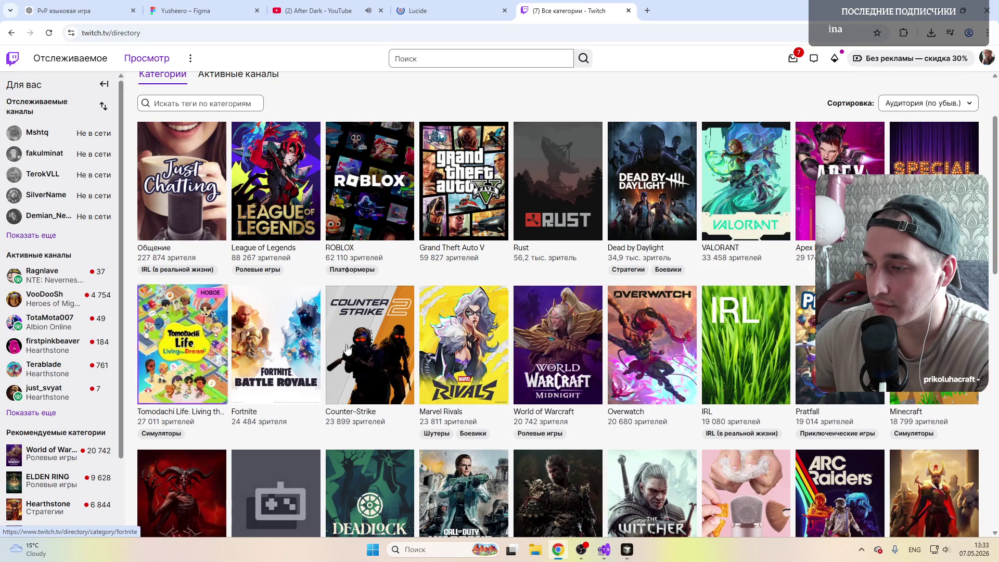
pyautogui.scroll(-4, 703, 318)
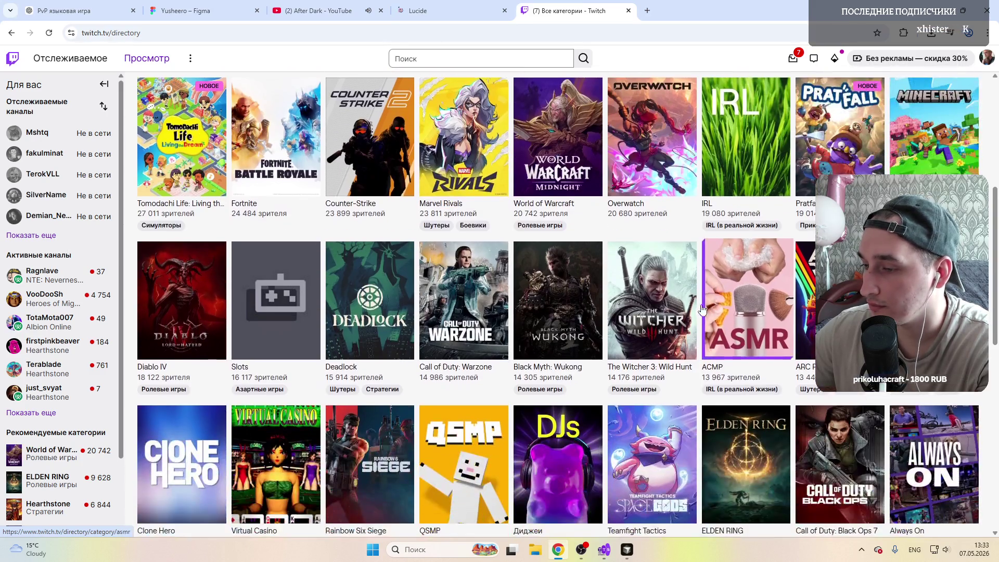
pyautogui.scroll(-1, 557, 312)
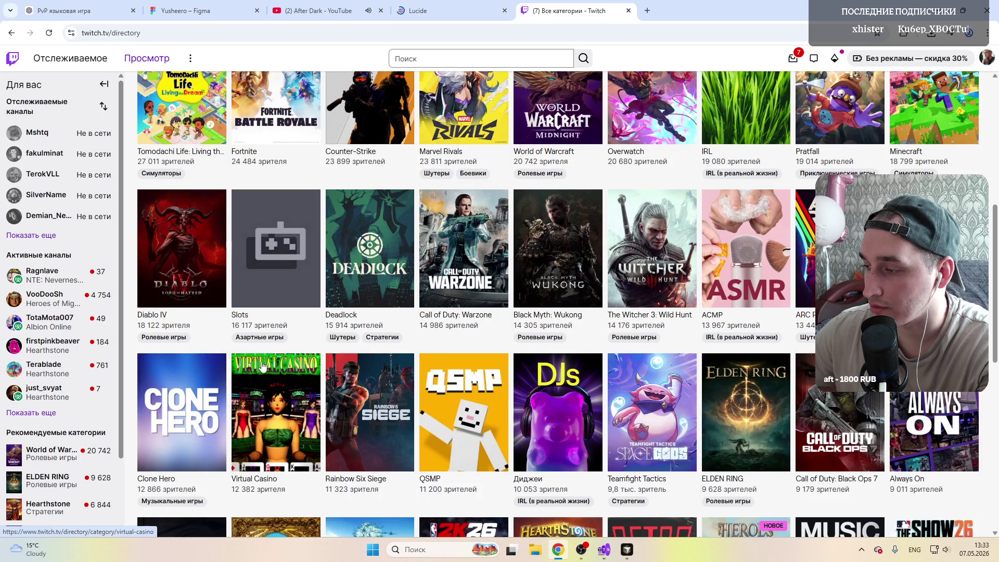
pyautogui.scroll(-4, 481, 333)
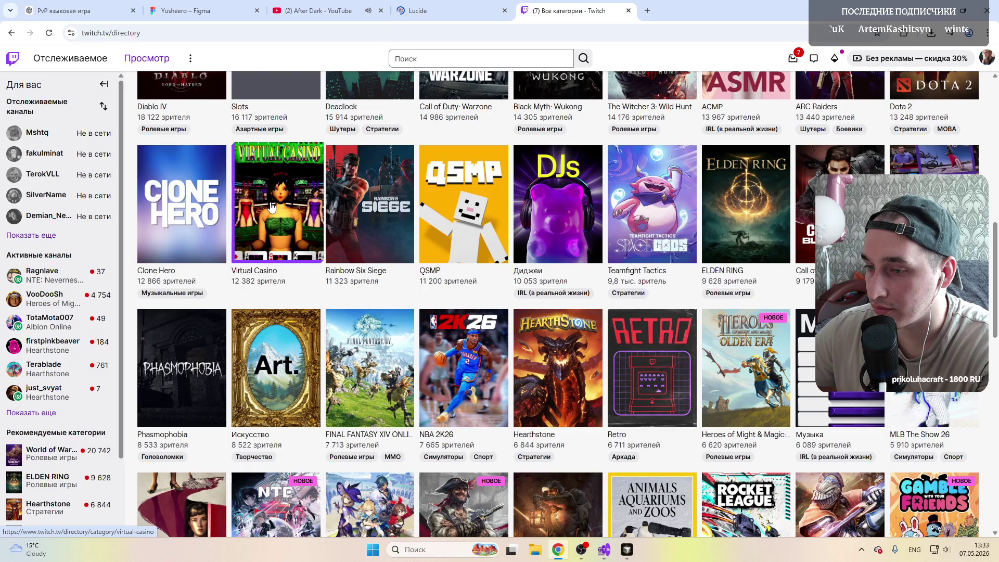
pyautogui.rightClick(192, 199)
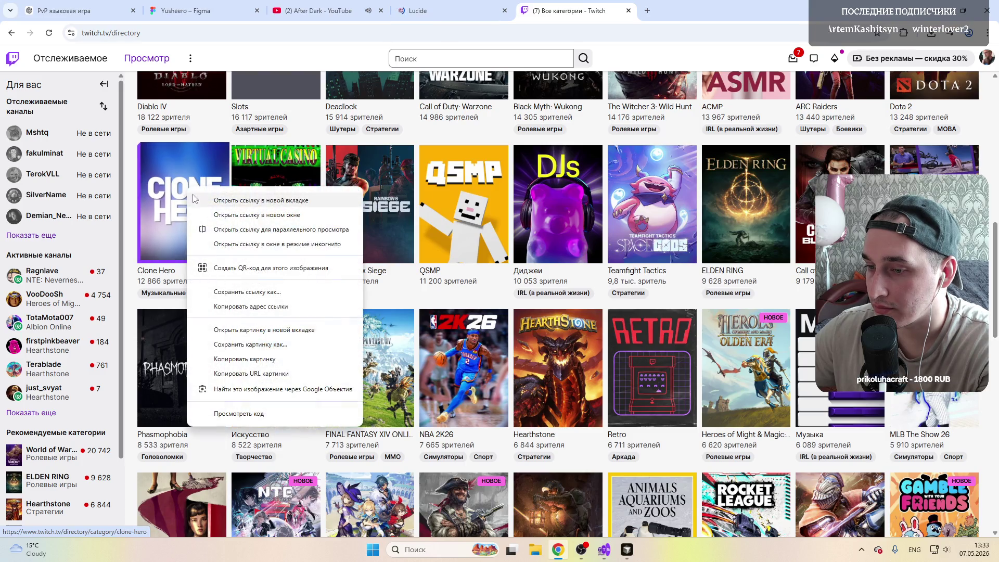
pyautogui.click(127, 169)
pyautogui.scroll(4, 459, 253)
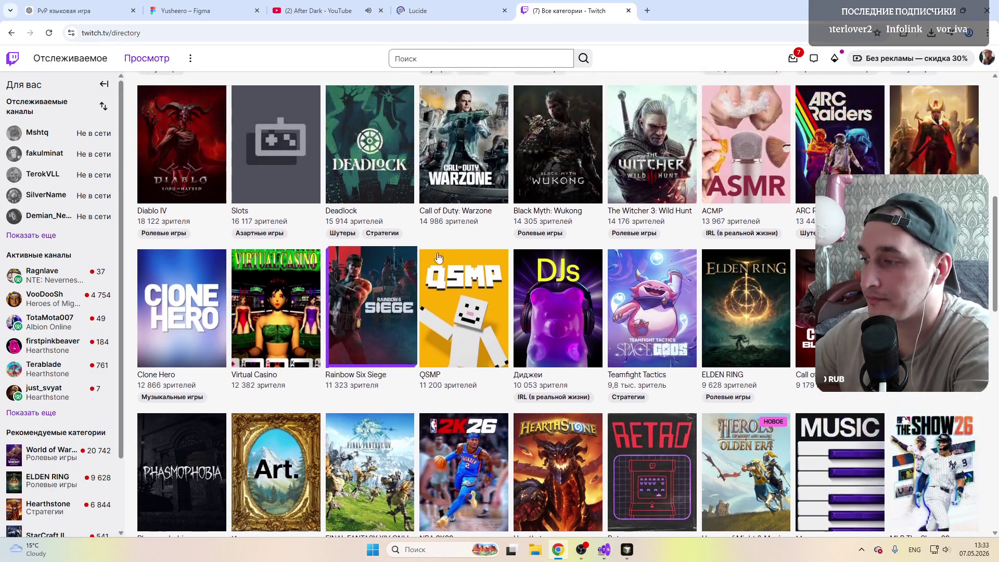
pyautogui.scroll(5, 459, 253)
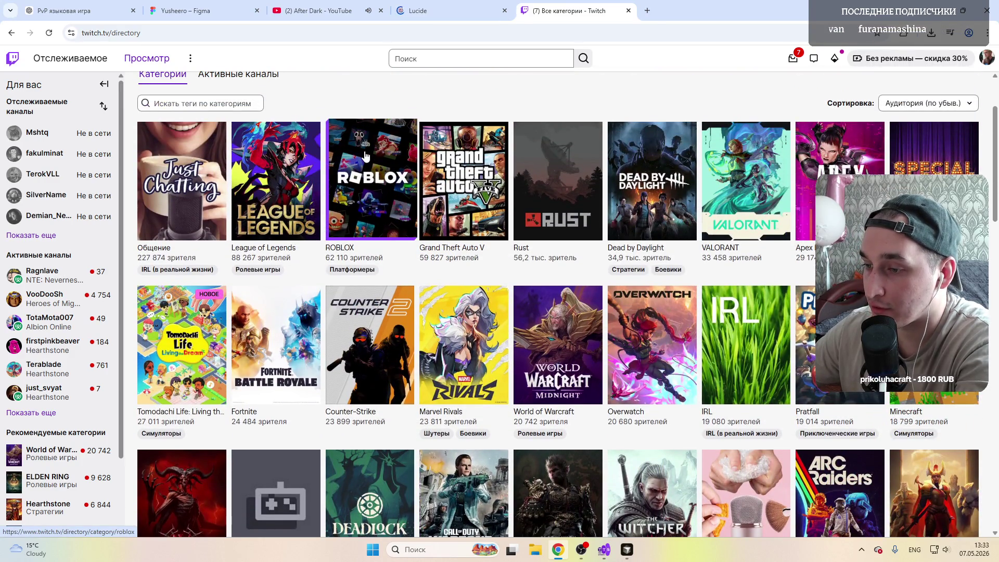
pyautogui.rightClick(366, 155)
pyautogui.click(401, 159)
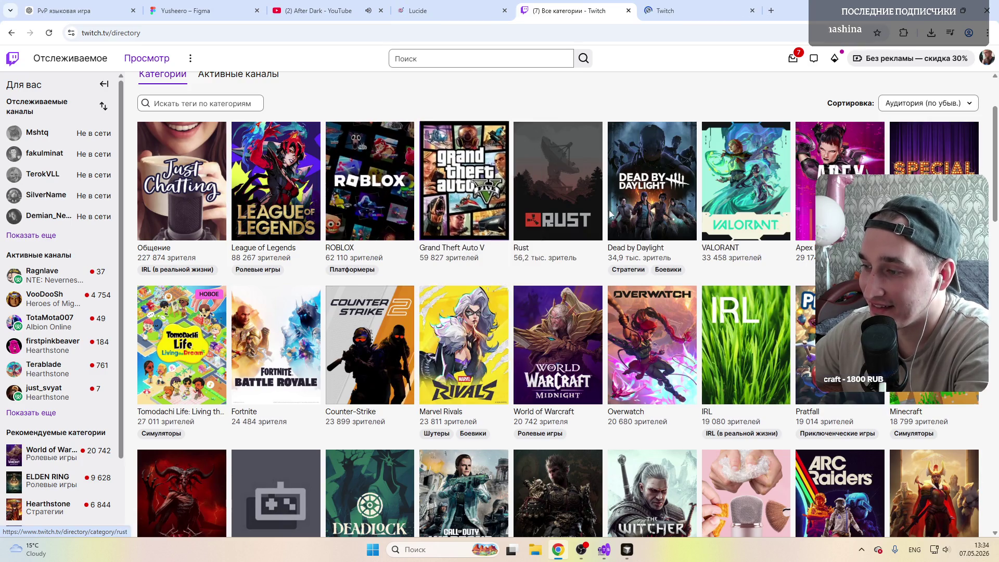
# Step: Open the Pratfall category in a new tab and switch to it
pyautogui.scroll(2, 731, 222)
pyautogui.scroll(-3, 731, 222)
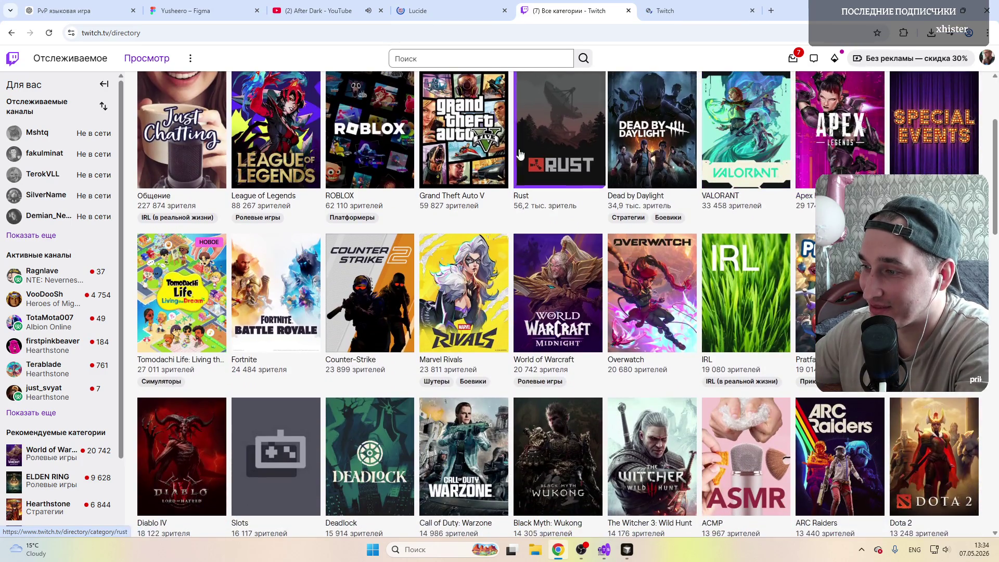
pyautogui.scroll(-2, 394, 134)
pyautogui.scroll(3, 323, 177)
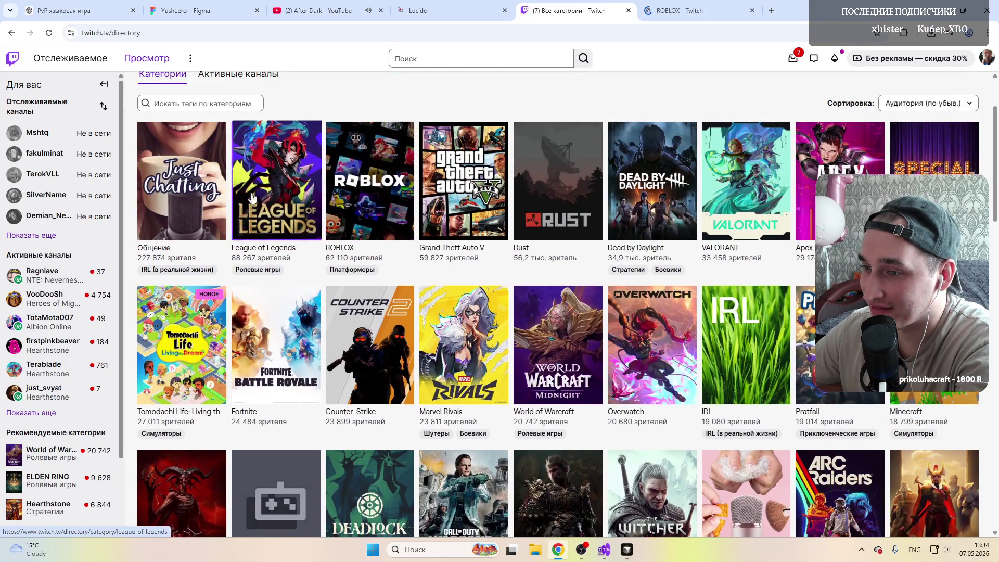
pyautogui.scroll(-2, 250, 225)
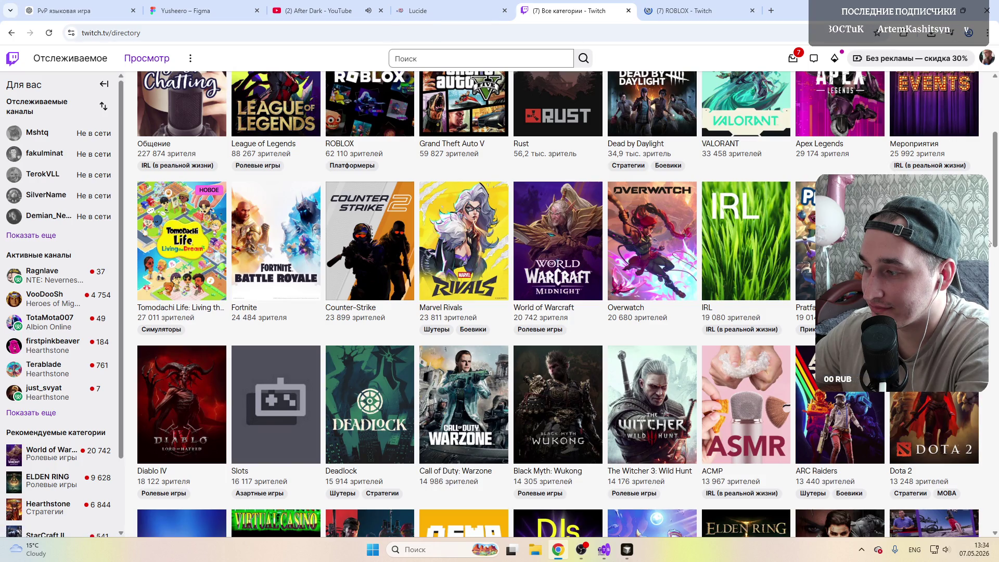
pyautogui.rightClick(666, 283)
pyautogui.click(697, 297)
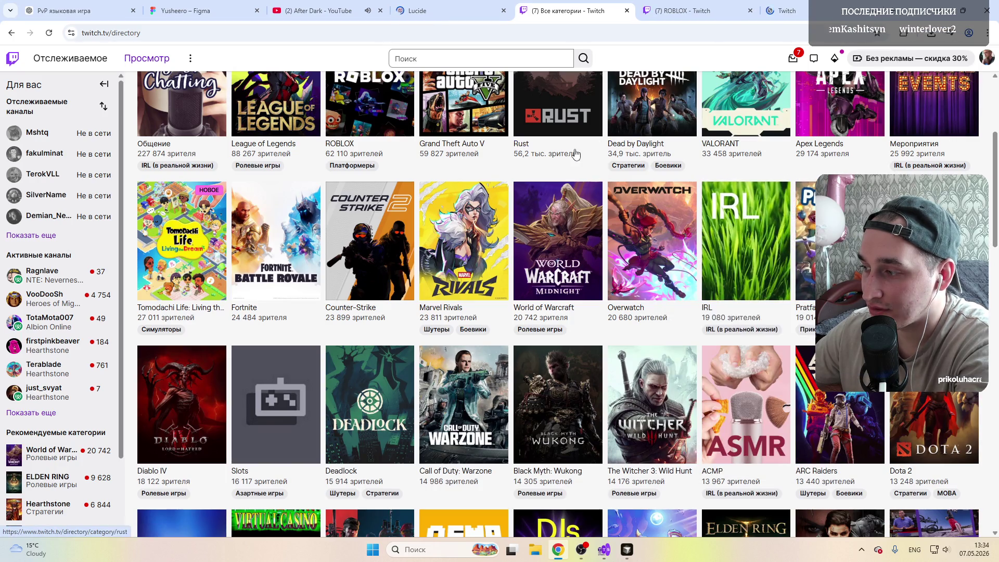
pyautogui.click(783, 5)
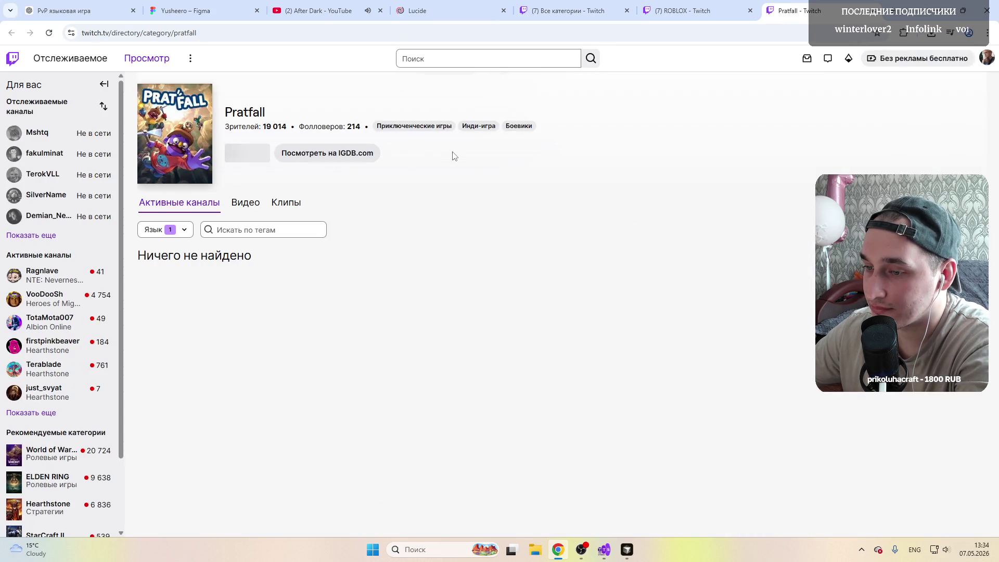
# Step: Remove the Русский language filter so Pratfall shows channels in every language
pyautogui.click(178, 232)
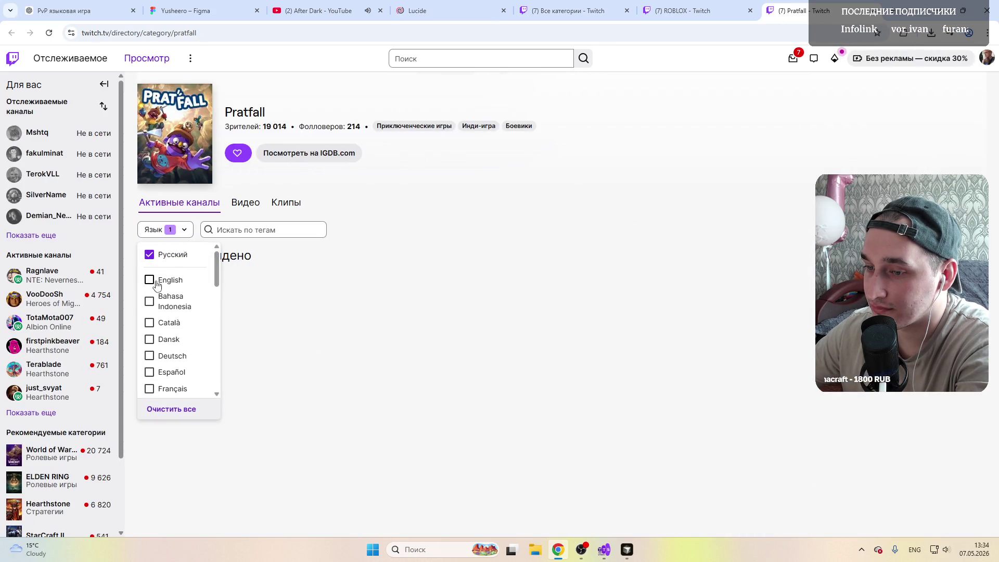
pyautogui.click(148, 255)
pyautogui.click(411, 201)
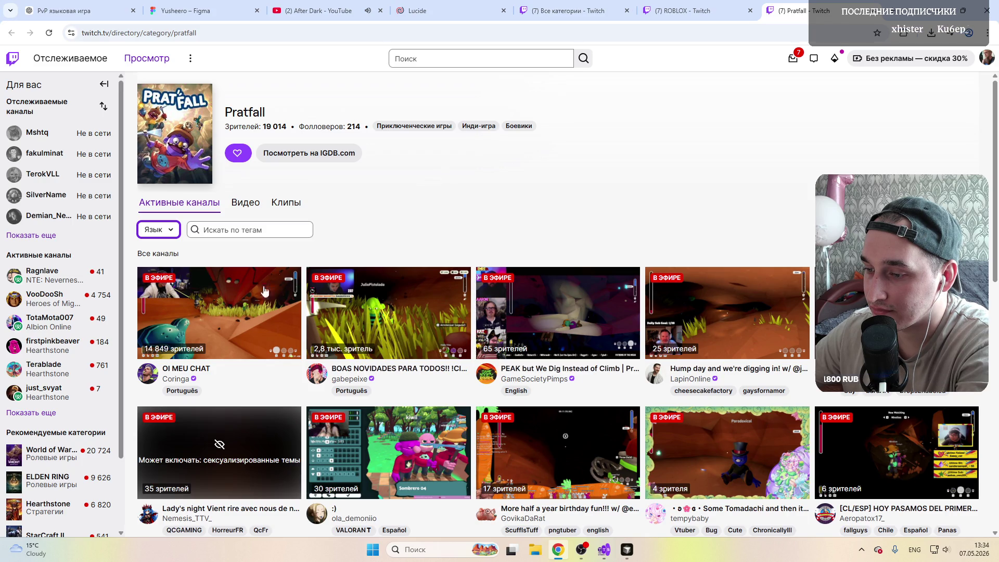
# Step: Close the YouTube music tab and switch to the Pratfall stream tab
pyautogui.click(298, 5)
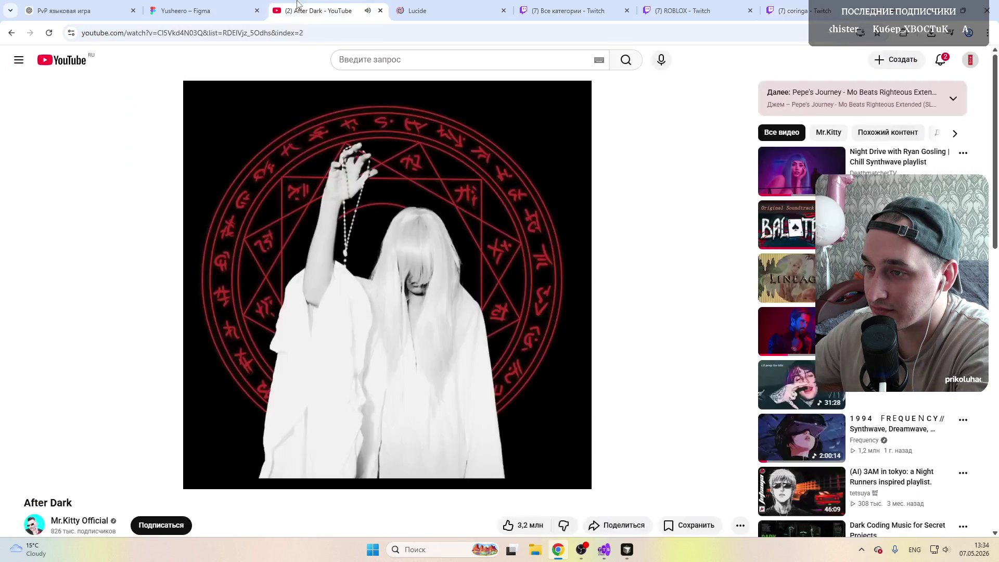
pyautogui.click(380, 10)
pyautogui.click(675, 13)
pyautogui.click(595, 5)
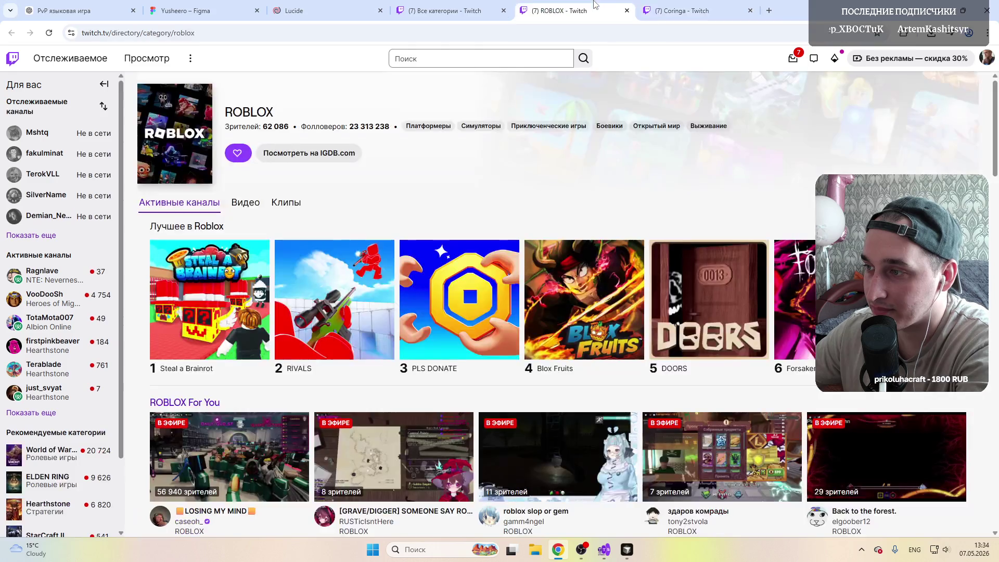
pyautogui.hotkey('ctrl', 'Tab')
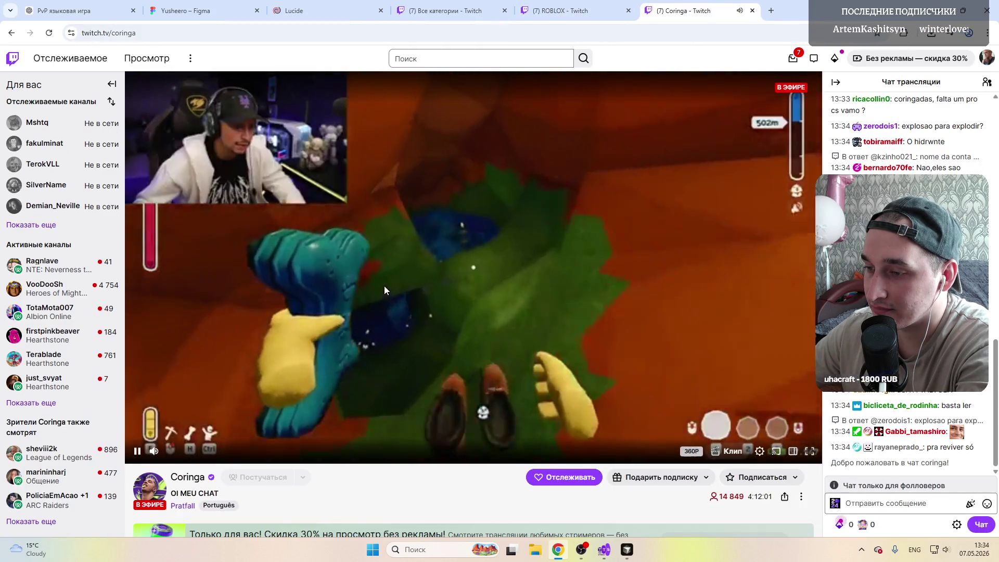
# Step: Lower the Pratfall stream's volume to 12 %, then close its tab
pyautogui.click(173, 452)
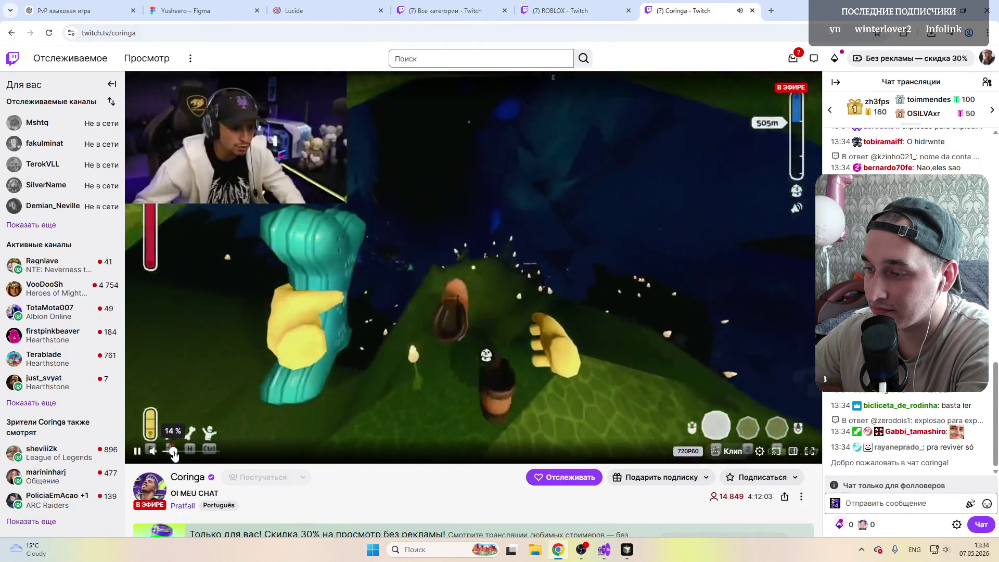
pyautogui.click(173, 451)
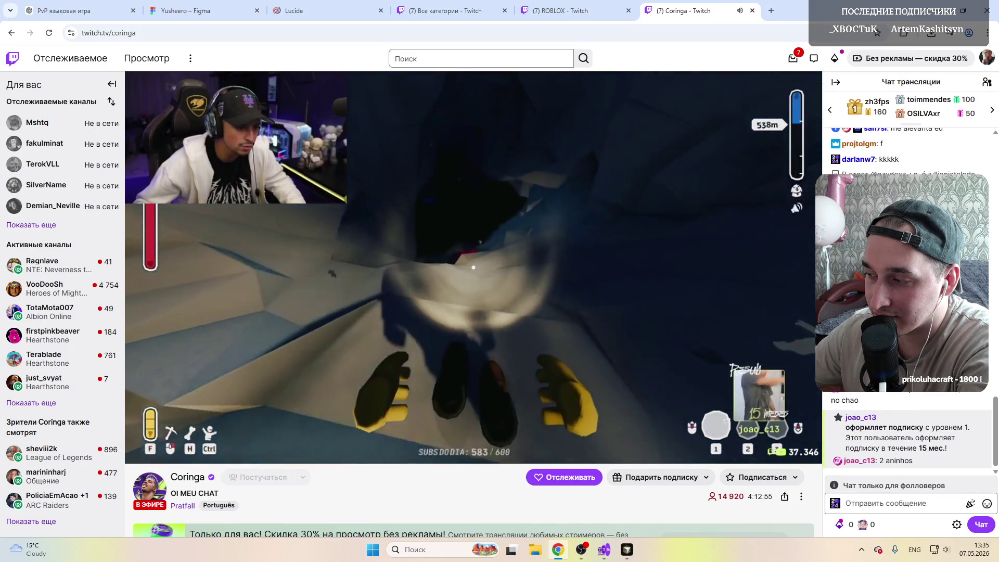
pyautogui.click(752, 11)
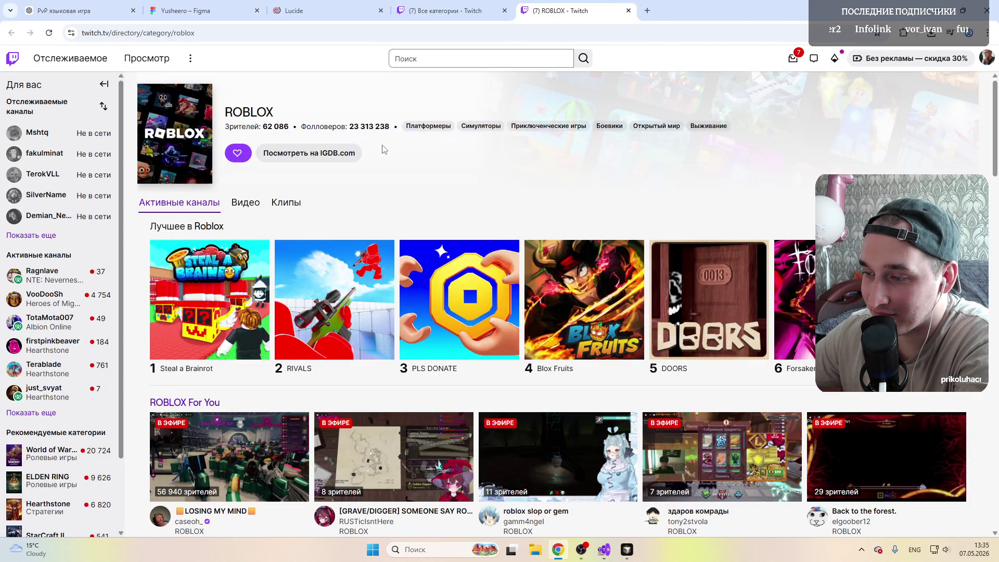
# Step: Scroll through the caseoh_ ROBLOX stream's channel info, then close that stream tab
pyautogui.scroll(-3, 382, 149)
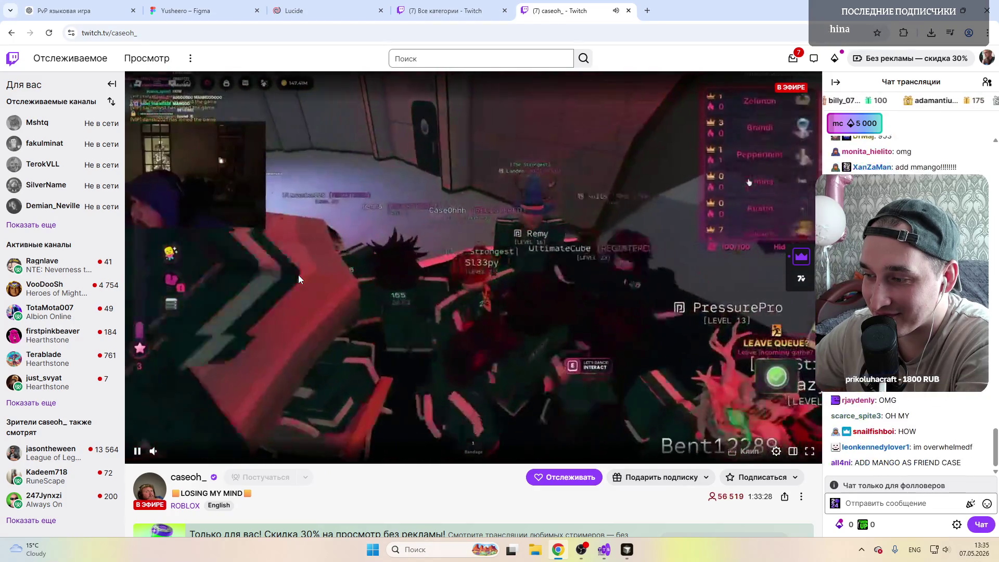
pyautogui.scroll(-4, 491, 361)
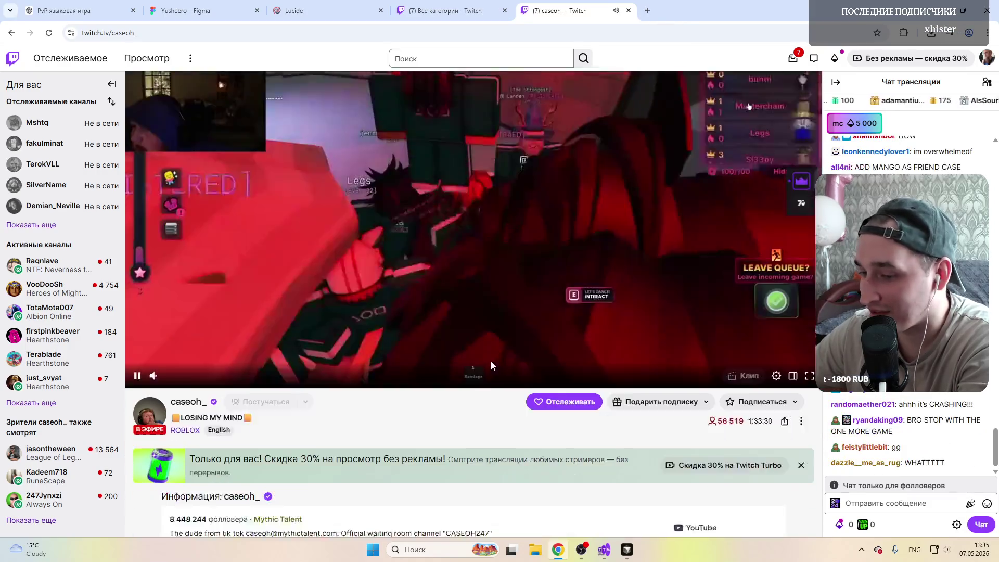
pyautogui.scroll(-6, 256, 402)
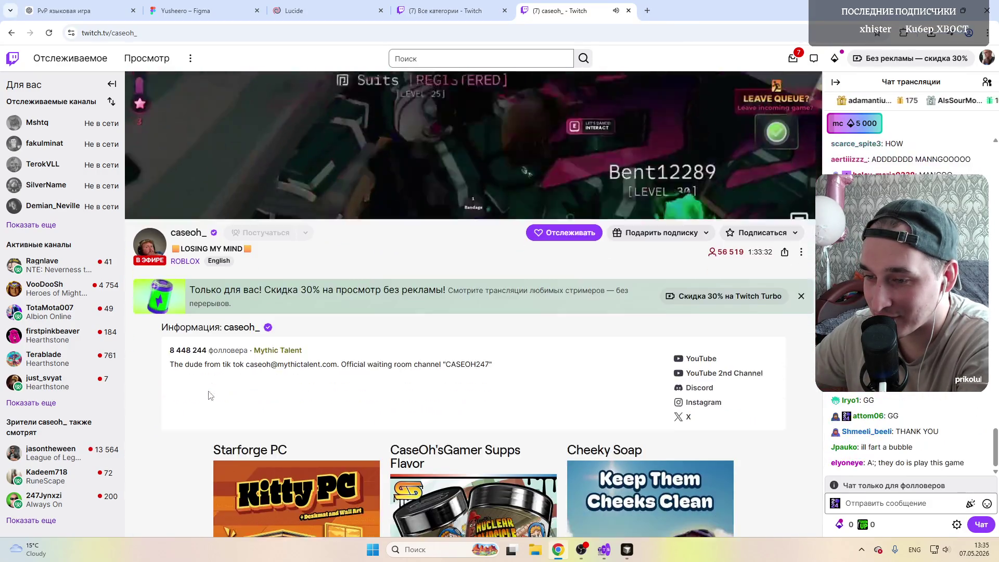
pyautogui.scroll(-5, 233, 394)
pyautogui.scroll(14, 229, 375)
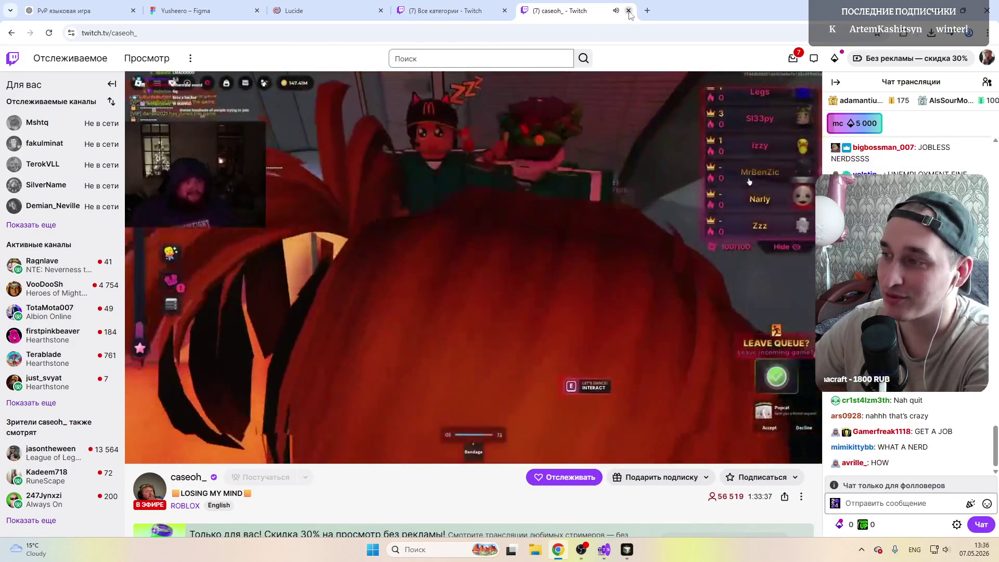
pyautogui.click(629, 10)
pyautogui.scroll(4, 374, 240)
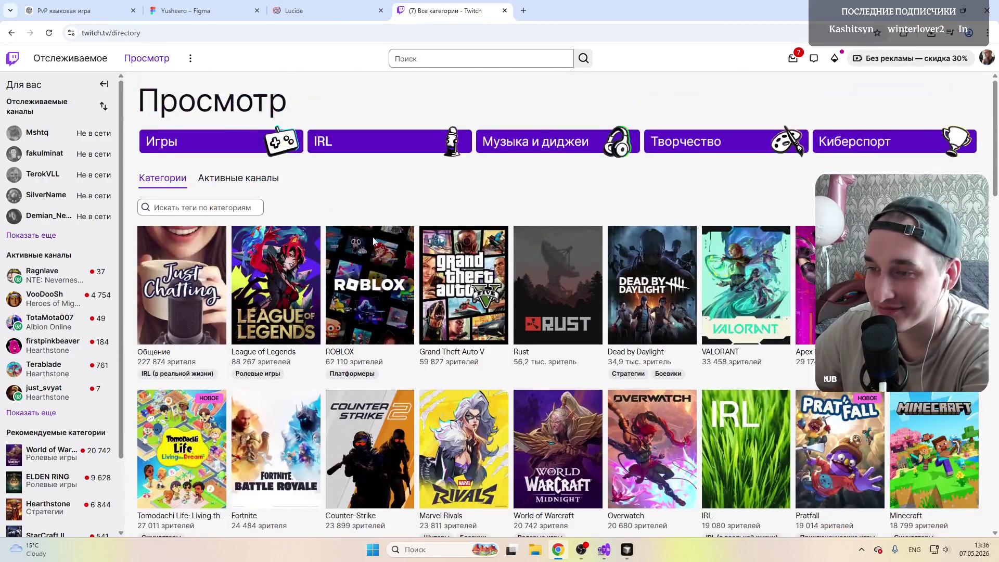
# Step: Open the Black Myth: Wukong category in a new tab from the Twitch directory
pyautogui.scroll(-3, 517, 281)
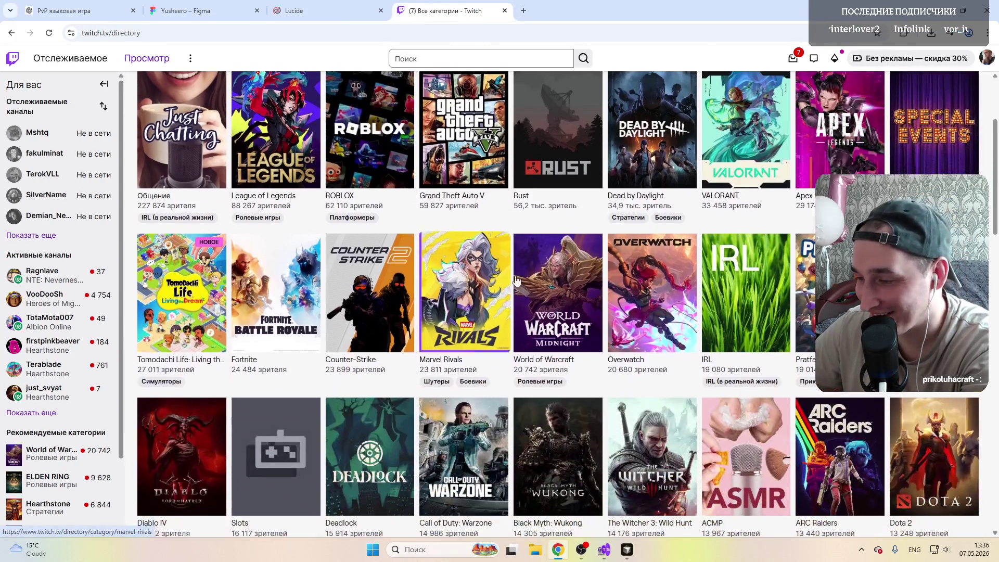
pyautogui.scroll(-4, 534, 282)
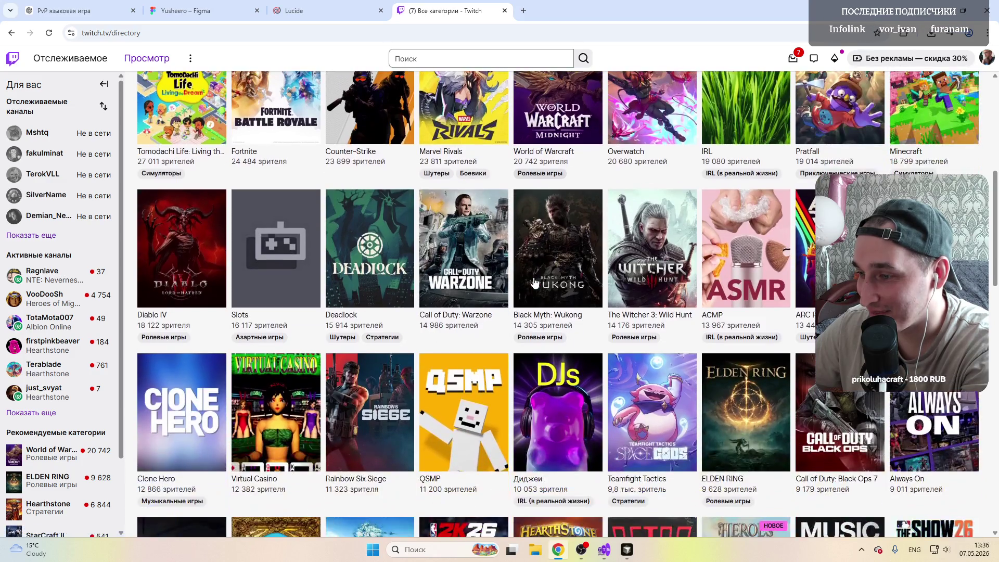
pyautogui.scroll(-4, 535, 281)
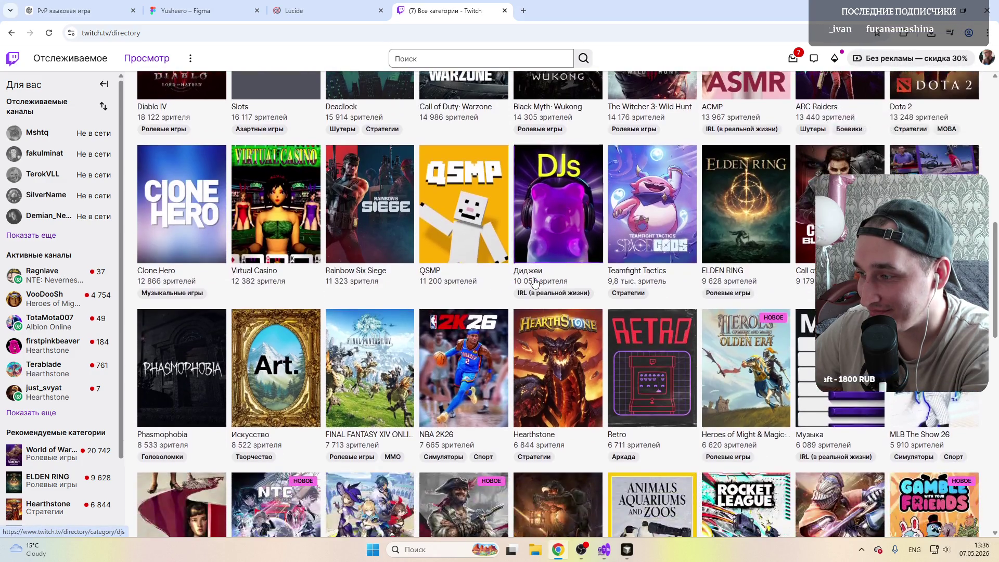
pyautogui.scroll(3, 534, 282)
pyautogui.rightClick(546, 248)
pyautogui.click(555, 198)
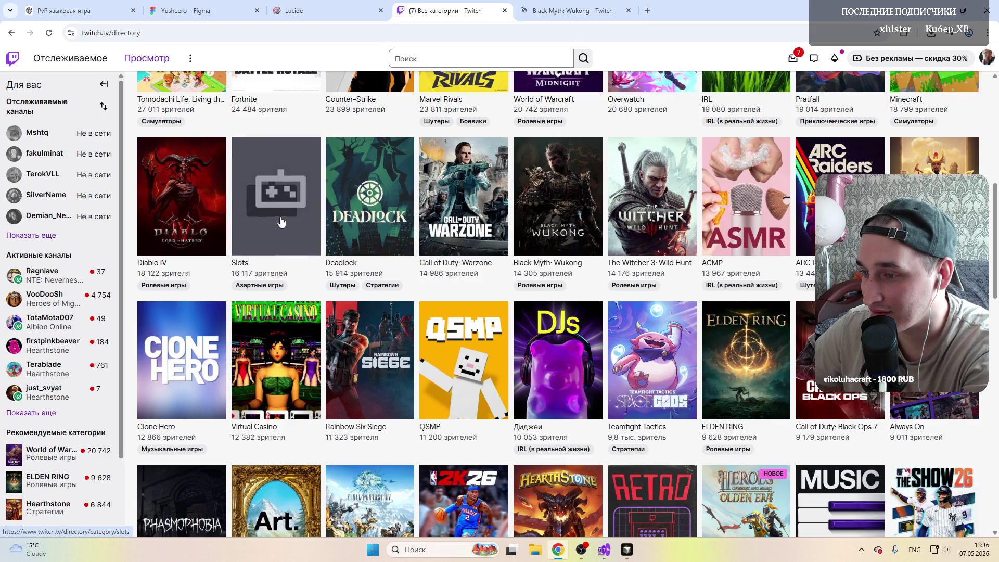
# Step: Open the Heroes of Might & Magic: Olden Era category in a new tab
pyautogui.scroll(-2, 281, 221)
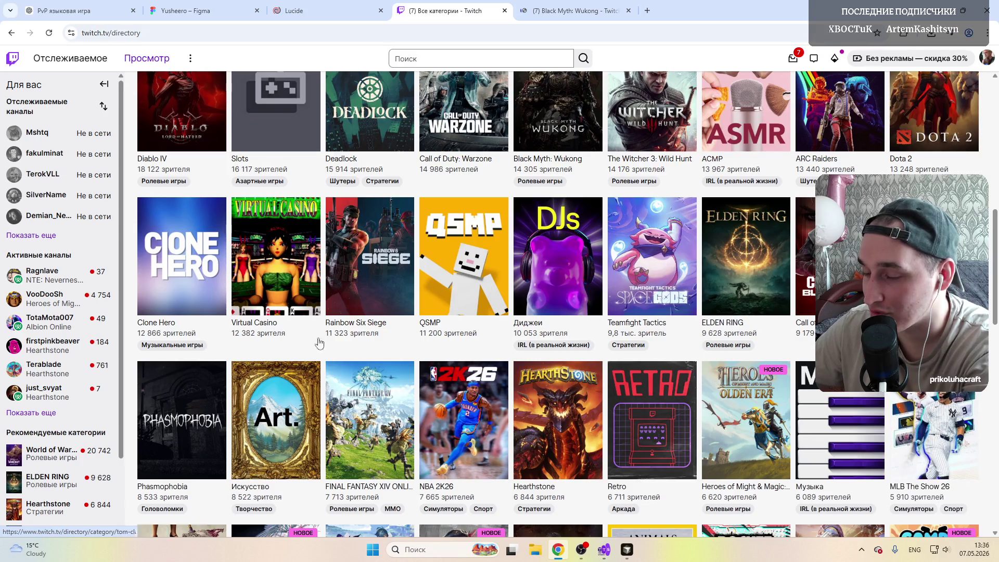
pyautogui.scroll(-2, 319, 343)
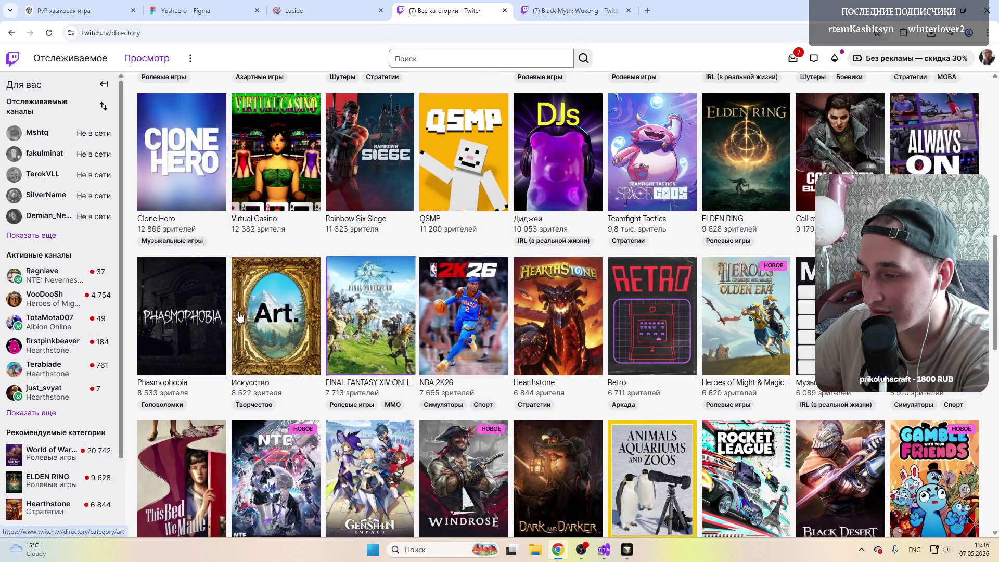
pyautogui.rightClick(756, 311)
pyautogui.click(797, 79)
# Step: Browse further down the directory, then switch to the Black Myth: Wukong tab
pyautogui.scroll(-3, 348, 287)
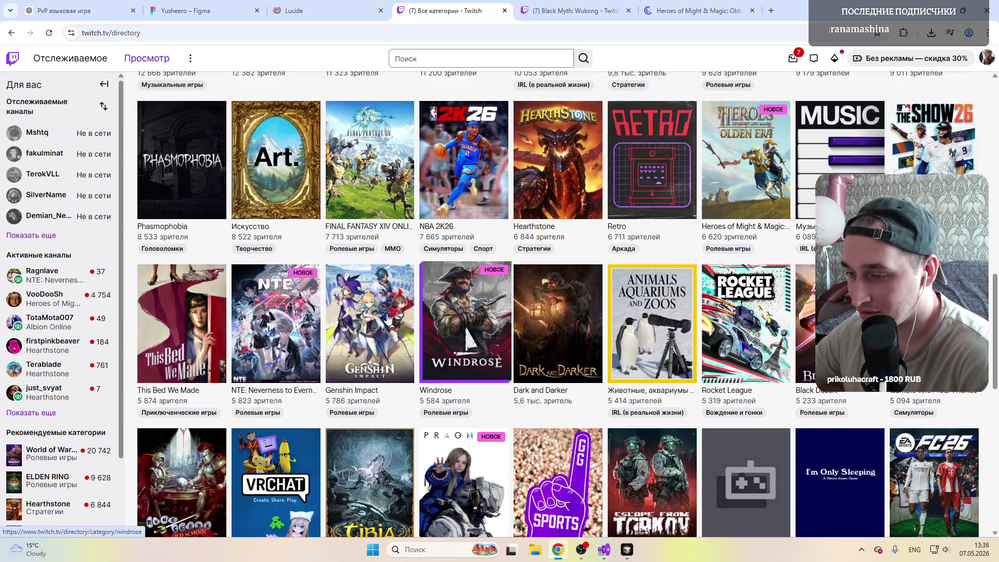
pyautogui.scroll(-1, 479, 319)
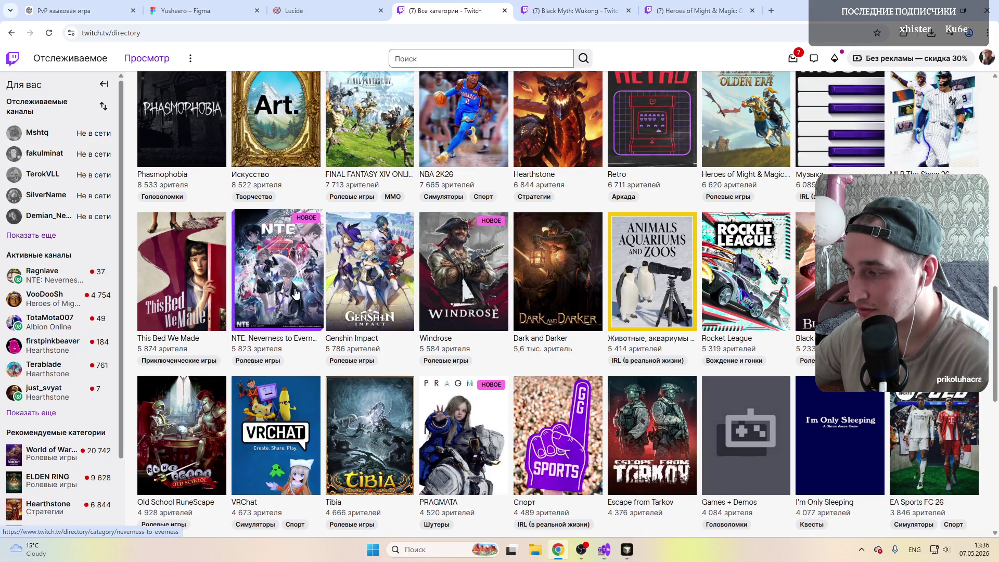
pyautogui.scroll(-2, 295, 293)
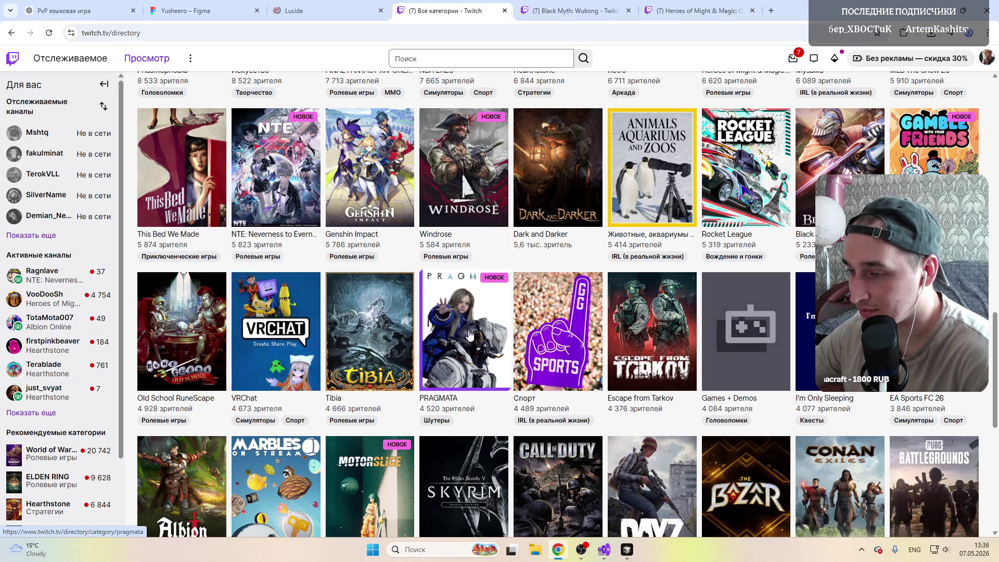
pyautogui.scroll(-3, 336, 315)
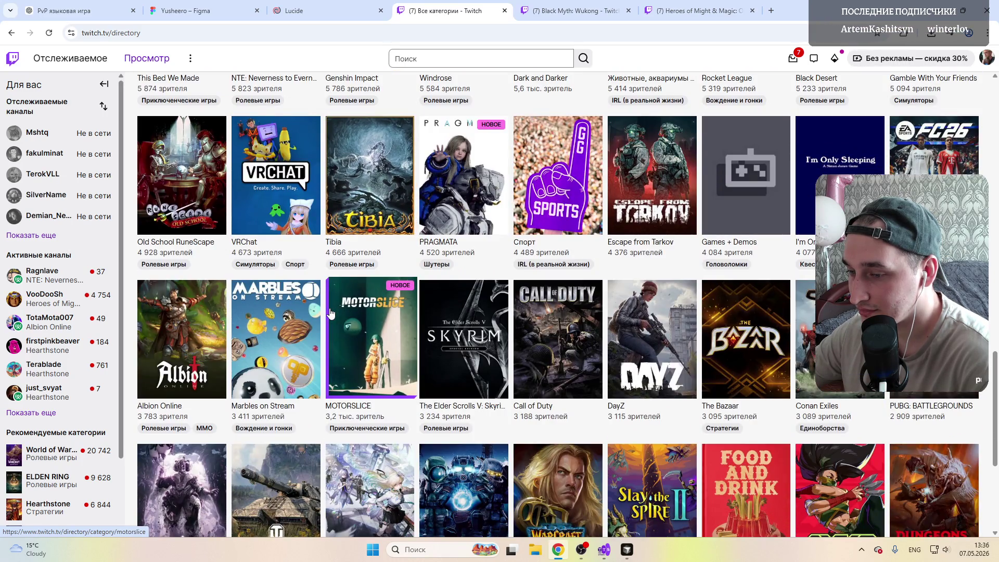
pyautogui.scroll(-3, 330, 313)
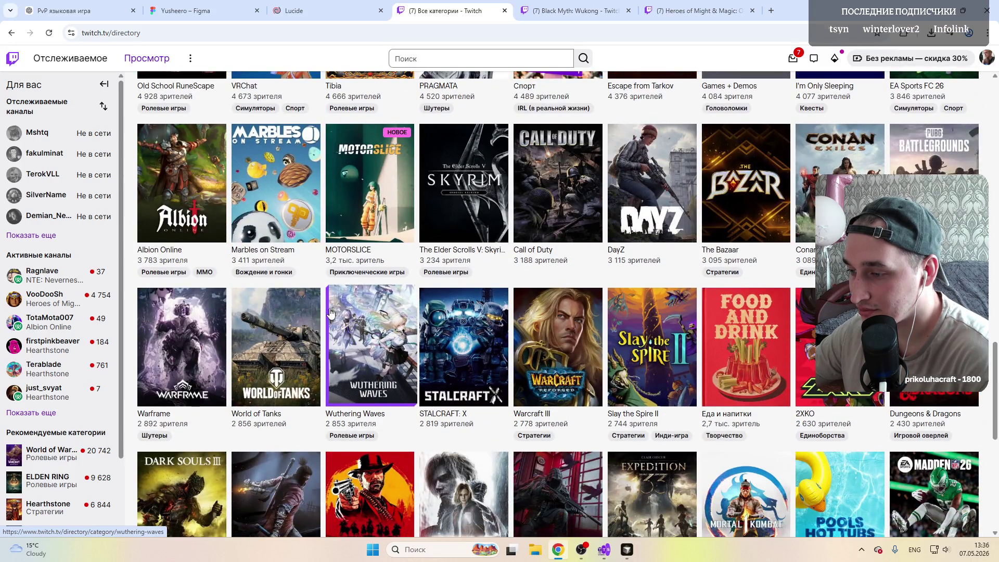
pyautogui.scroll(10, 330, 313)
pyautogui.click(585, 9)
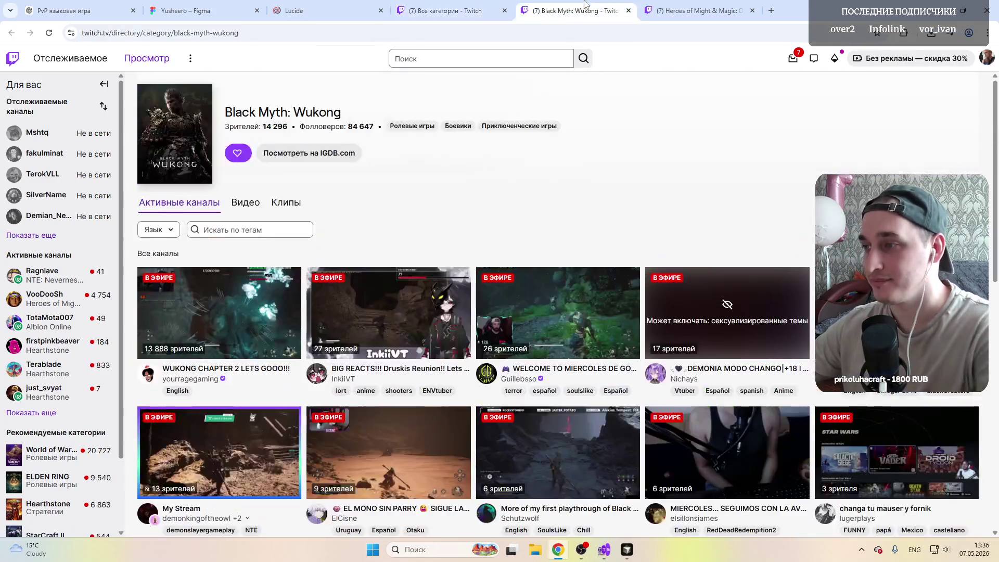
# Step: Play the top yourragegaming Wukong stream at 720p60 quality, then close its tab
pyautogui.click(228, 321)
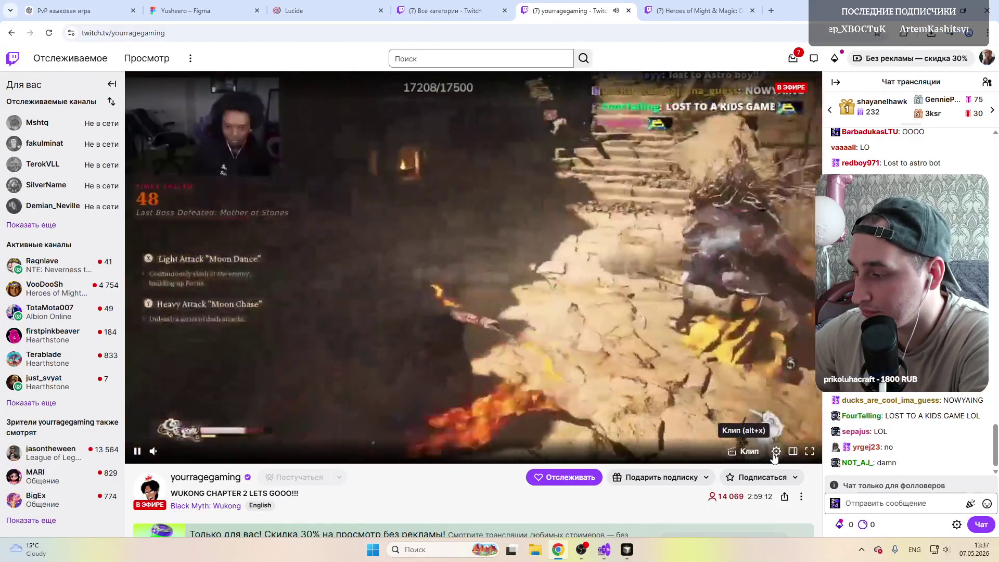
pyautogui.click(776, 451)
pyautogui.click(724, 314)
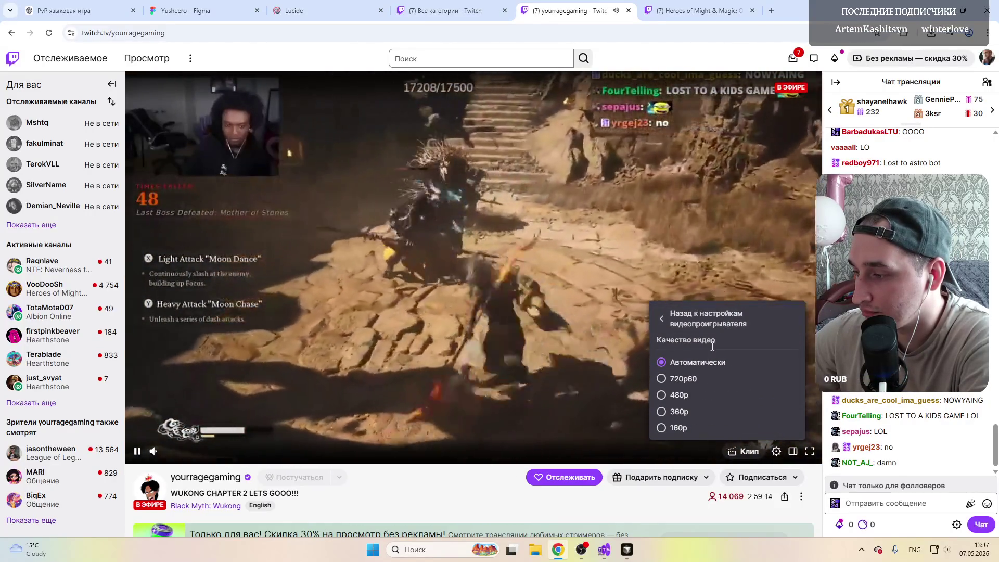
pyautogui.click(684, 379)
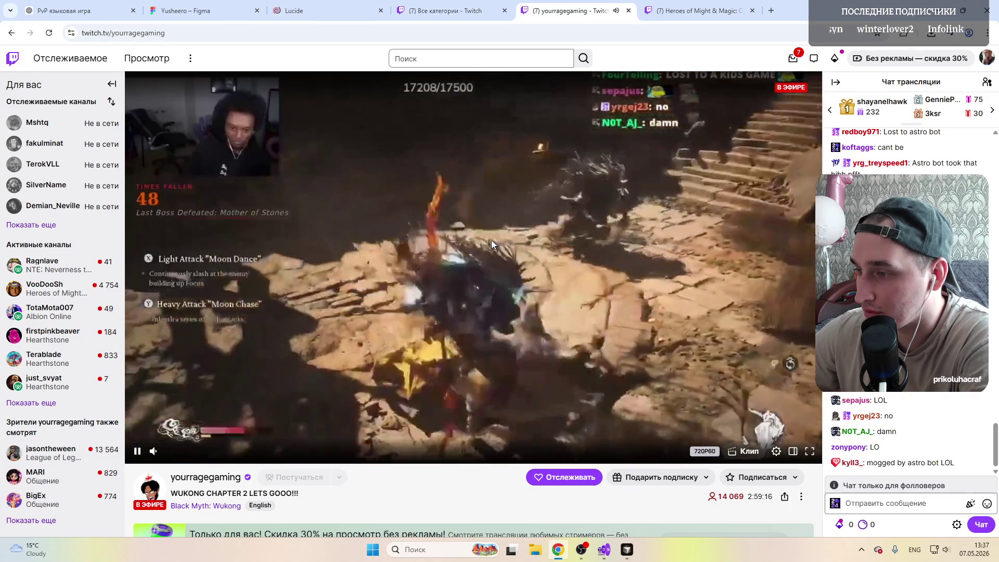
pyautogui.hotkey('ctrl', 'w')
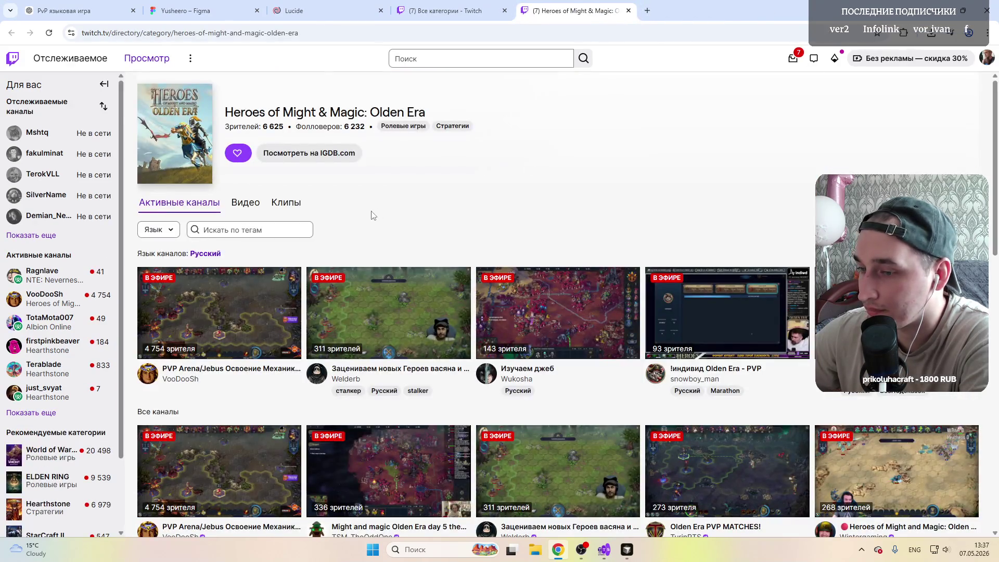
# Step: Open the most-watched Heroes of Might & Magic: Olden Era stream
pyautogui.scroll(-2, 385, 208)
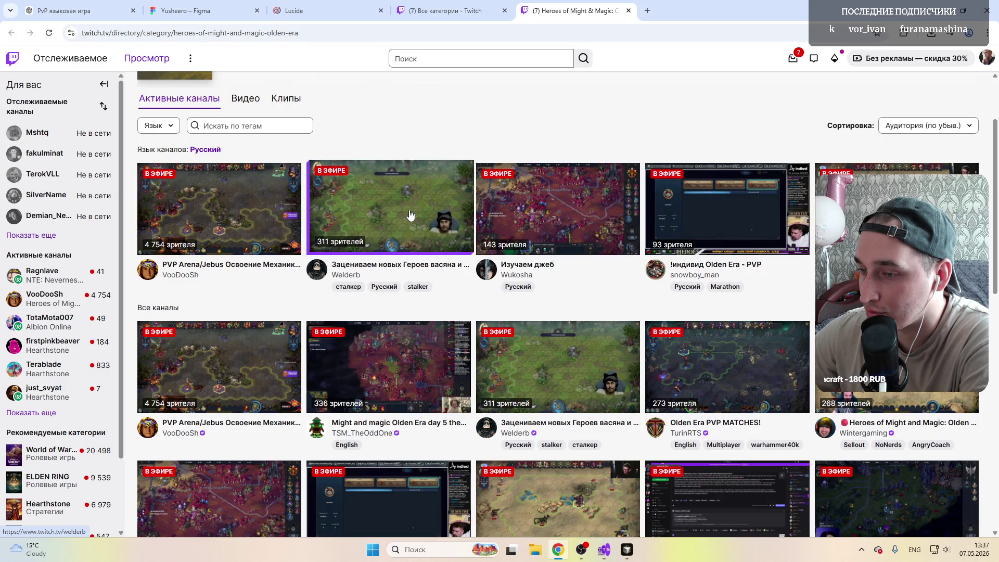
pyautogui.click(243, 209)
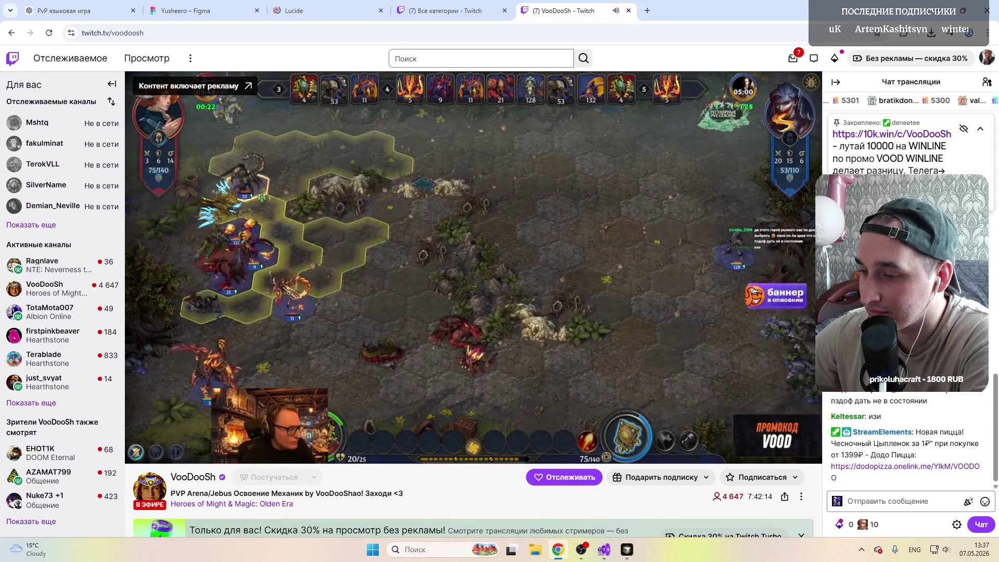
pyautogui.scroll(-4, 447, 283)
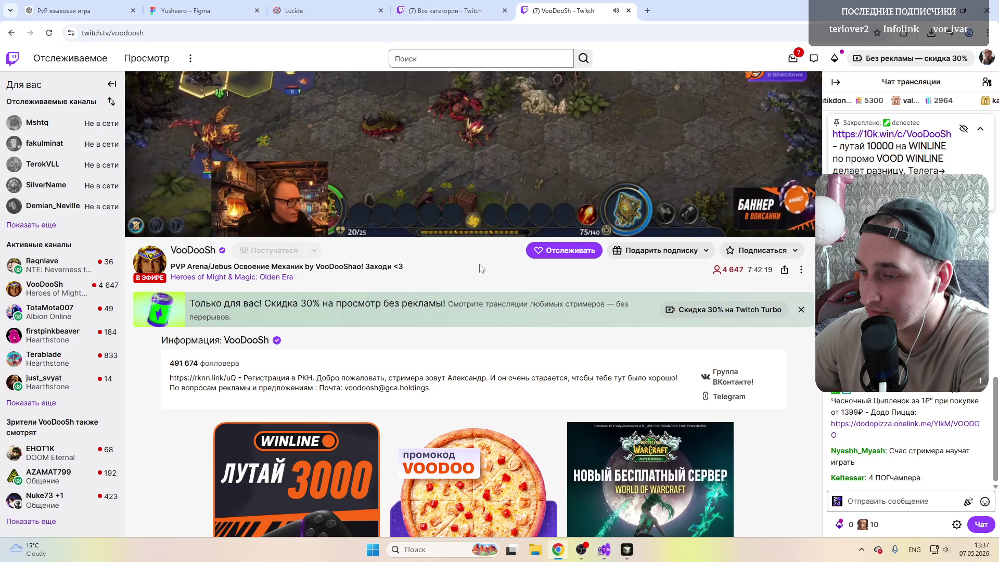
pyautogui.scroll(-5, 480, 268)
pyautogui.scroll(-2, 479, 269)
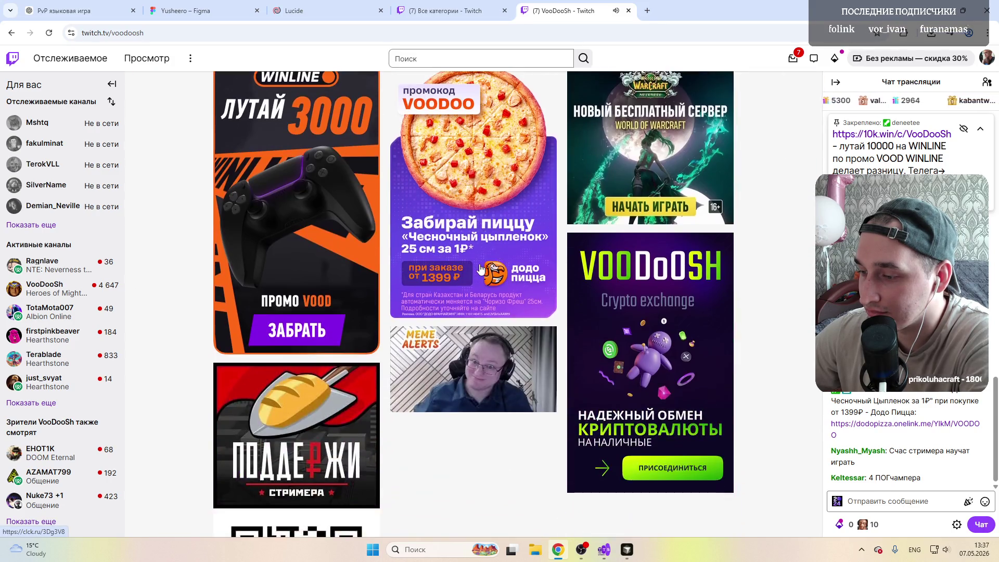
# Step: Watch another Olden Era stream from the category, then close the stream tab
pyautogui.scroll(10, 479, 268)
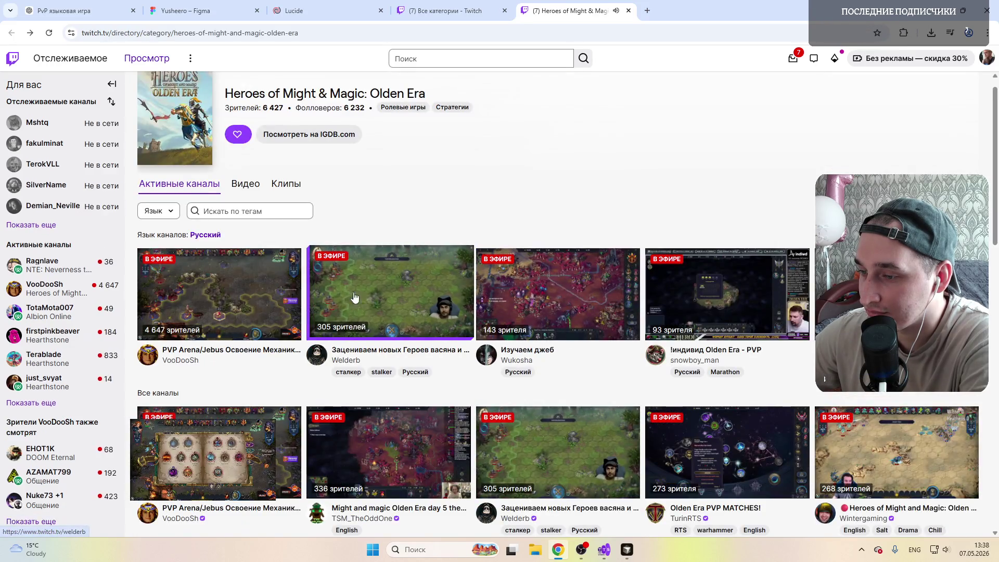
pyautogui.click(368, 296)
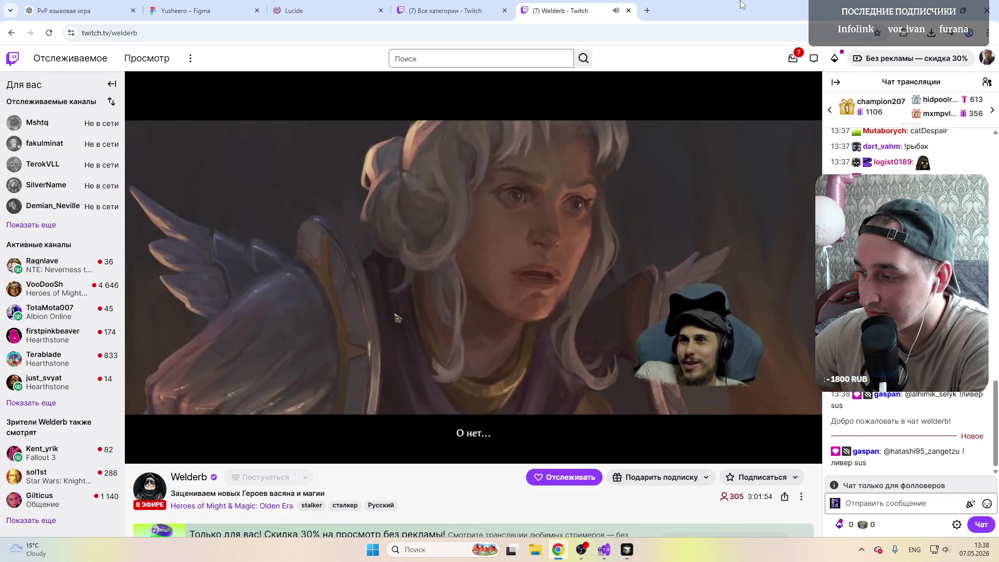
pyautogui.scroll(-3, 581, 190)
pyautogui.scroll(3, 581, 191)
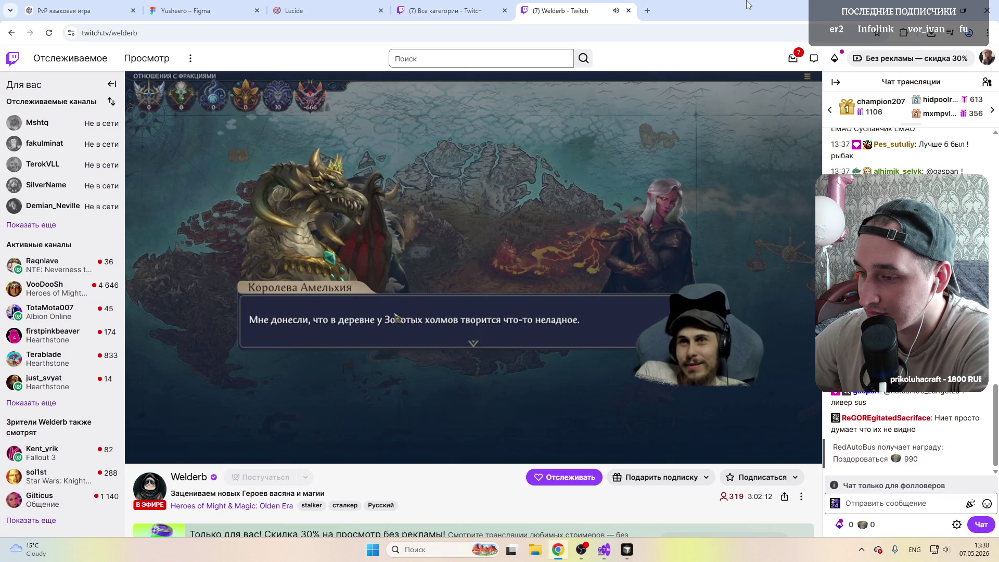
pyautogui.click(629, 10)
pyautogui.scroll(-8, 585, 266)
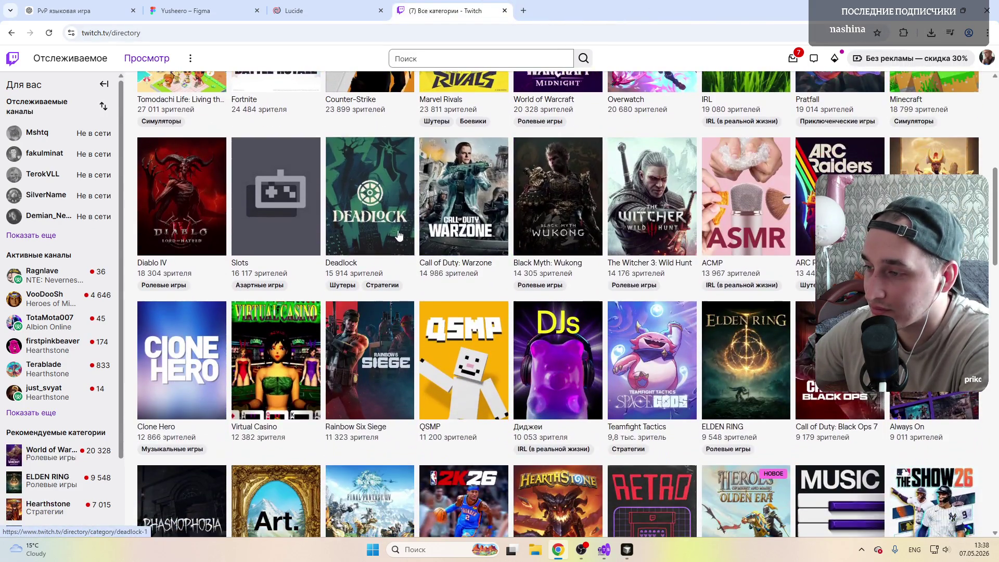
# Step: Close the Twitch browse tab and glance at the ChatGPT notes and Figma tabs
pyautogui.scroll(4, 584, 267)
pyautogui.click(504, 10)
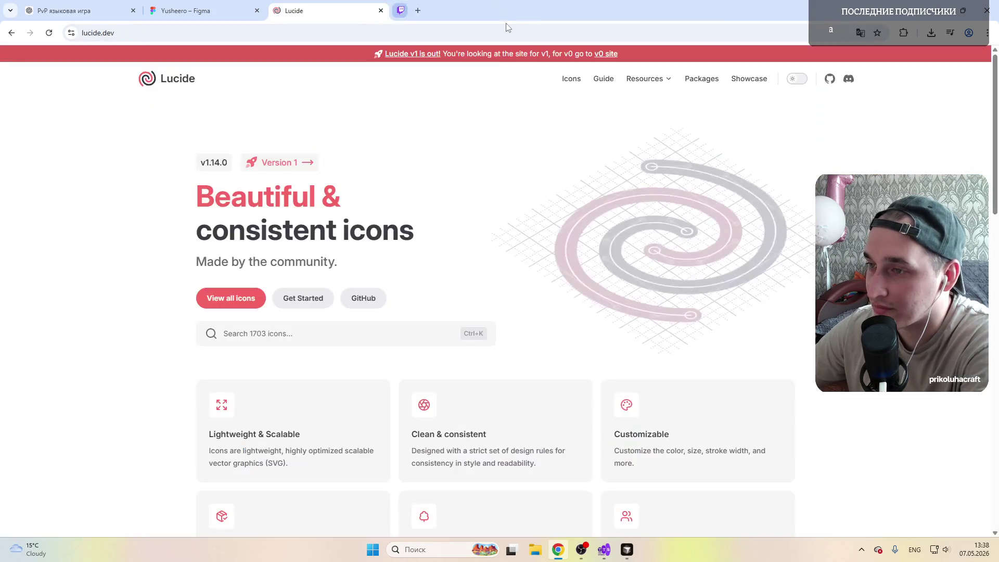
pyautogui.click(99, 11)
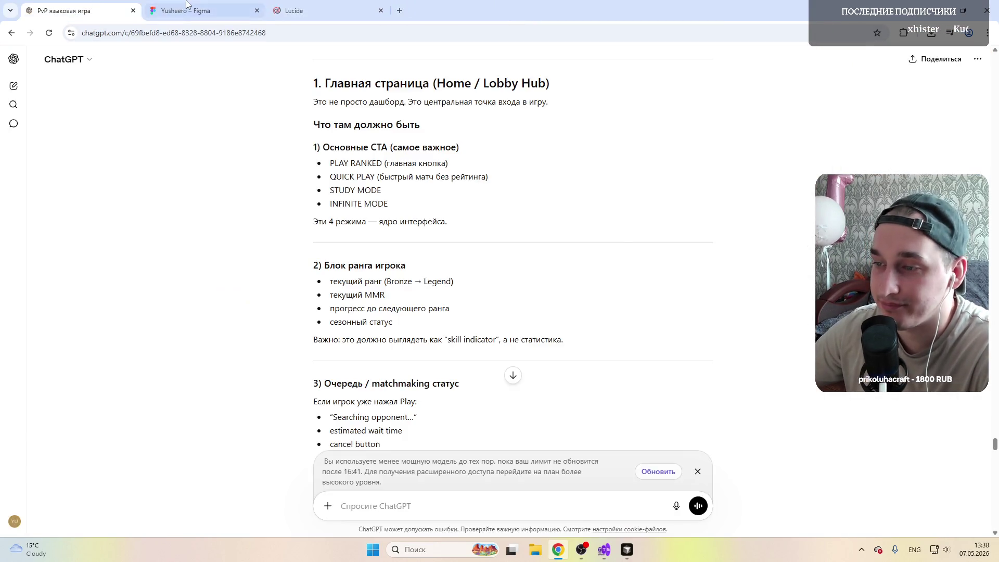
pyautogui.click(183, 11)
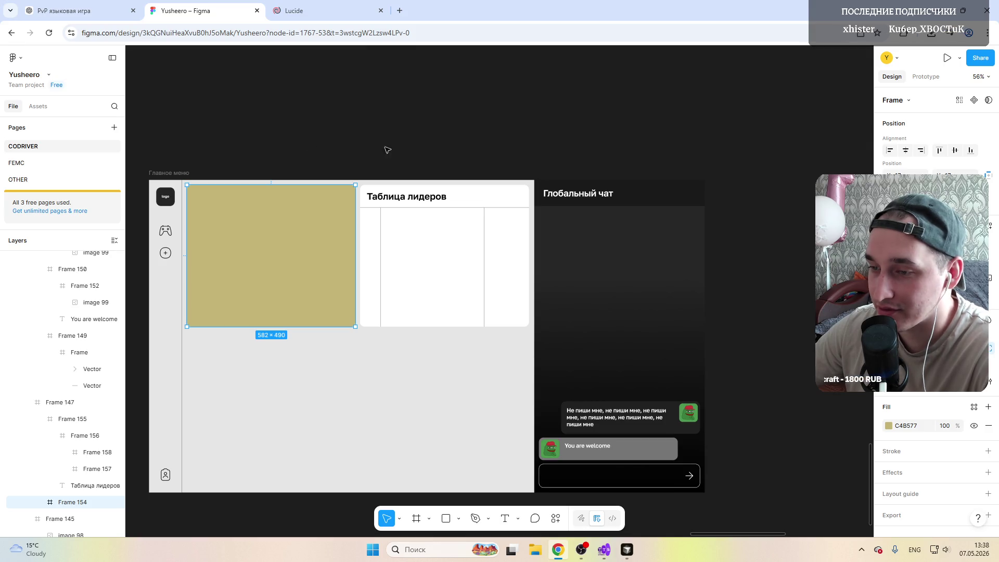
# Step: Start the Nocturnal track on YouTube Music in a new tab, then close it
pyautogui.click(400, 11)
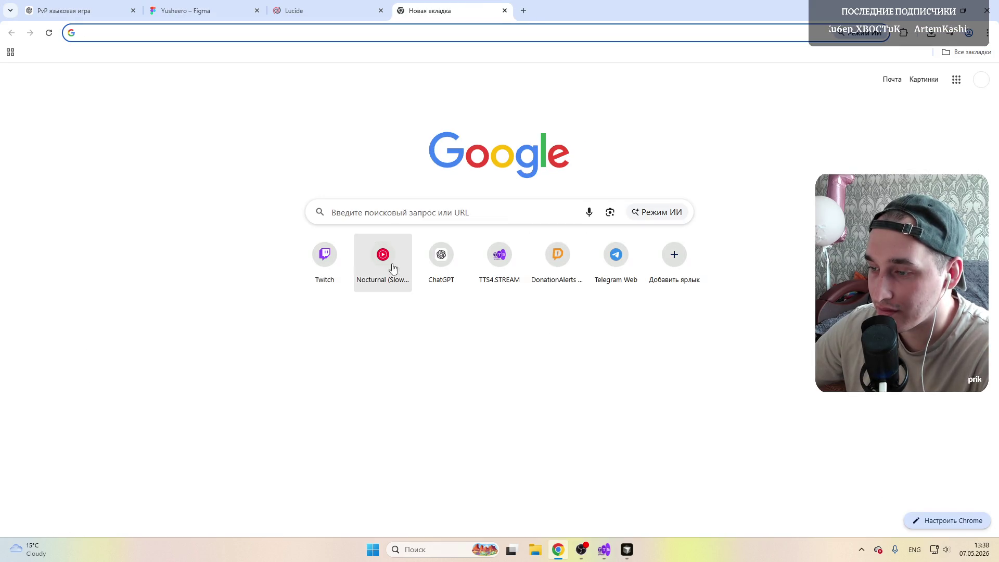
pyautogui.click(393, 268)
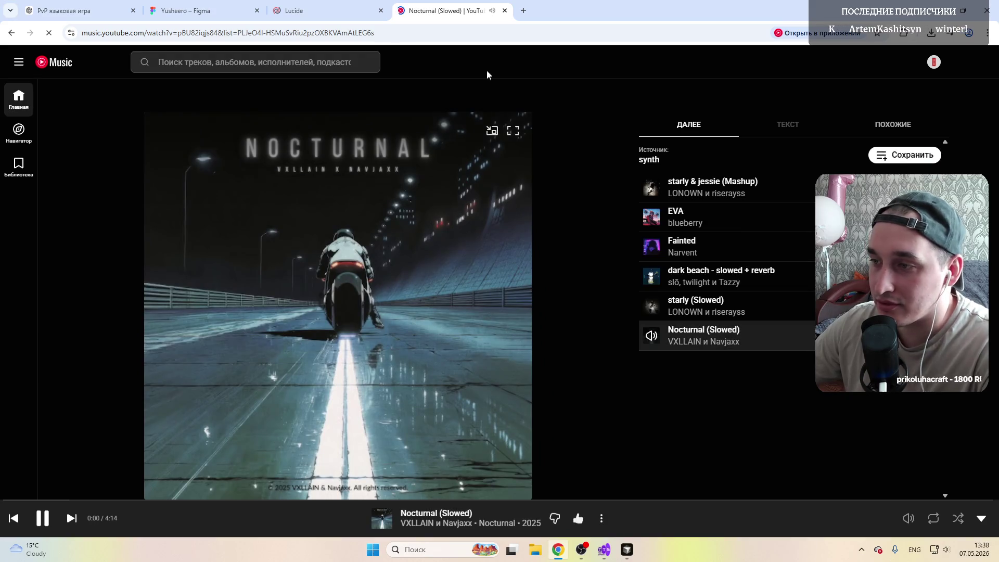
pyautogui.hotkey('ctrl', 'w')
# Step: Go to YouTube and mark the Харламов и Воля feed video as not interesting
pyautogui.hotkey('ctrl', 't')
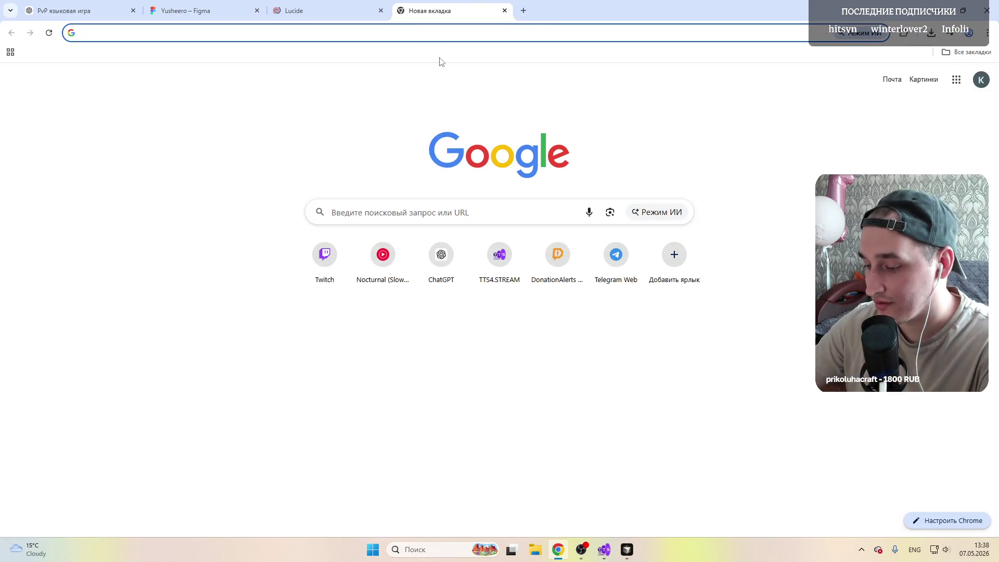
pyautogui.write('you')
pyautogui.press('Return')
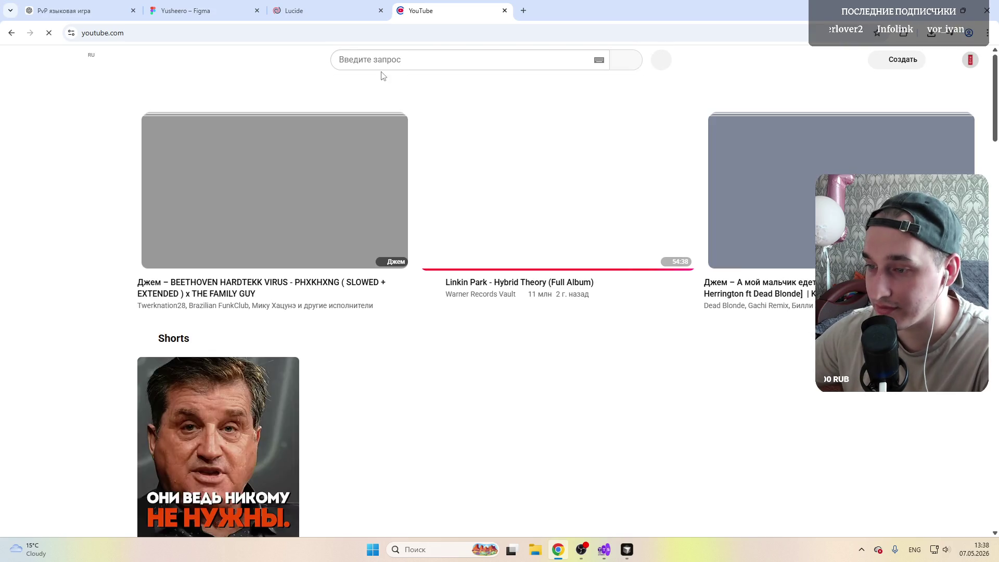
pyautogui.scroll(-1, 508, 192)
pyautogui.scroll(-9, 384, 230)
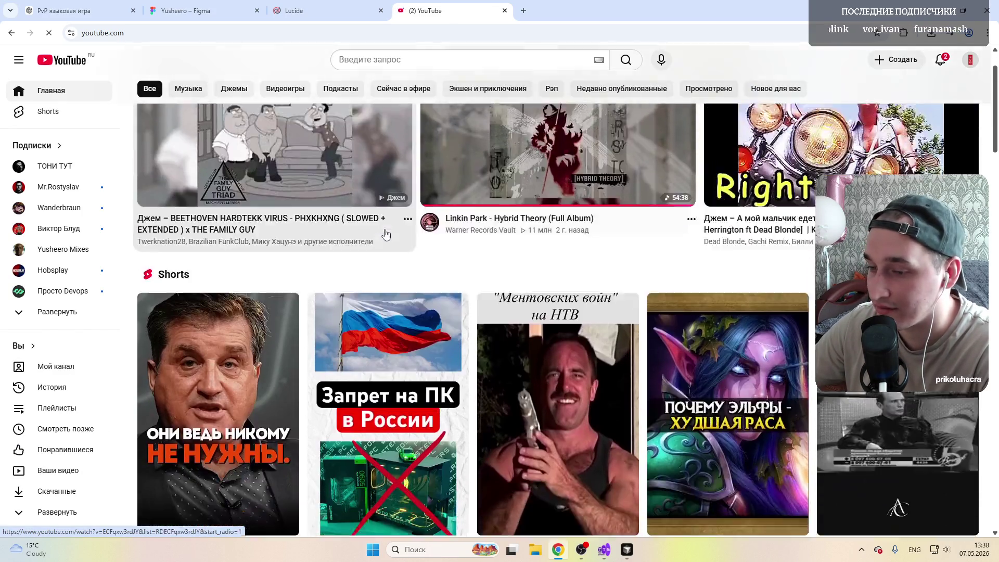
pyautogui.scroll(-1, 221, 242)
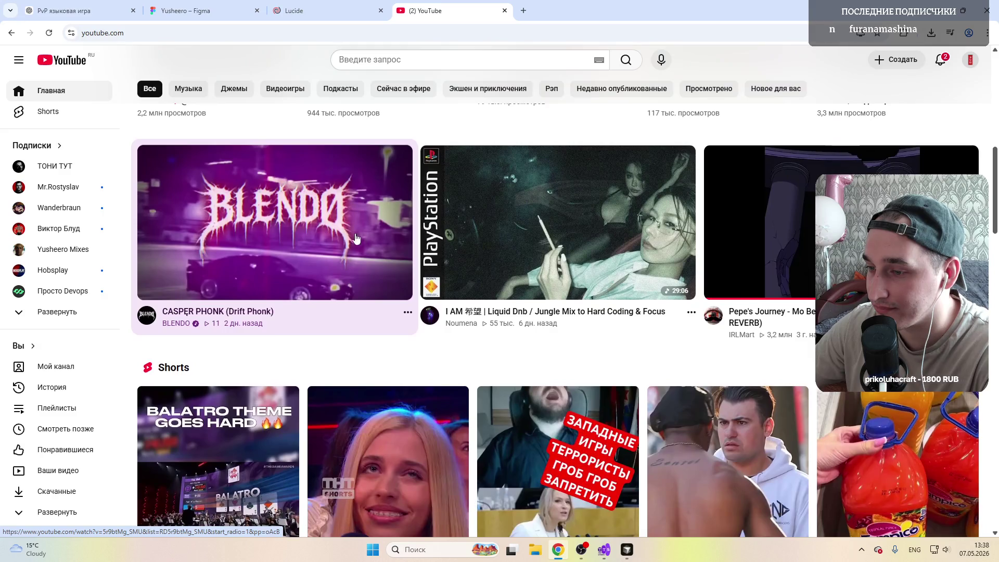
pyautogui.scroll(-10, 297, 227)
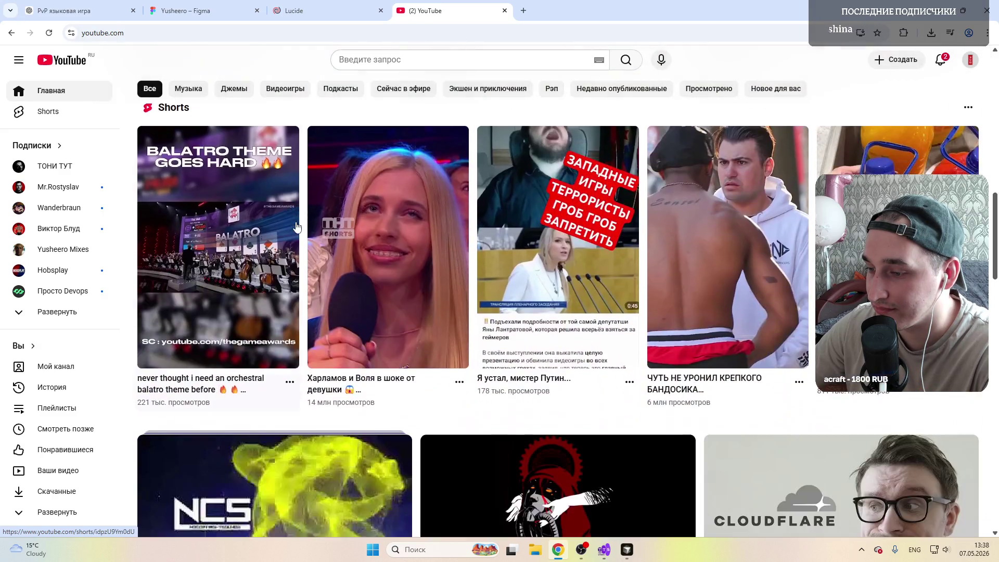
pyautogui.scroll(3, 297, 228)
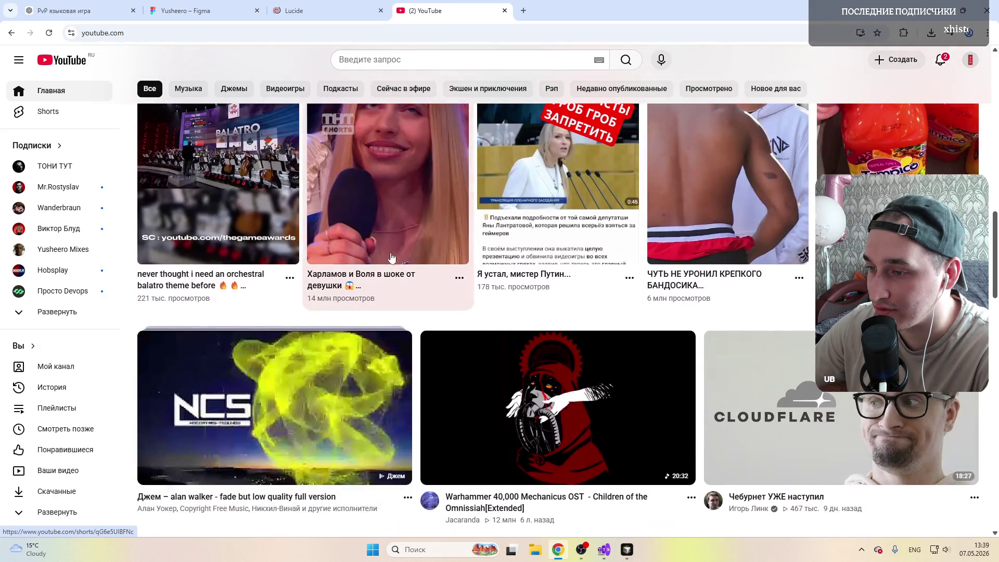
pyautogui.click(460, 278)
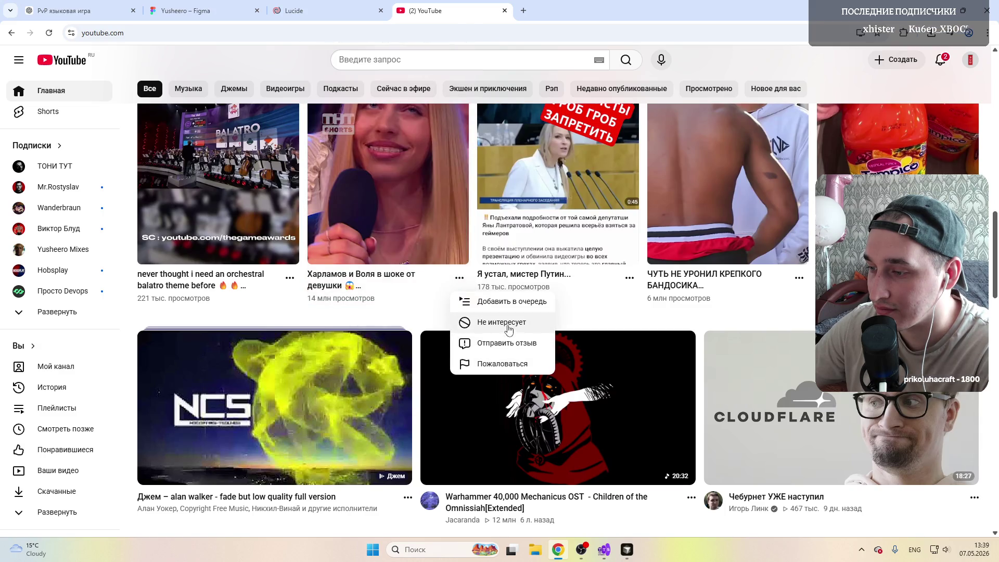
pyautogui.click(502, 323)
# Step: Play the Ghostface Killers video, then switch to the Lucide icons tab
pyautogui.scroll(-2, 375, 372)
pyautogui.scroll(-4, 319, 260)
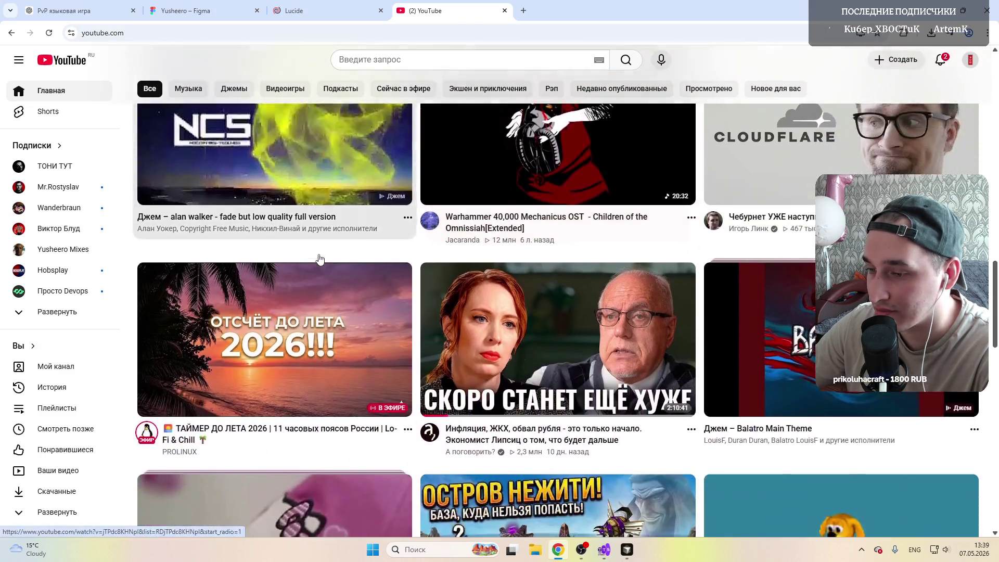
pyautogui.scroll(-4, 319, 259)
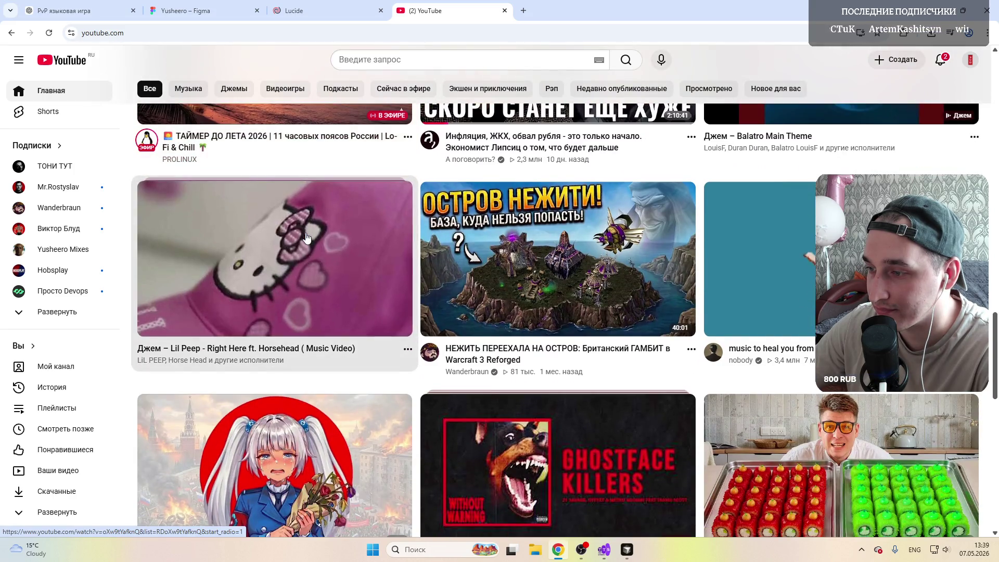
pyautogui.scroll(4, 307, 237)
pyautogui.scroll(-6, 307, 237)
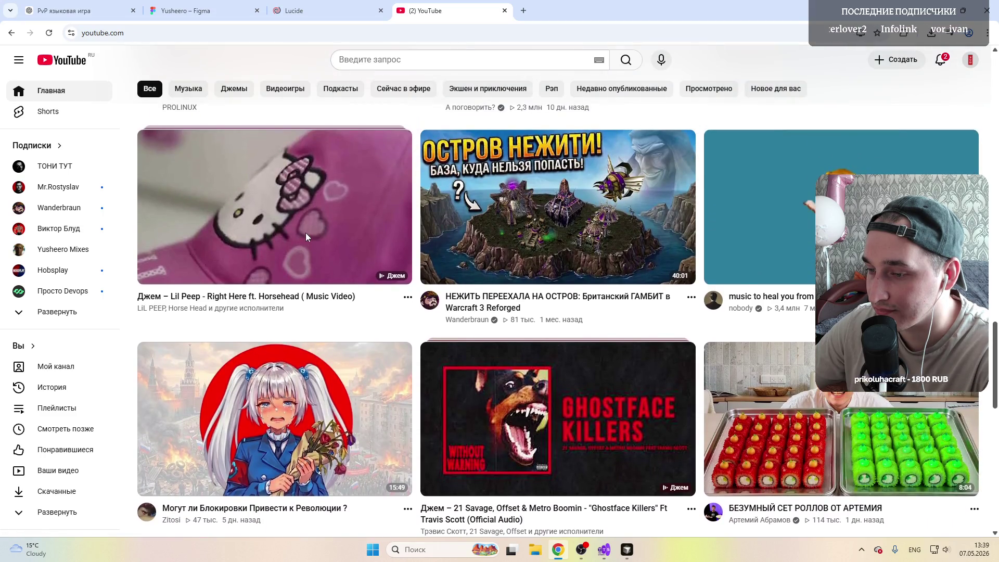
pyautogui.scroll(-1, 305, 233)
pyautogui.moveTo(241, 319)
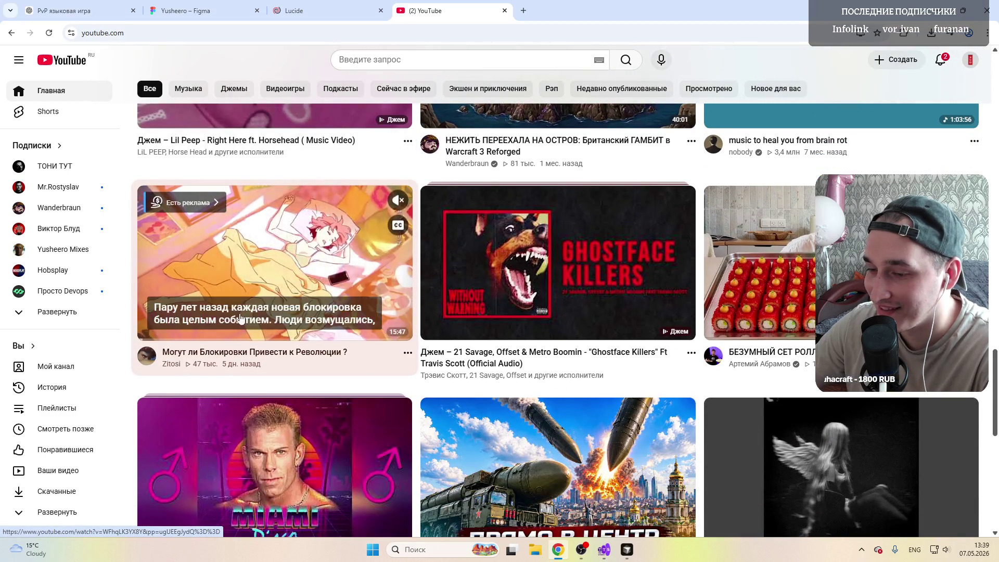
pyautogui.click(557, 261)
pyautogui.click(313, 10)
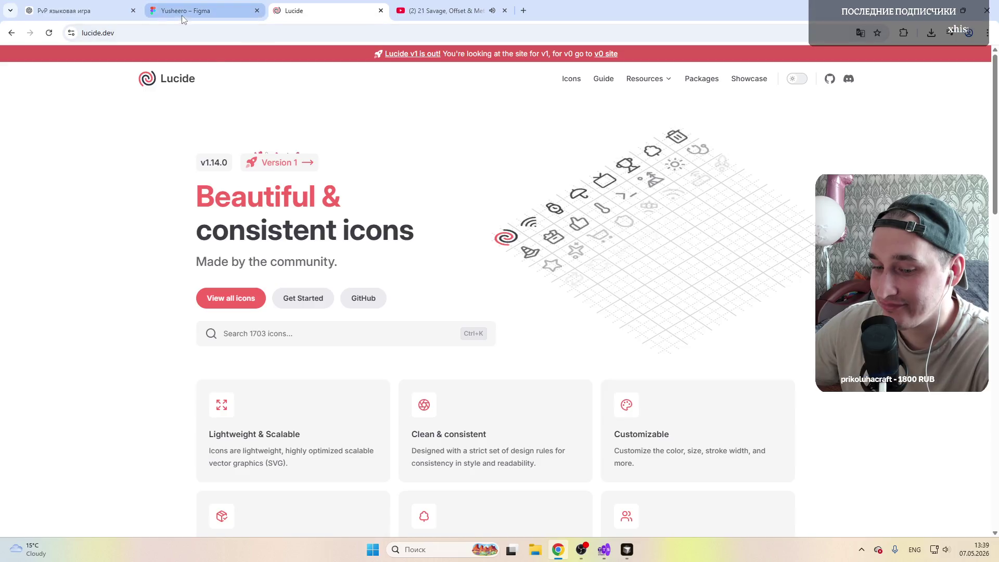
# Step: Back in Figma, place a 'Ваш прогресс' text heading at the olive card's top-left
pyautogui.click(183, 15)
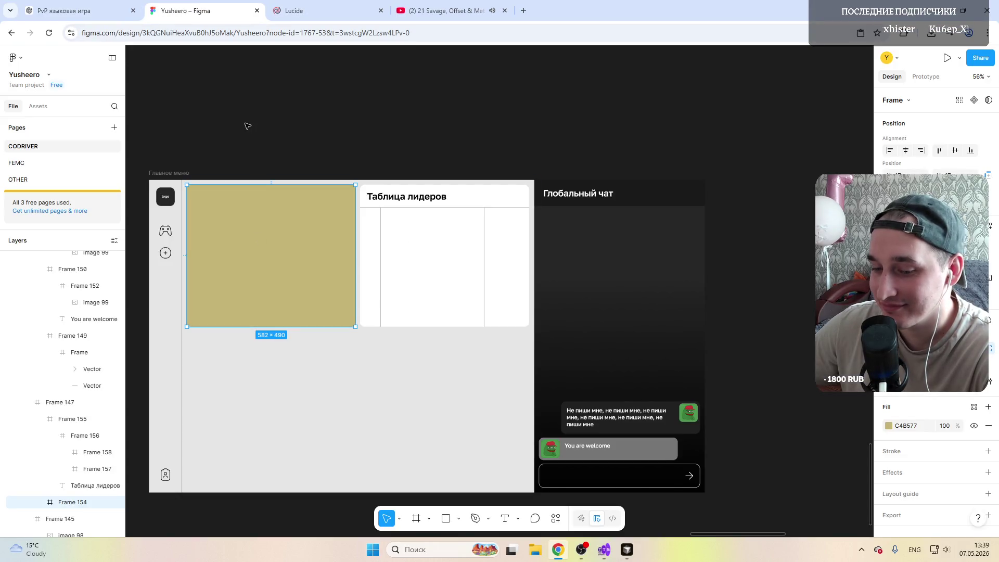
pyautogui.hscroll(-1, 225, 315)
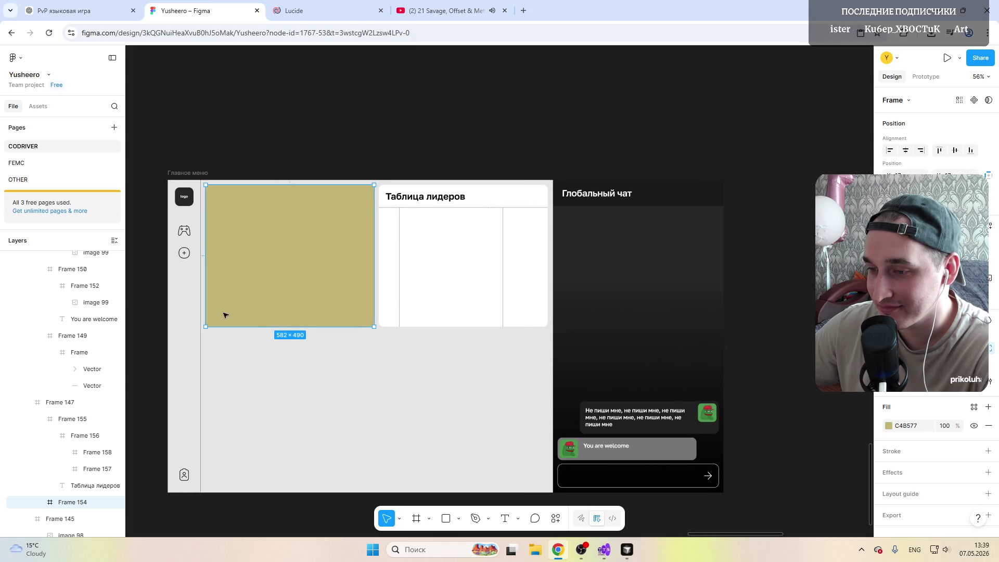
pyautogui.hscroll(-5, 245, 310)
pyautogui.hscroll(2, 437, 308)
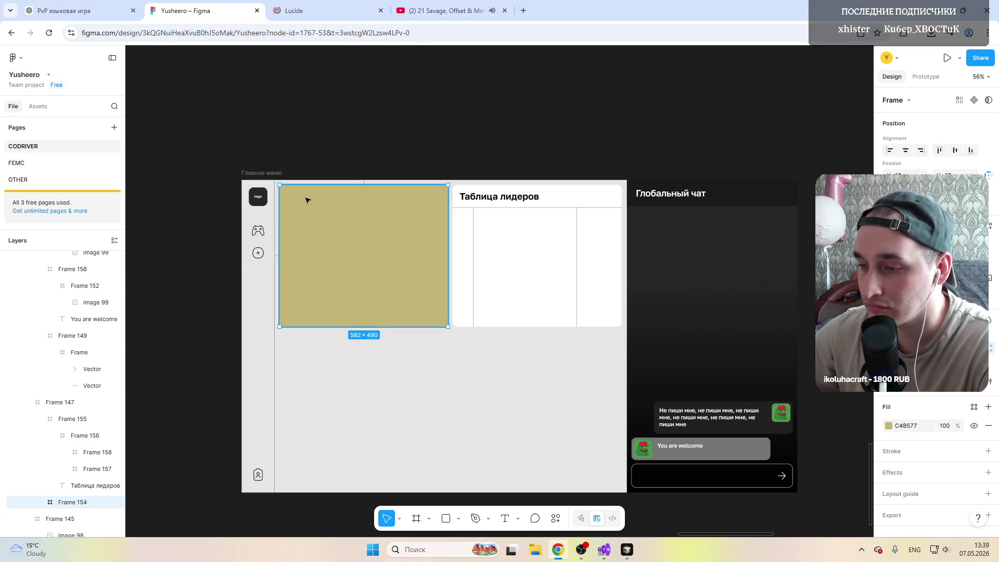
pyautogui.press('t')
pyautogui.click(407, 231)
pyautogui.write('Ваша статистик')
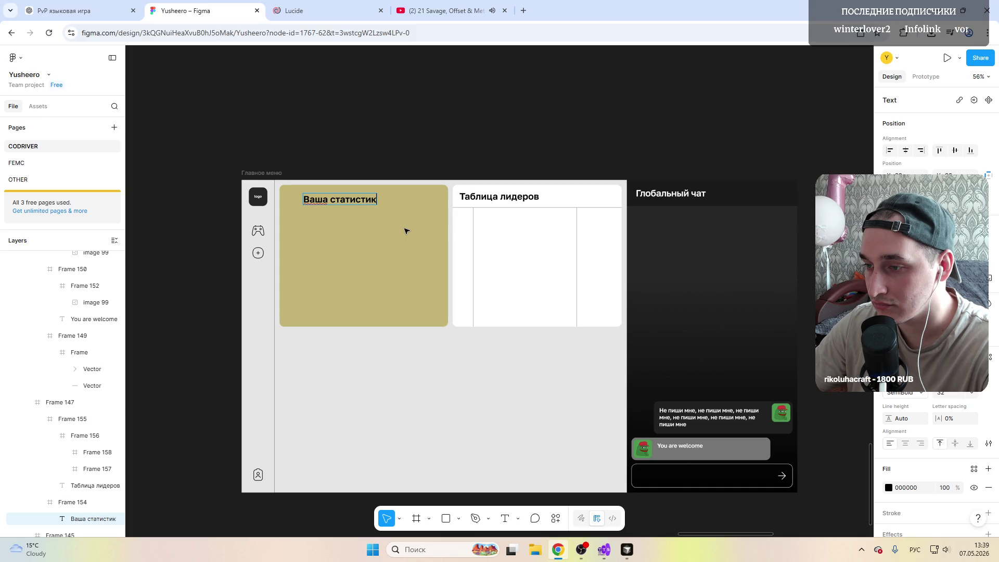
pyautogui.press('BackSpace')
pyautogui.press('BackSpace')
pyautogui.press('BackSpace')
pyautogui.write('Ваш прогресс')
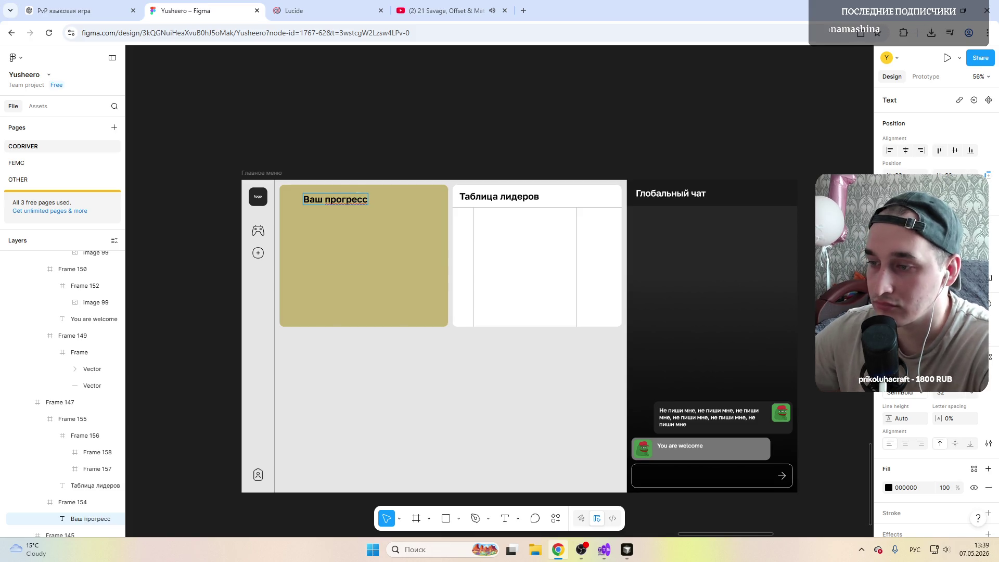
pyautogui.press('Escape')
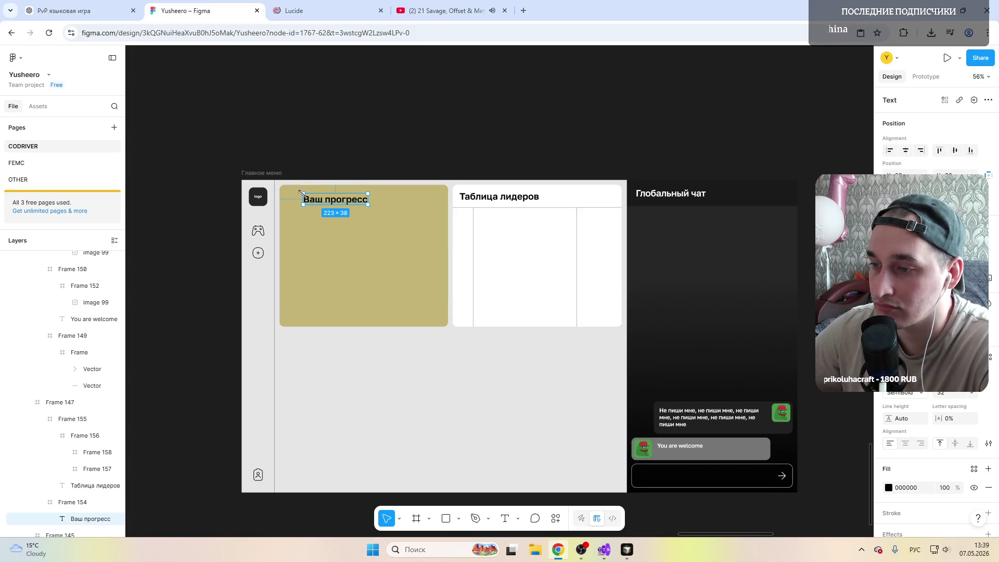
pyautogui.click(571, 197)
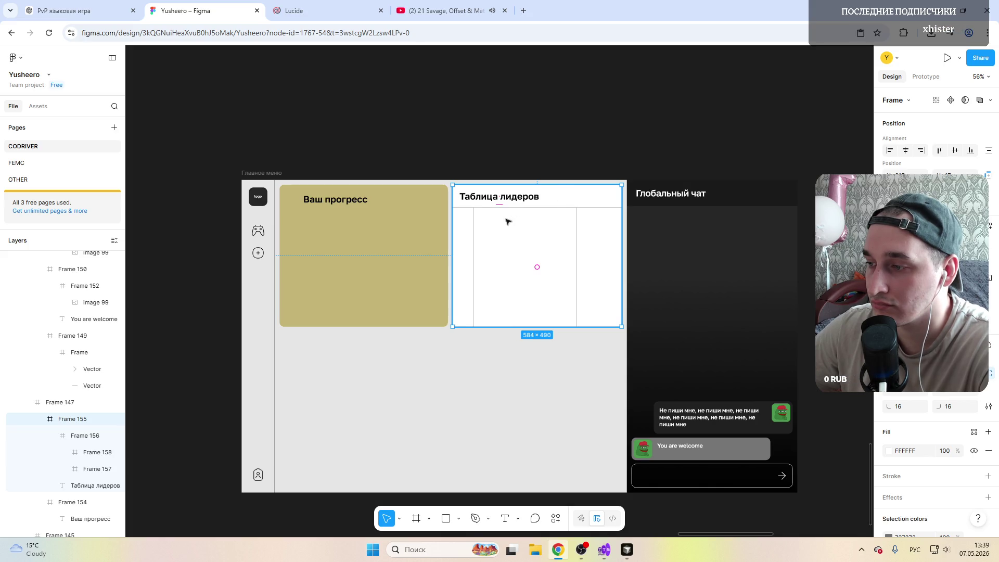
# Step: Draw a 582×78 header frame across the card's top and move the Ваш прогресс title into it
pyautogui.click(471, 220)
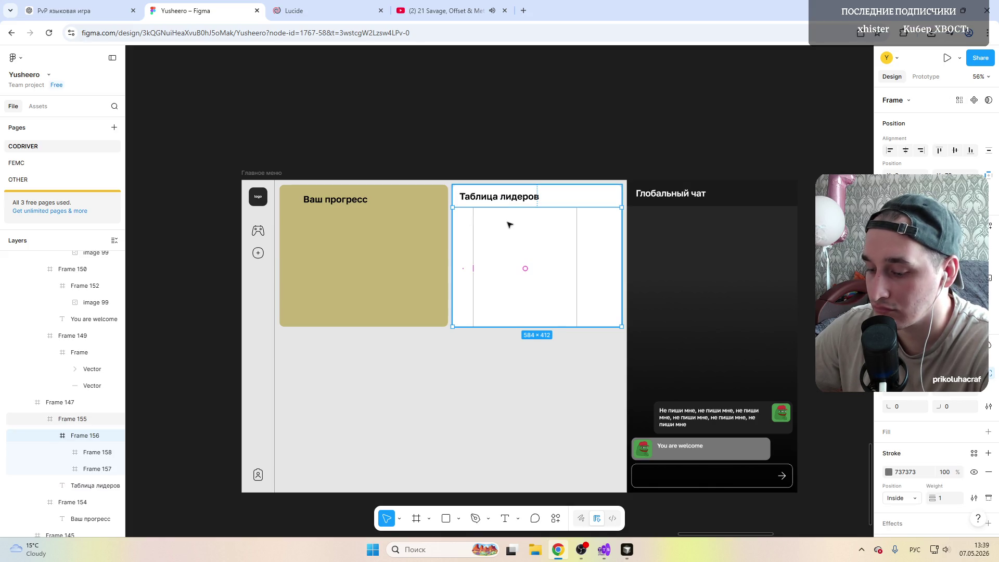
pyautogui.click(291, 200)
pyautogui.hscroll(-3, 317, 208)
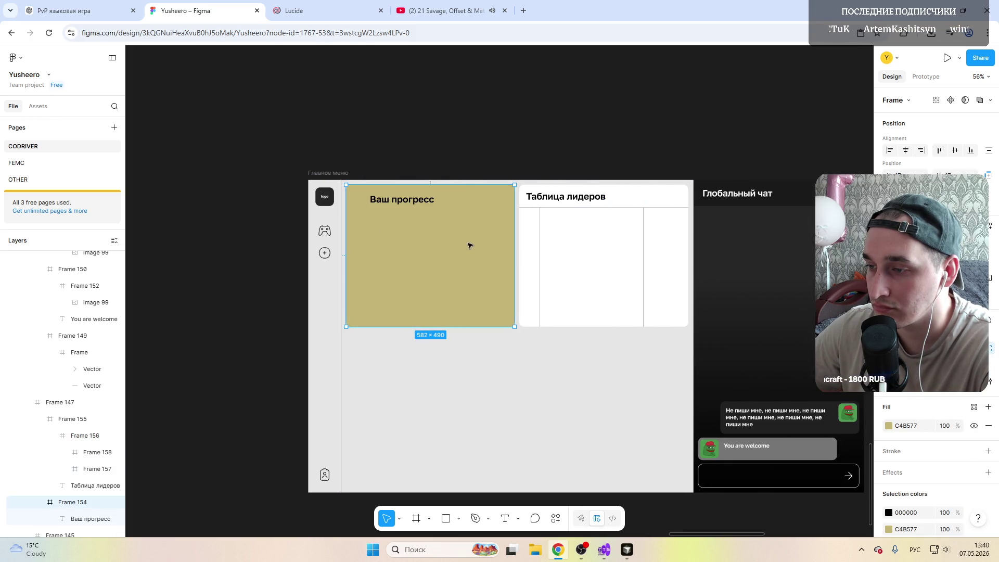
pyautogui.scroll(5, 406, 239)
pyautogui.click(416, 518)
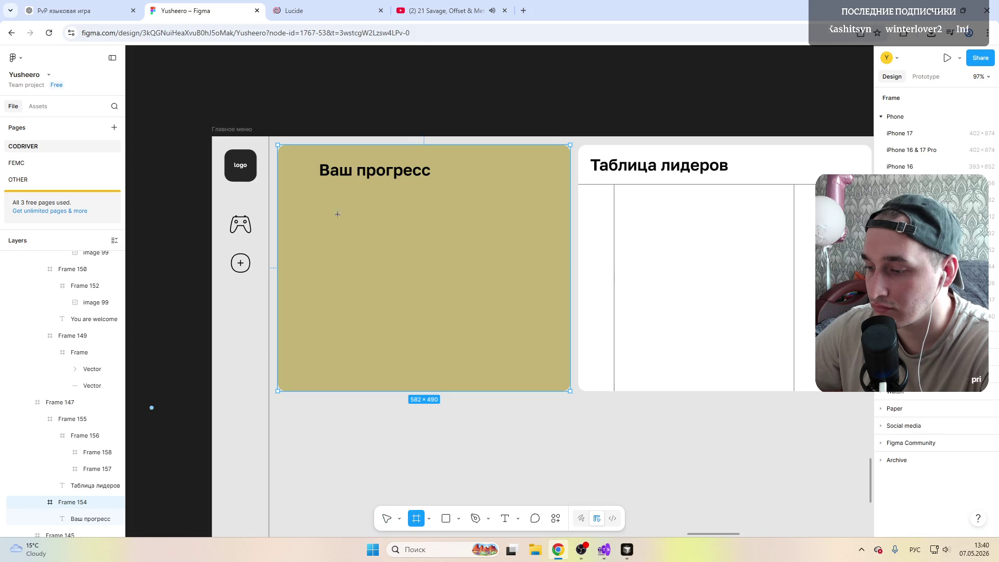
pyautogui.moveTo(284, 147)
pyautogui.mouseDown()
pyautogui.moveTo(495, 189)
pyautogui.moveTo(571, 184)
pyautogui.mouseUp()
pyautogui.moveTo(529, 147); pyautogui.dragTo(529, 145)
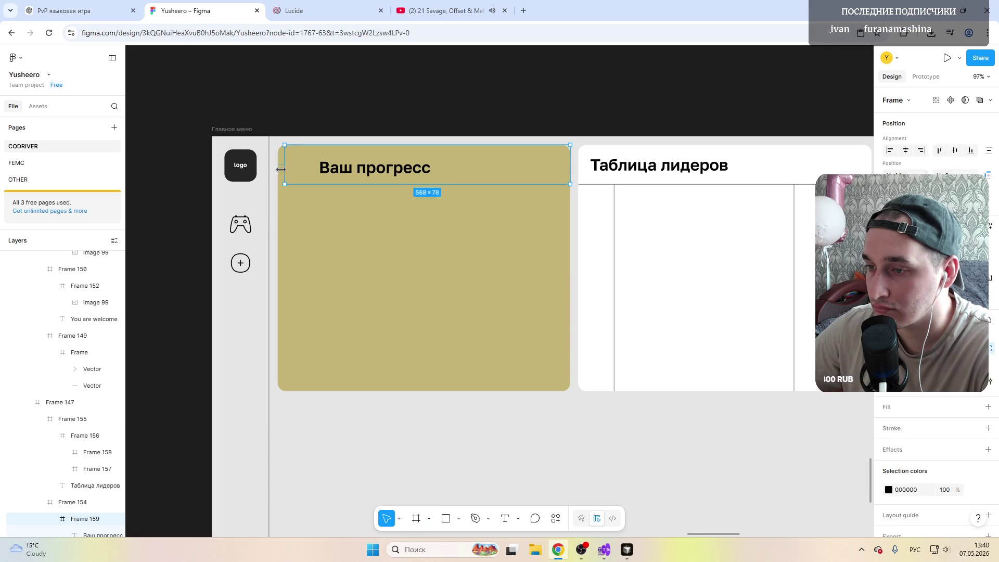
pyautogui.moveTo(371, 171); pyautogui.dragTo(345, 170)
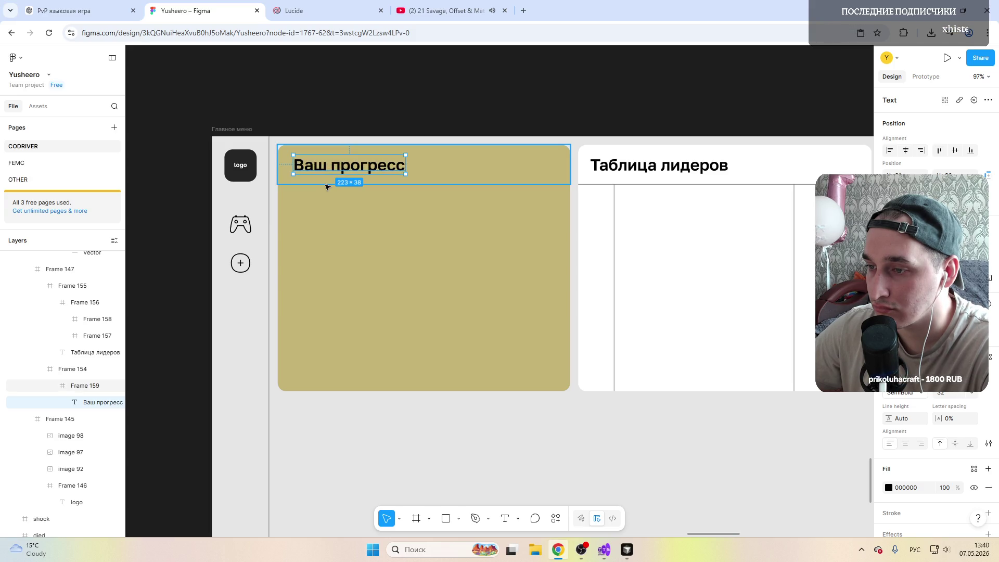
# Step: Give the header frame a bottom-only stroke as a divider line
pyautogui.click(453, 185)
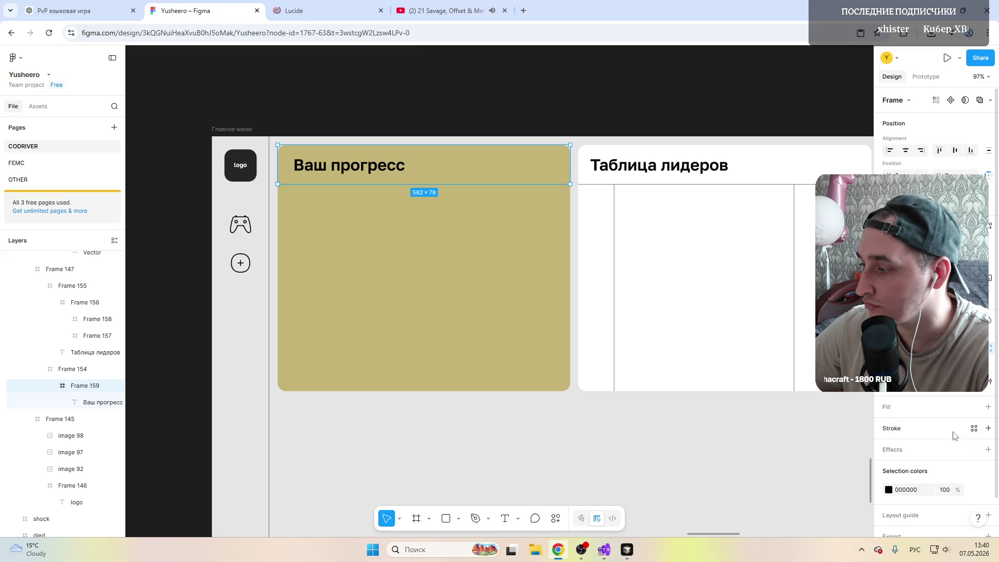
pyautogui.click(988, 428)
pyautogui.click(989, 473)
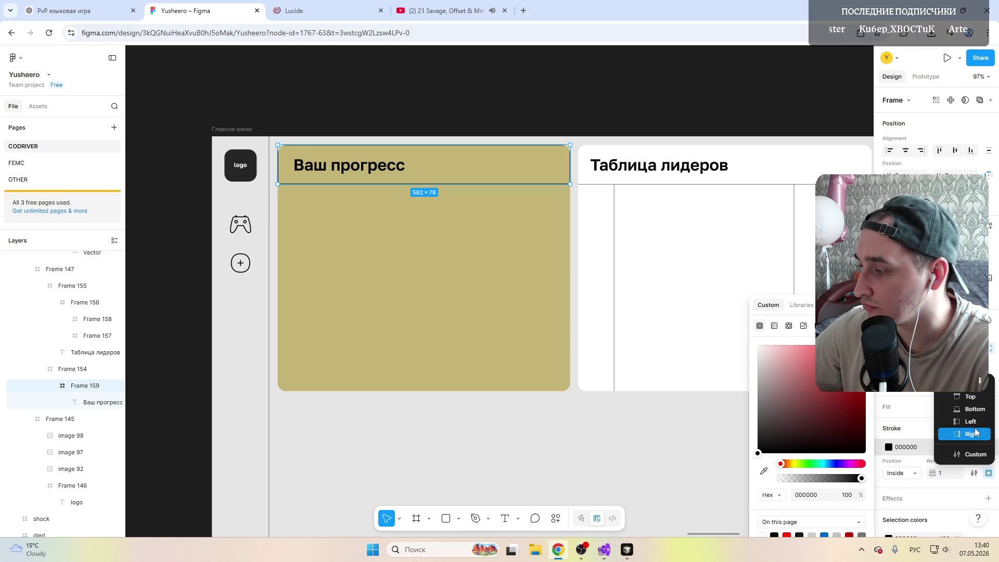
pyautogui.click(974, 410)
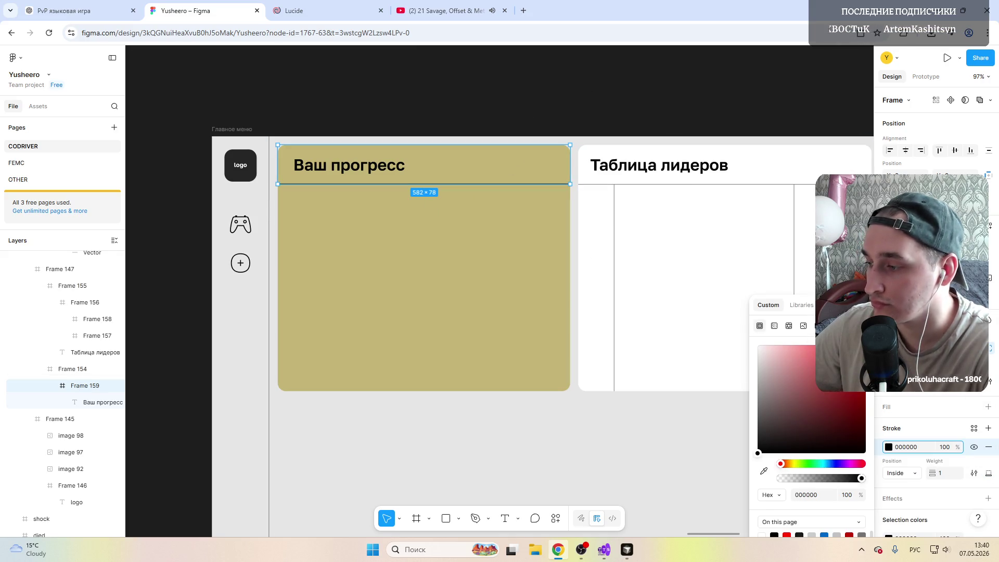
pyautogui.click(667, 186)
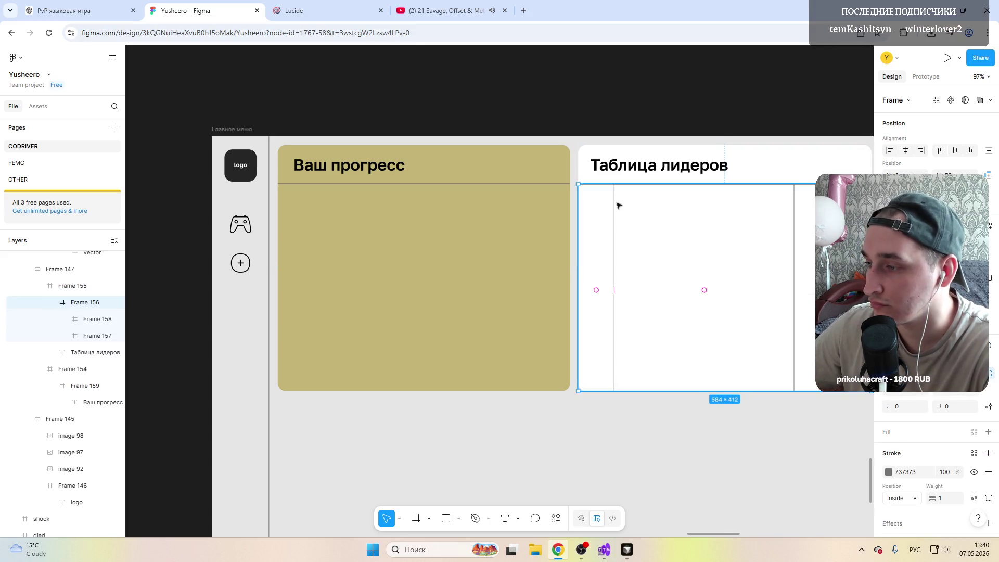
pyautogui.click(464, 158)
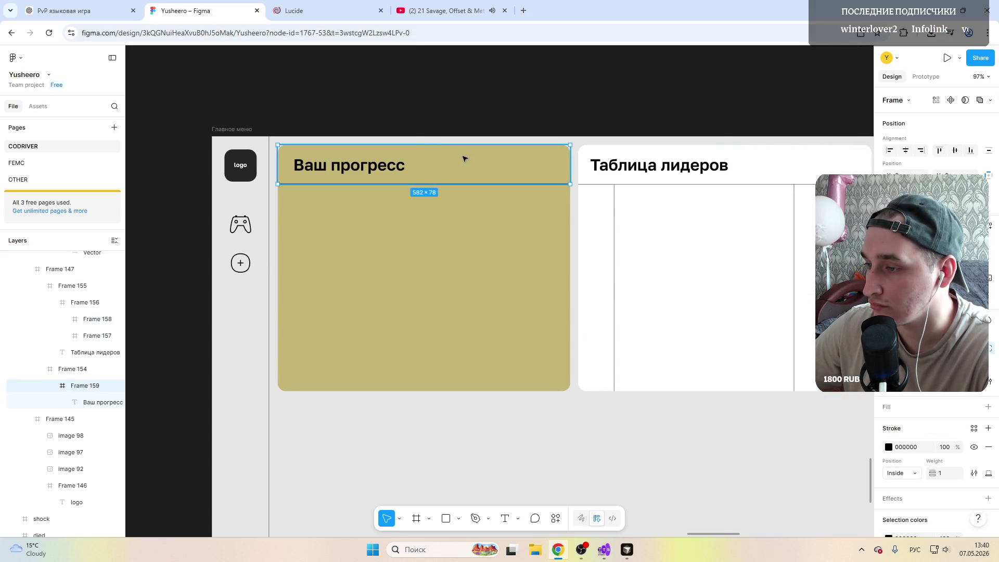
pyautogui.click(553, 100)
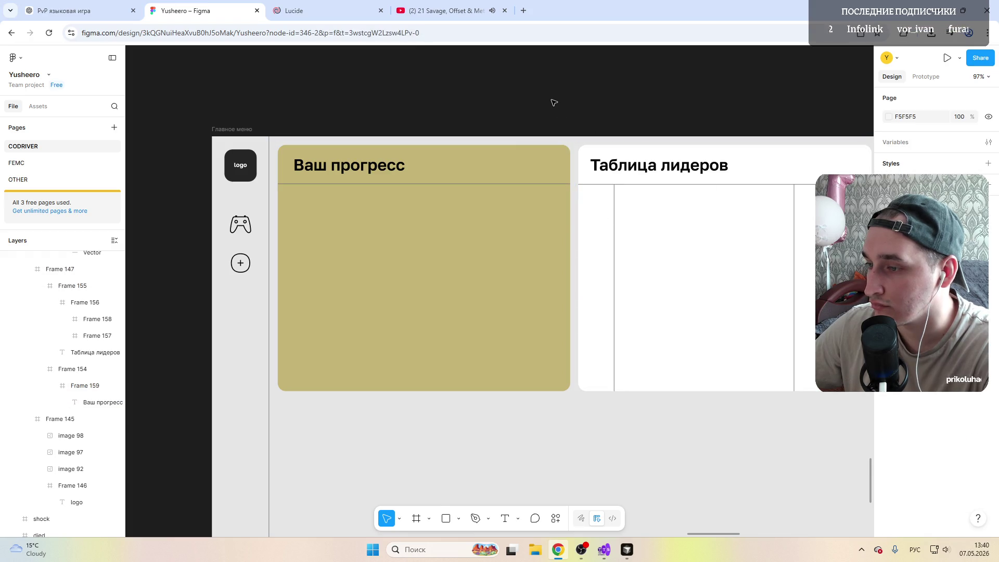
# Step: Nudge the header's divider down 1 px to line up with the leaderboard's line
pyautogui.scroll(2, 415, 244)
pyautogui.scroll(-2, 416, 243)
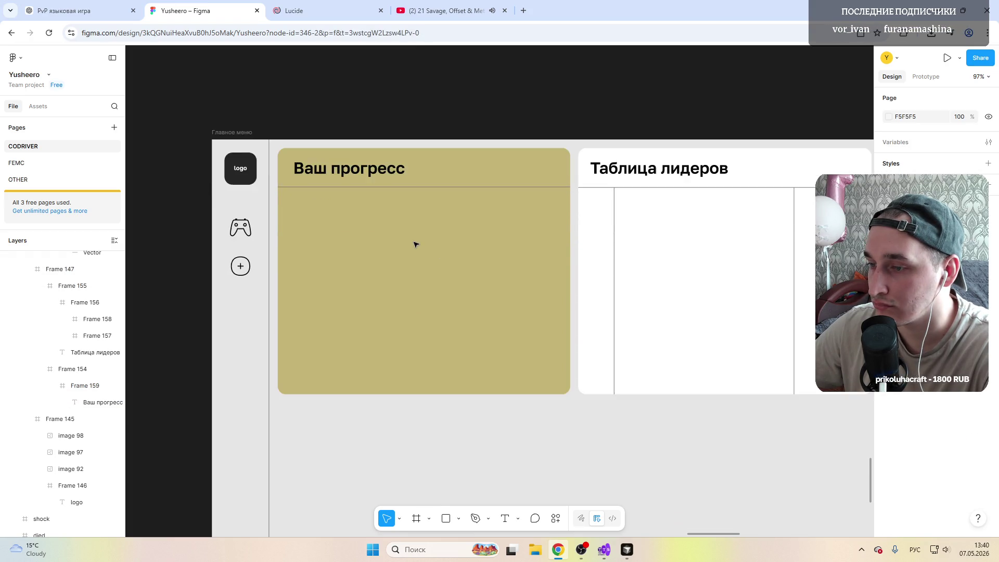
pyautogui.scroll(2, 415, 244)
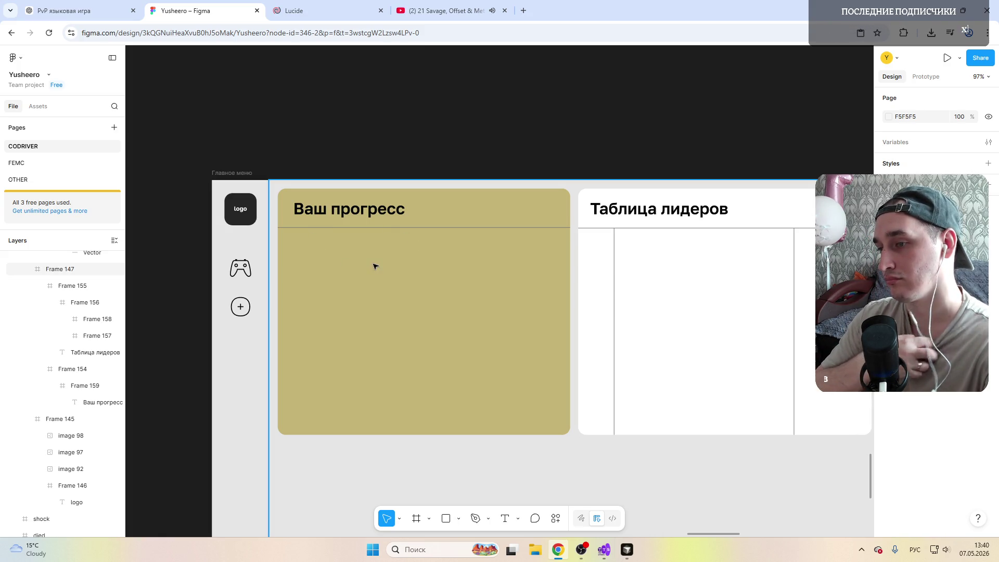
pyautogui.scroll(1, 568, 238)
pyautogui.scroll(10, 569, 238)
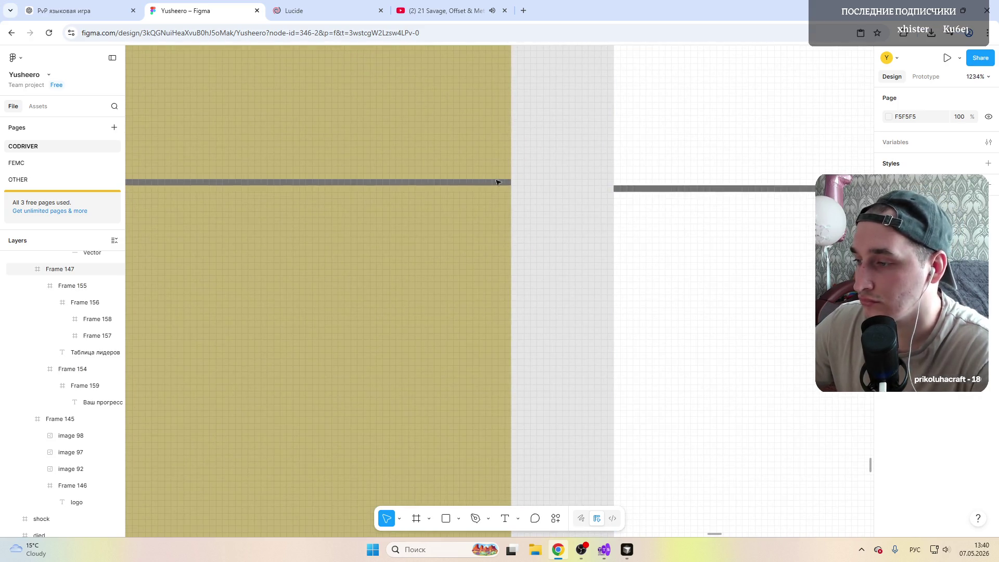
pyautogui.click(475, 165)
pyautogui.click(481, 182)
pyautogui.press('Down')
pyautogui.scroll(-10, 481, 192)
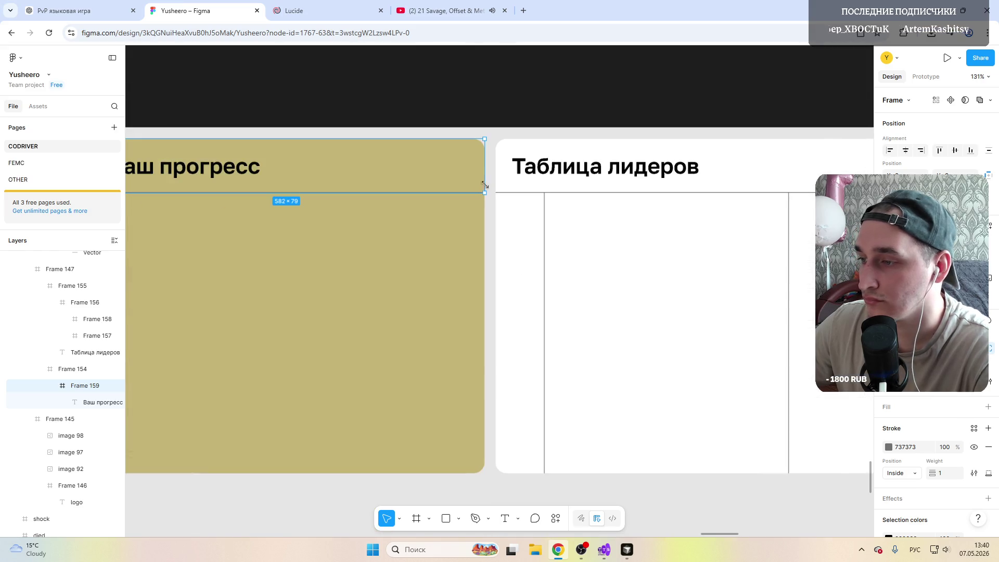
pyautogui.press('Escape')
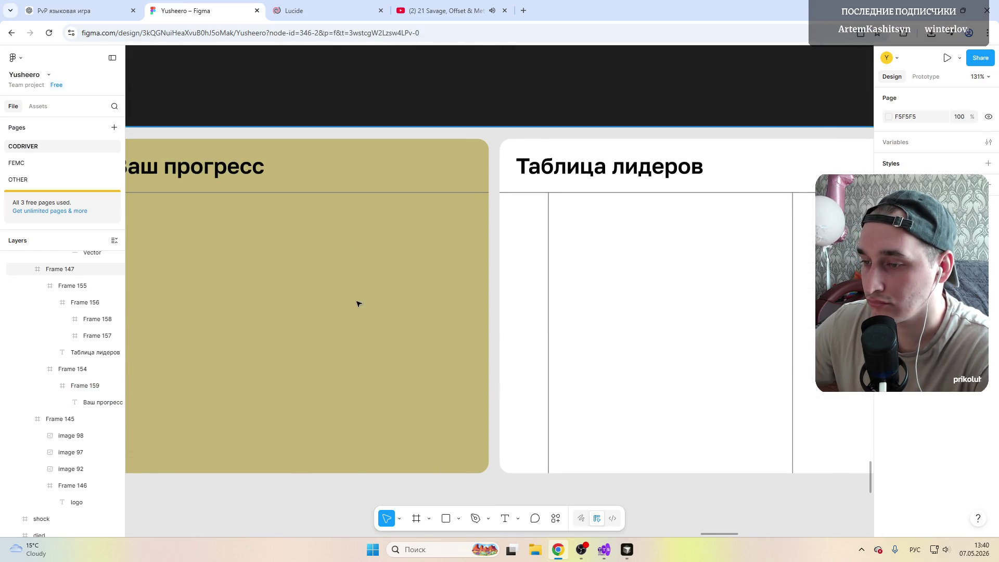
# Step: Try a white colour on the Ваш прогресс title, then revert it and reselect the card
pyautogui.hscroll(-5, 357, 302)
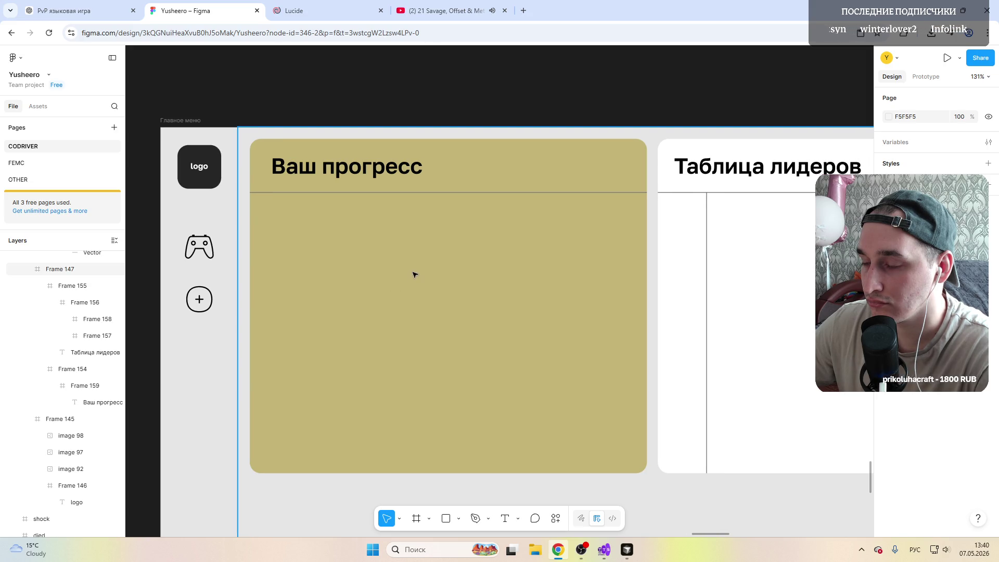
pyautogui.scroll(-5, 415, 275)
pyautogui.scroll(3, 414, 274)
pyautogui.click(358, 187)
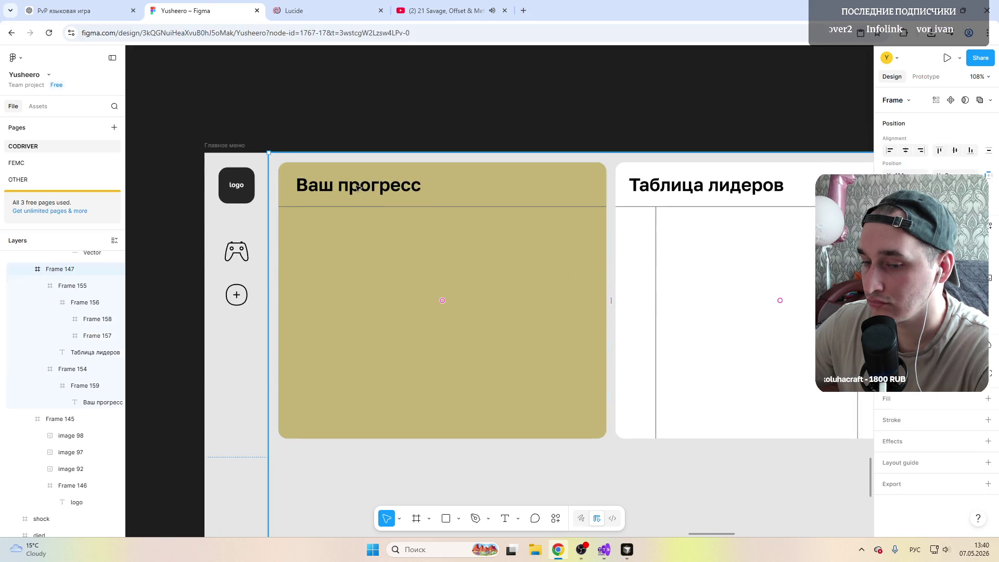
pyautogui.tripleClick(358, 187)
pyautogui.click(358, 187)
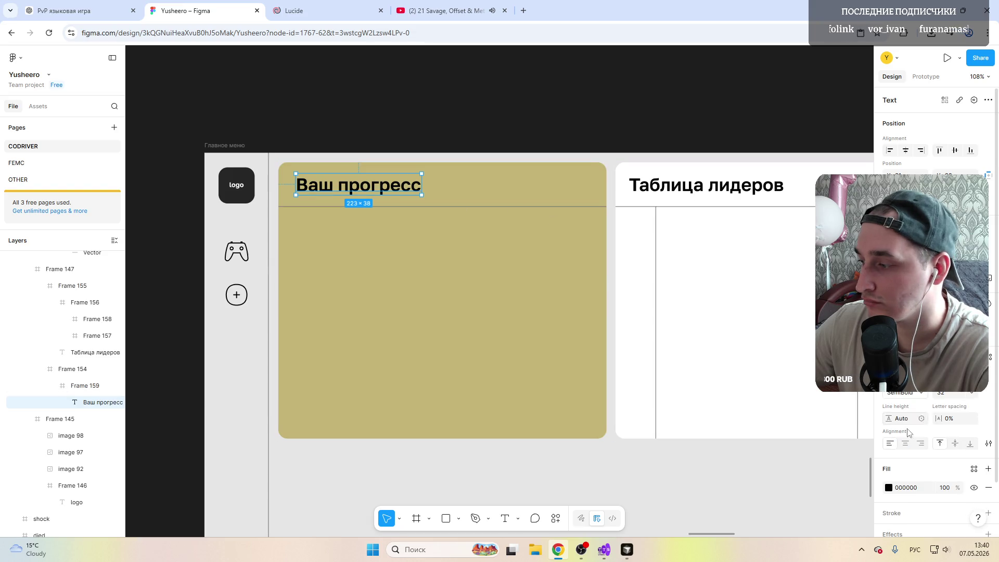
pyautogui.click(889, 487)
pyautogui.moveTo(778, 405); pyautogui.dragTo(746, 331)
pyautogui.hotkey('ctrl', 'z')
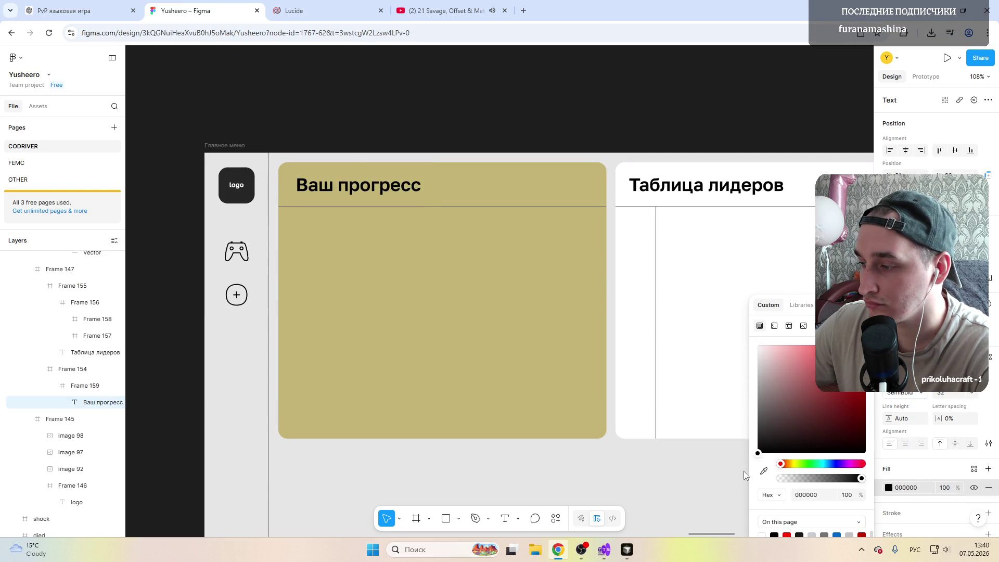
pyautogui.click(486, 70)
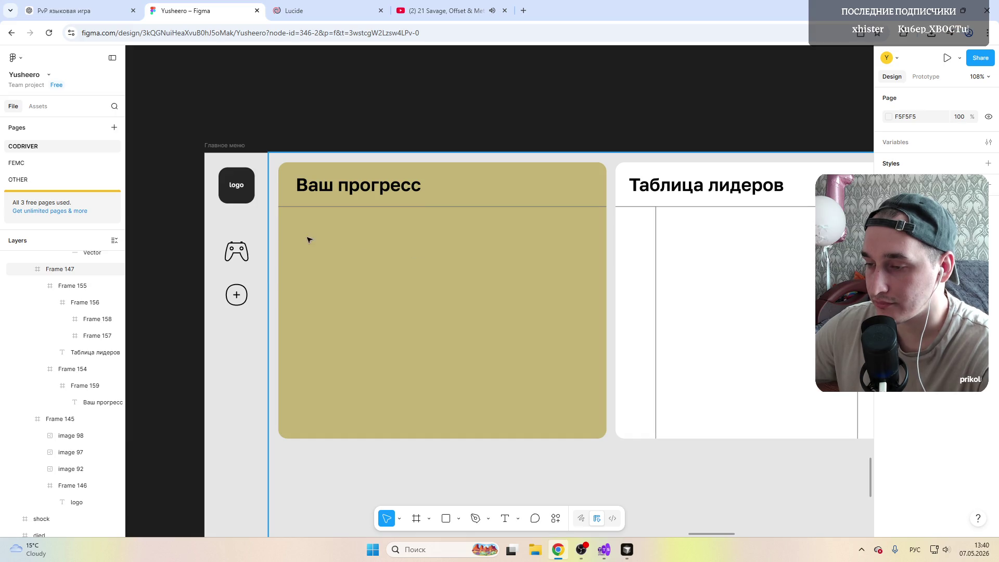
pyautogui.doubleClick(366, 290)
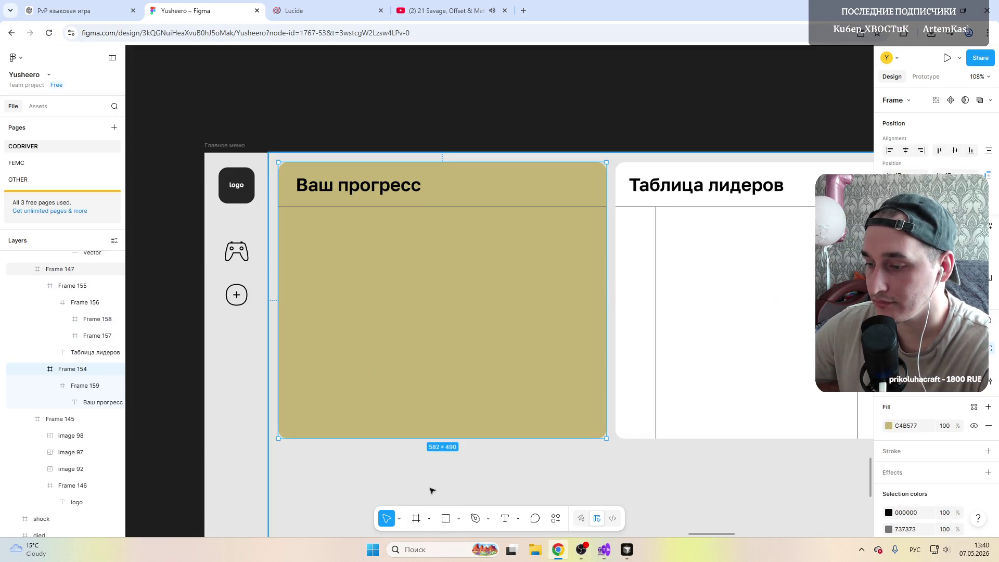
pyautogui.click(417, 525)
# Step: Draw a 556×70 box inside the card just below the header
pyautogui.moveTo(286, 216); pyautogui.dragTo(599, 254)
pyautogui.moveTo(353, 254); pyautogui.dragTo(353, 255)
pyautogui.moveTo(360, 215); pyautogui.dragTo(359, 214)
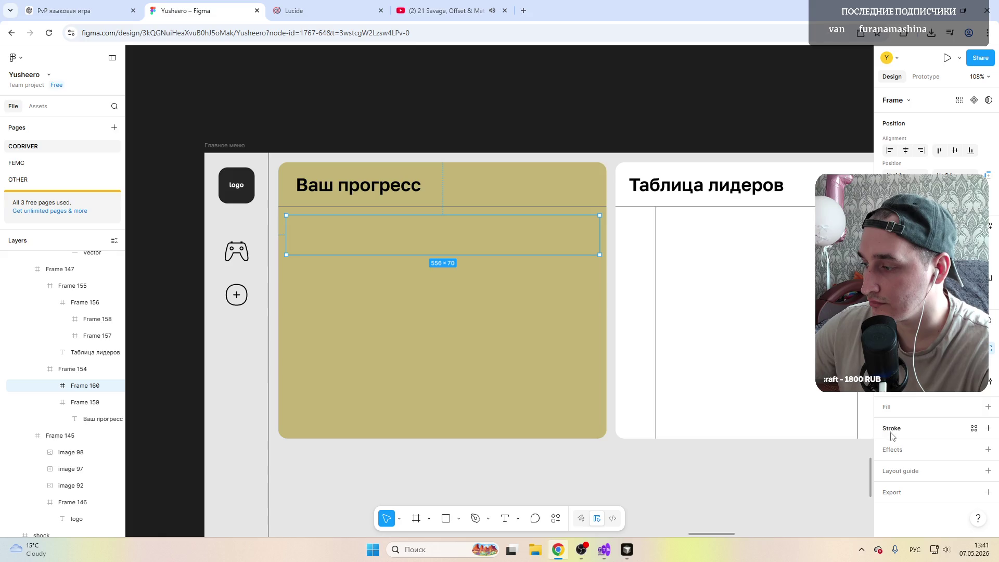
# Step: Give the box corner radius 20 and a thin grey 737373 stroke
pyautogui.click(988, 428)
pyautogui.click(889, 447)
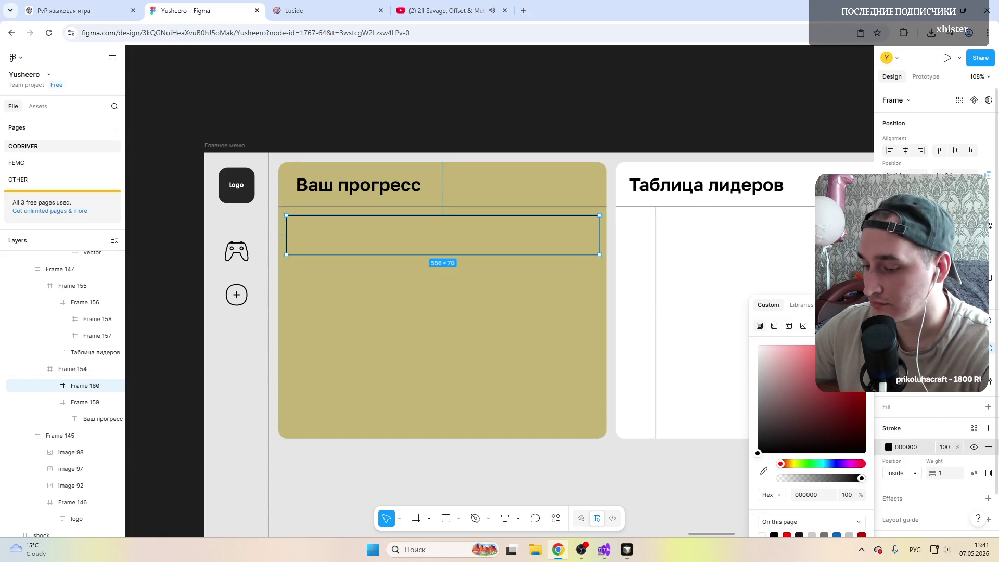
pyautogui.write('20')
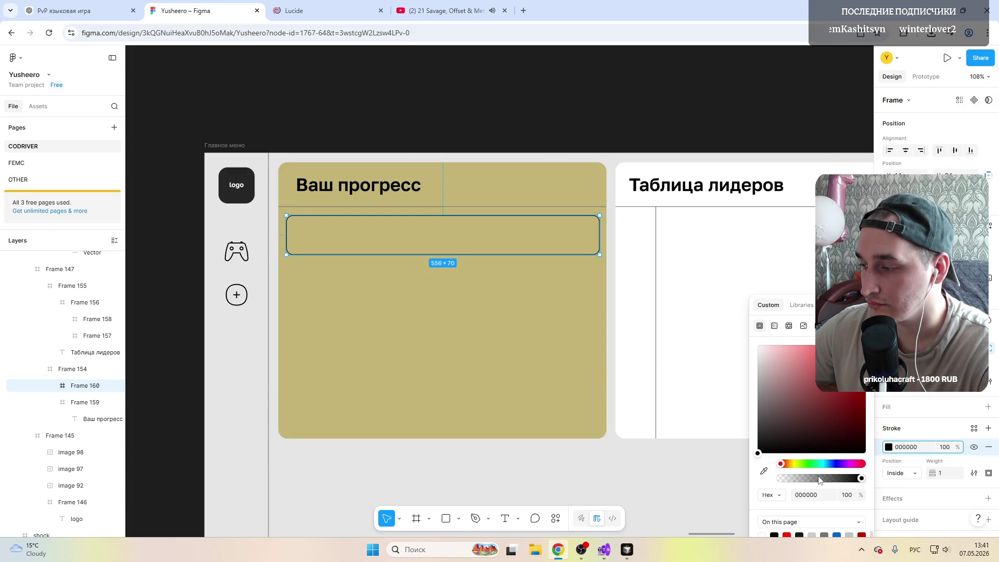
pyautogui.moveTo(836, 479)
pyautogui.mouseDown()
pyautogui.moveTo(799, 483)
pyautogui.moveTo(864, 484)
pyautogui.mouseUp()
pyautogui.click(906, 447)
pyautogui.write('737373')
pyautogui.press('Return')
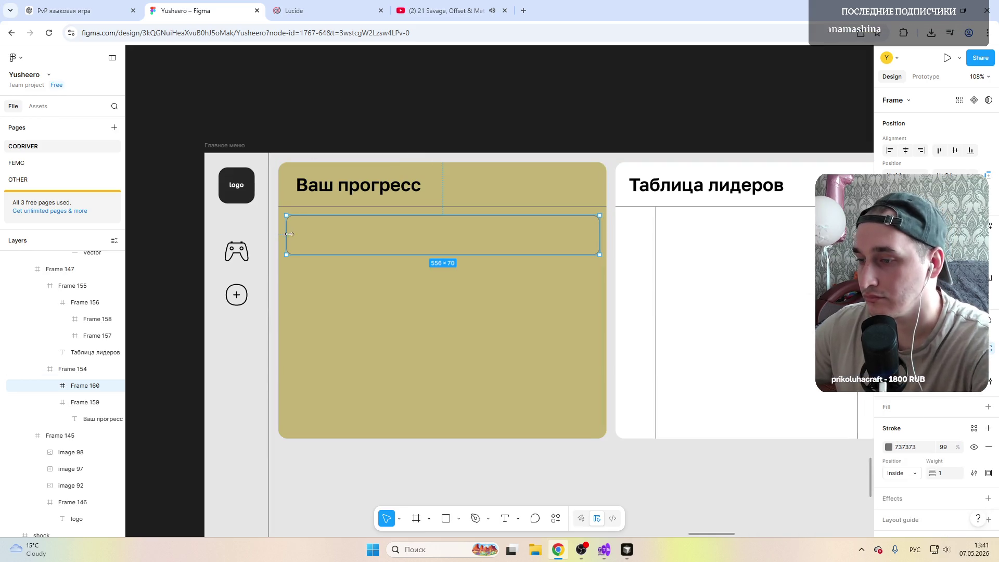
# Step: Reselect the new outlined box within the Ваш прогресс card
pyautogui.click(363, 315)
pyautogui.click(338, 92)
pyautogui.click(330, 205)
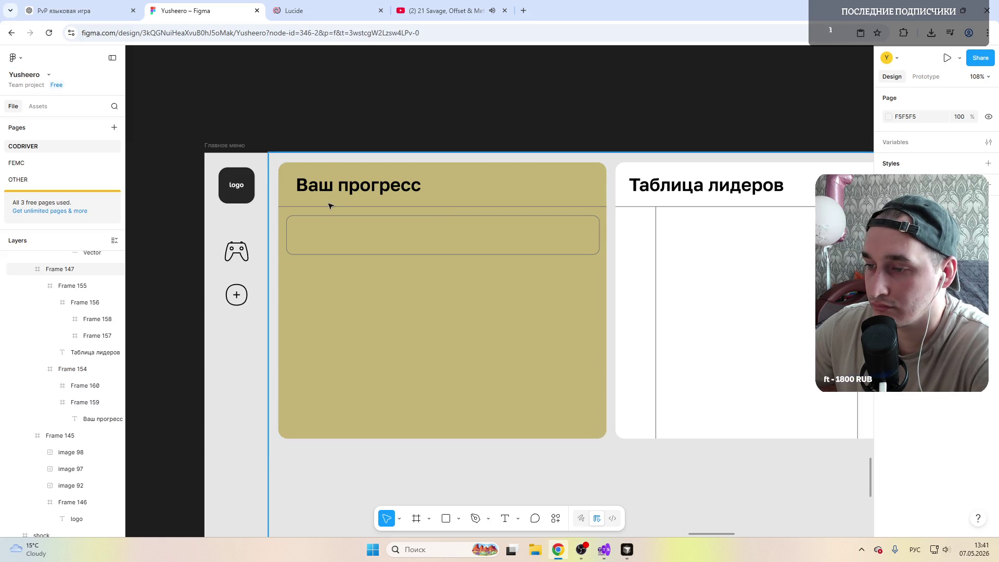
pyautogui.click(313, 230)
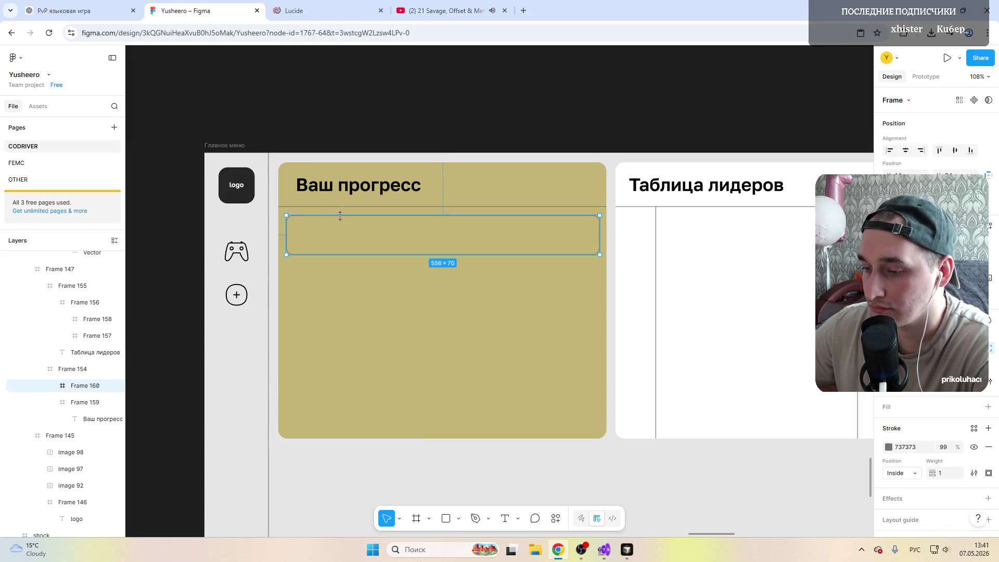
pyautogui.click(307, 304)
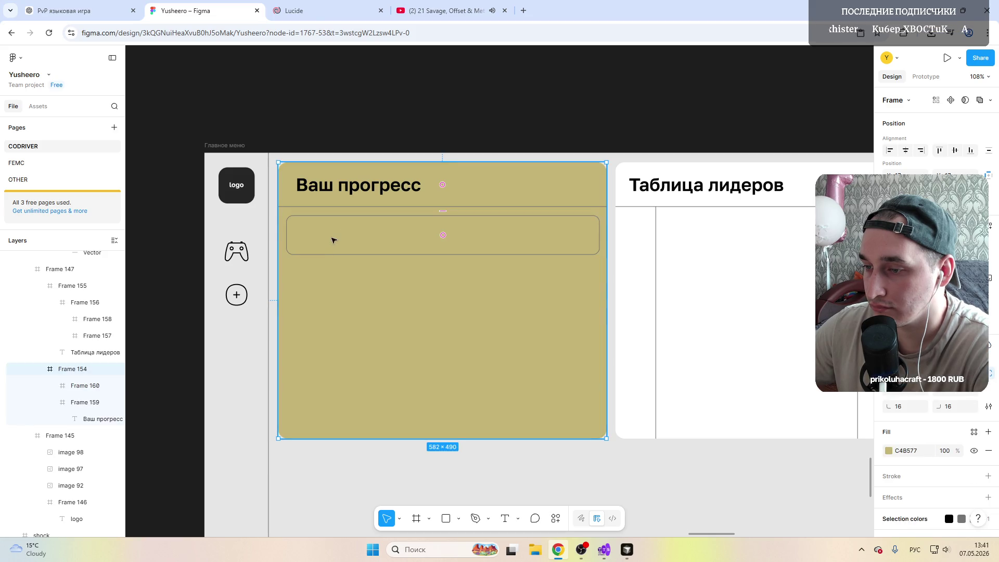
pyautogui.click(336, 241)
pyautogui.click(418, 520)
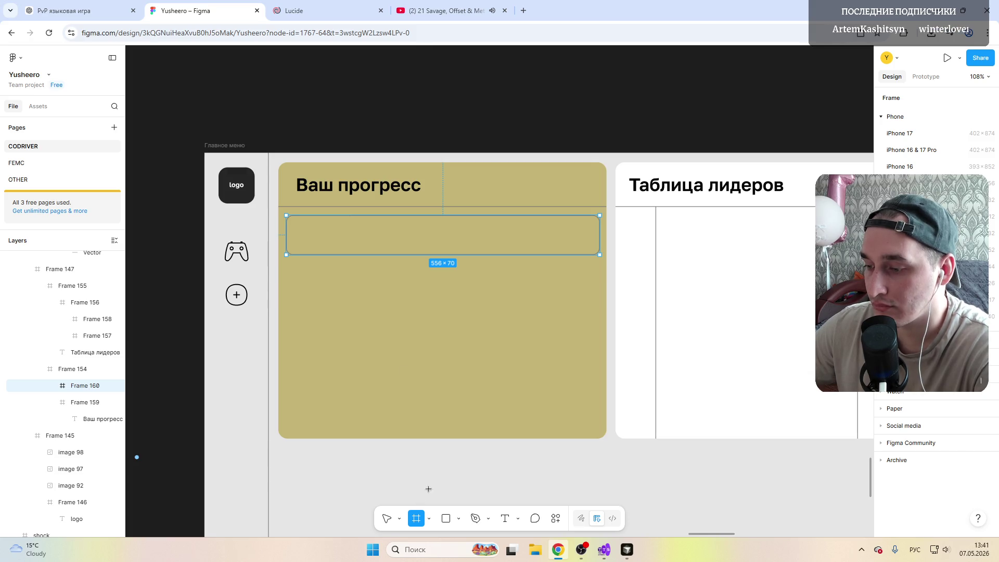
pyautogui.click(504, 521)
# Step: Type the label 'Бронза' in a text box at the left end of the rank bar
pyautogui.click(300, 239)
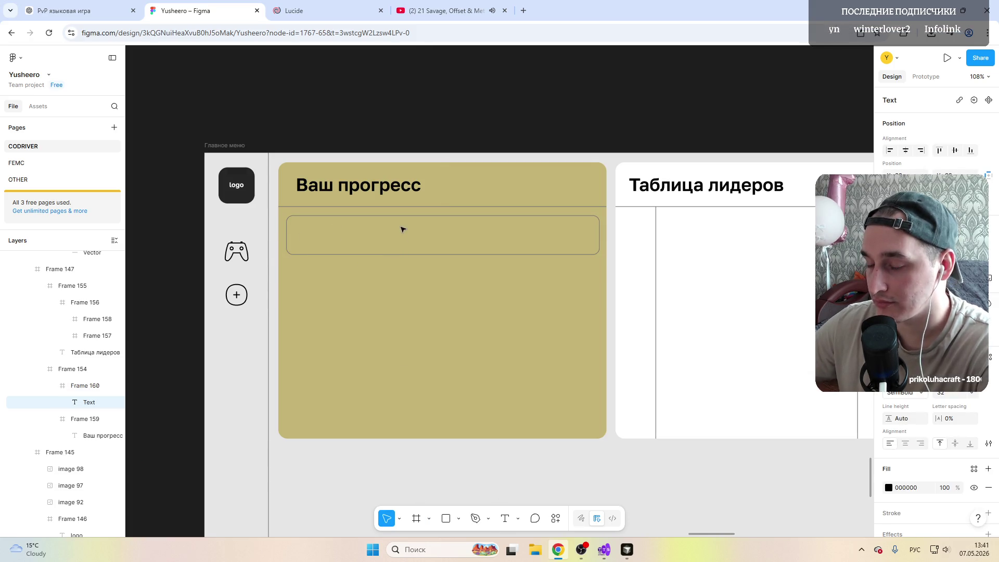
pyautogui.write('ик')
pyautogui.press('BackSpace')
pyautogui.press('BackSpace')
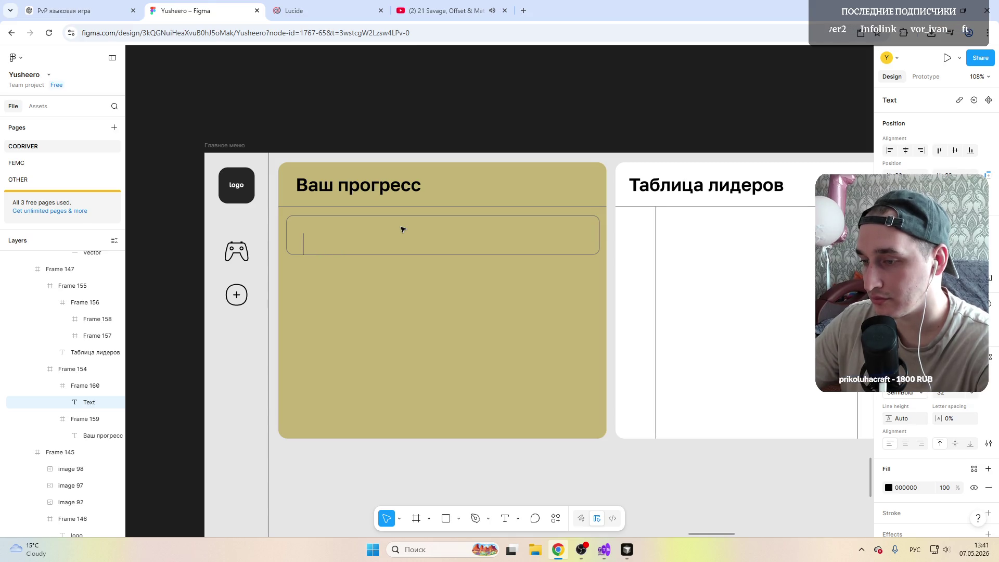
pyautogui.write('b')
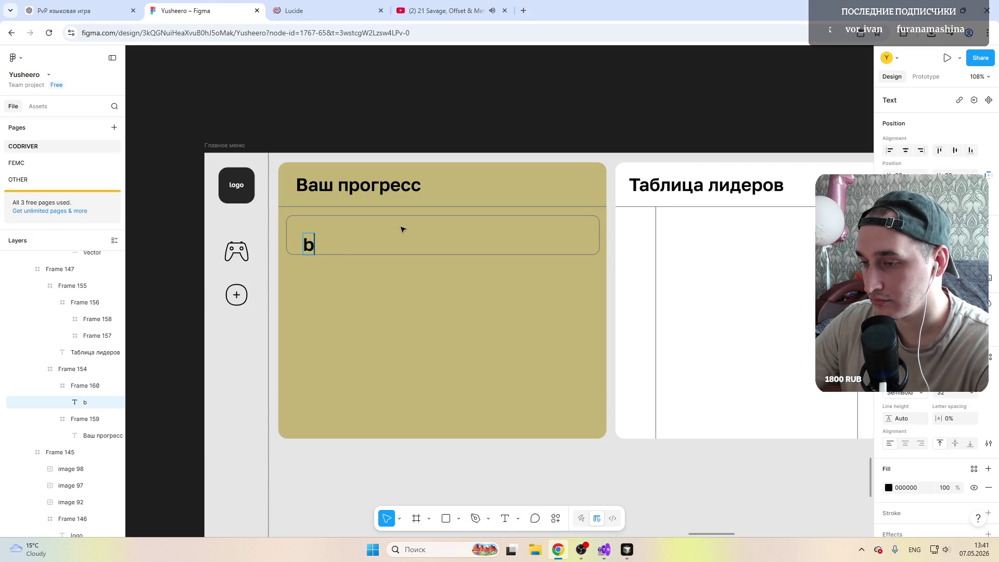
pyautogui.press('BackSpace')
pyautogui.press('BackSpace')
pyautogui.press('BackSpace')
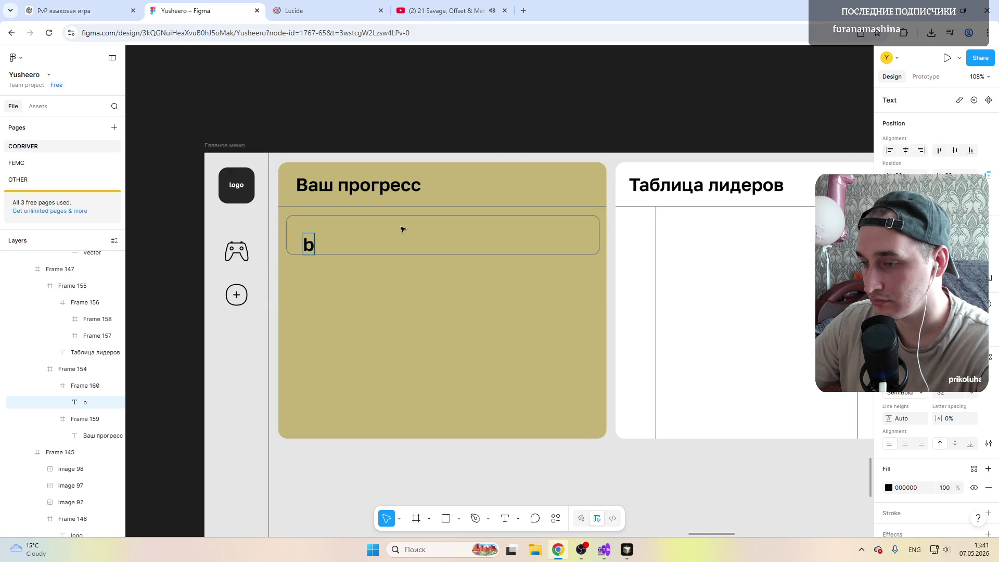
pyautogui.write('N')
pyautogui.press('BackSpace')
pyautogui.write('B')
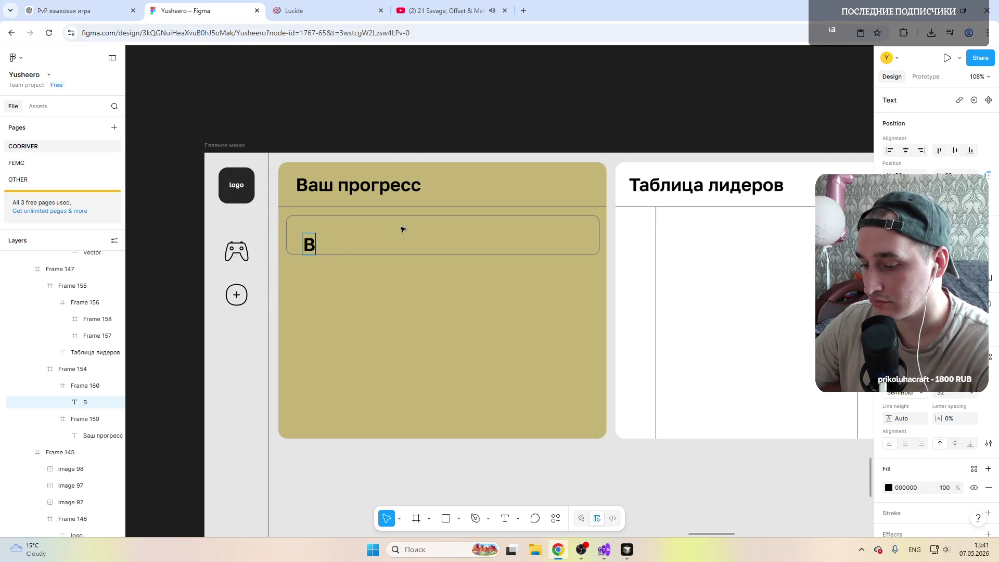
pyautogui.press('BackSpace')
pyautogui.write('Бронза')
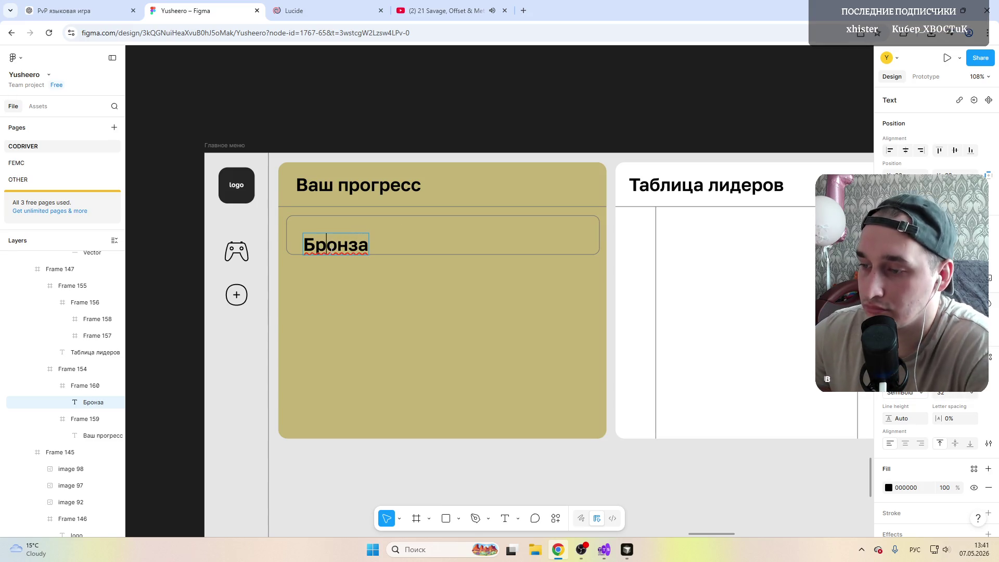
# Step: Set the Бронза label to font size 16 and nudge it into place inside the bar
pyautogui.doubleClick(328, 247)
pyautogui.click(958, 397)
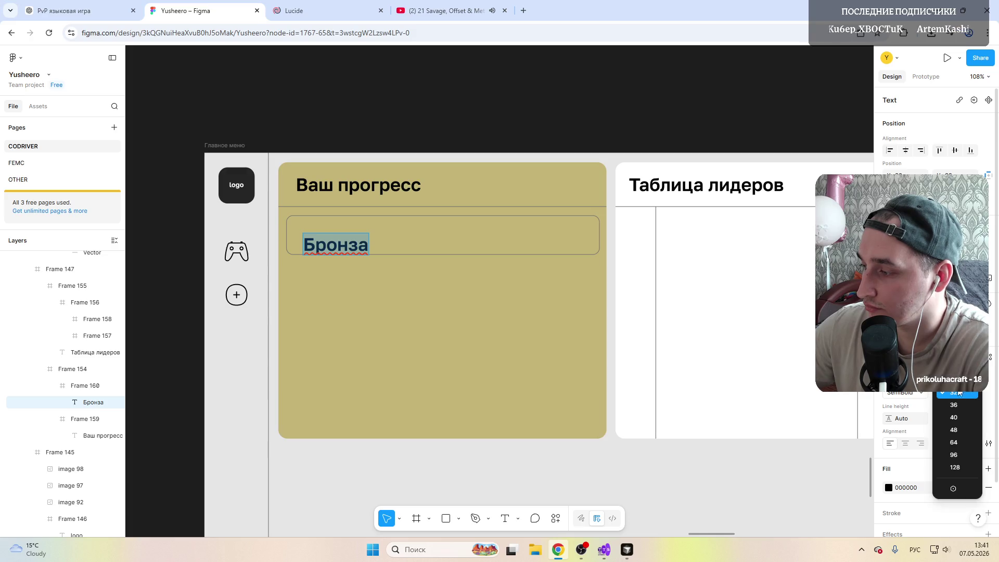
pyautogui.click(954, 355)
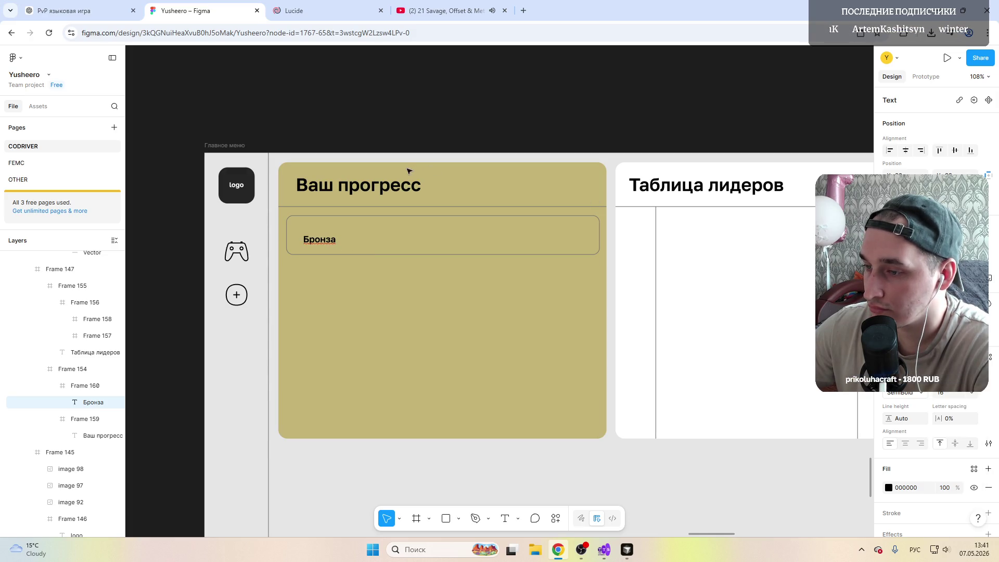
pyautogui.press('Escape')
pyautogui.moveTo(319, 243); pyautogui.dragTo(312, 245)
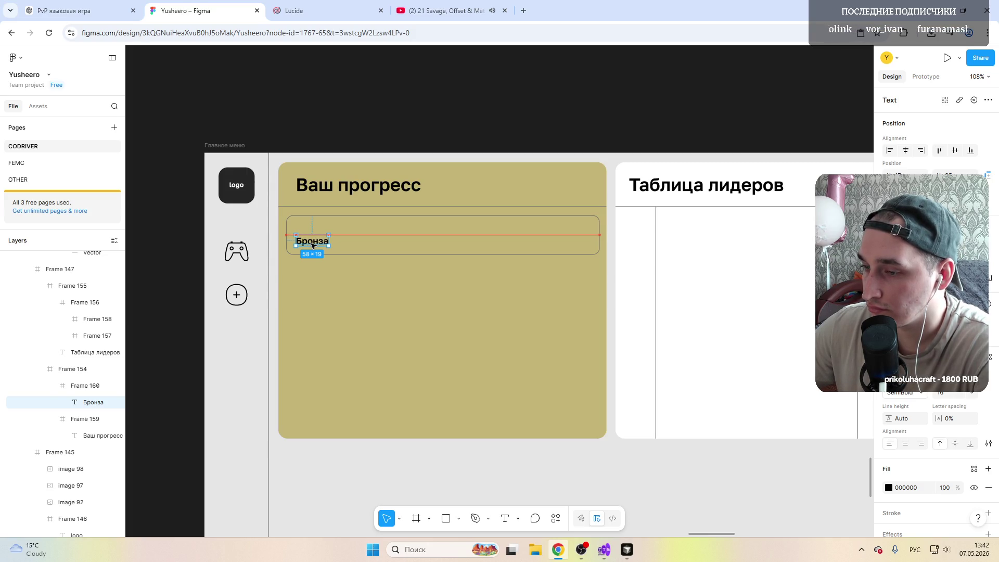
pyautogui.click(366, 123)
# Step: Paste a copy of the label at the bar's right end and retype it as 'Серебро'
pyautogui.click(320, 241)
pyautogui.doubleClick(319, 240)
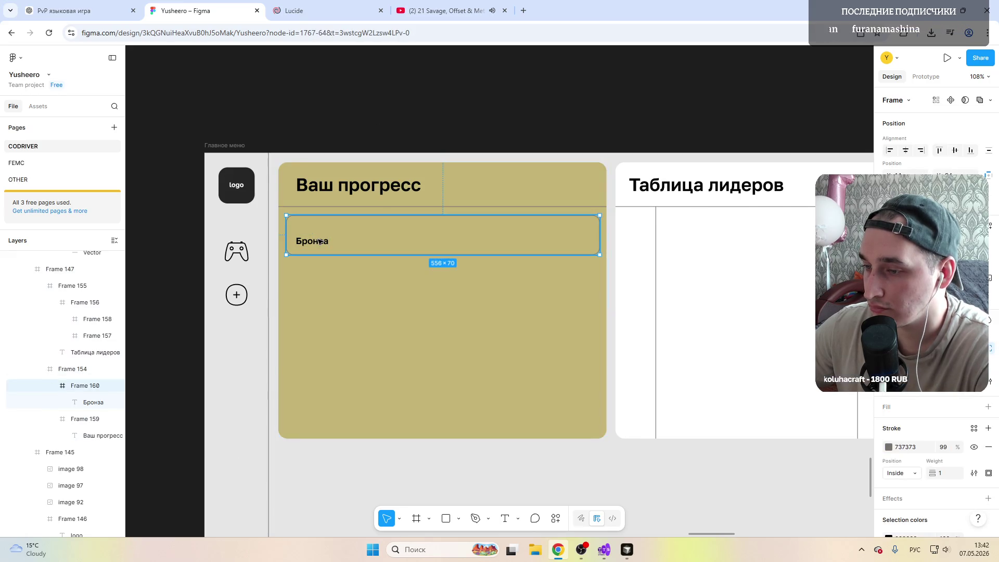
pyautogui.hotkey('ctrl', 'v')
pyautogui.moveTo(311, 242); pyautogui.dragTo(572, 244)
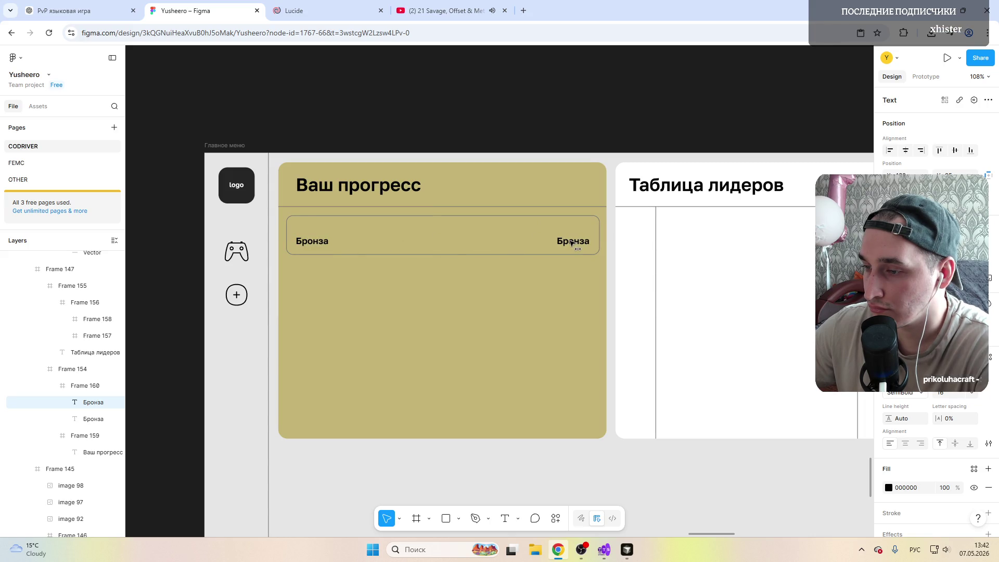
pyautogui.click(572, 243)
pyautogui.doubleClick(571, 242)
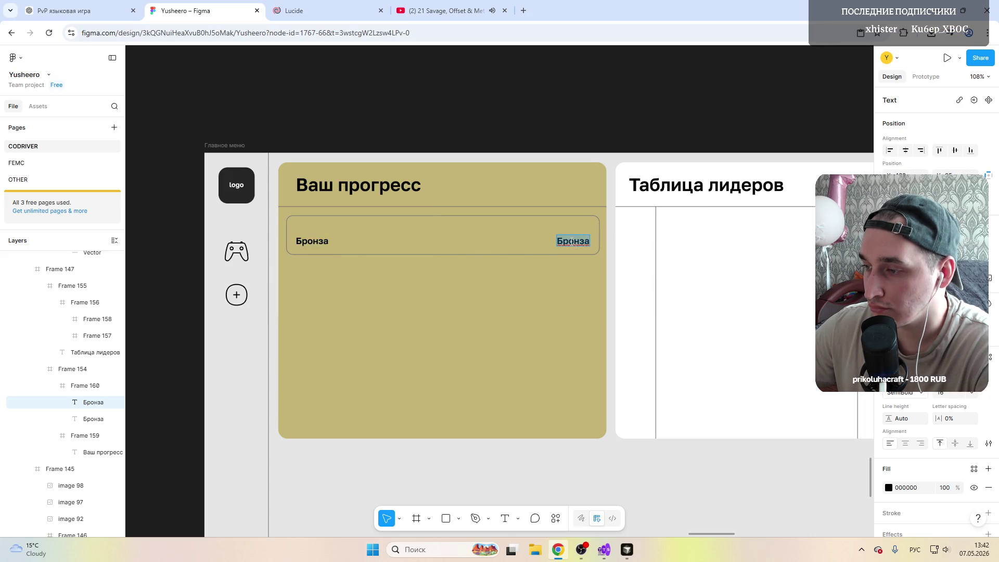
pyautogui.write('Серебро')
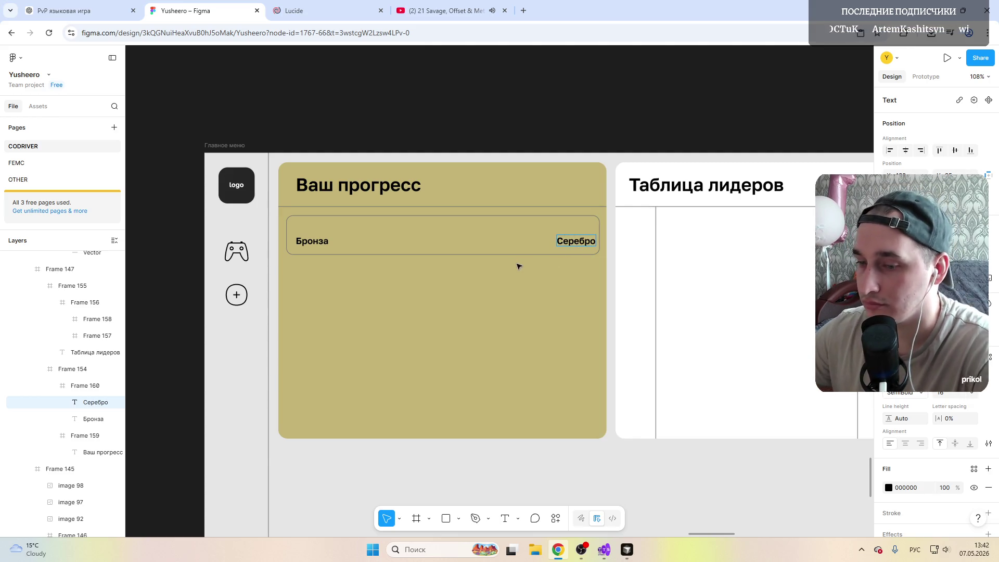
pyautogui.press('Escape')
pyautogui.moveTo(577, 242); pyautogui.dragTo(575, 245)
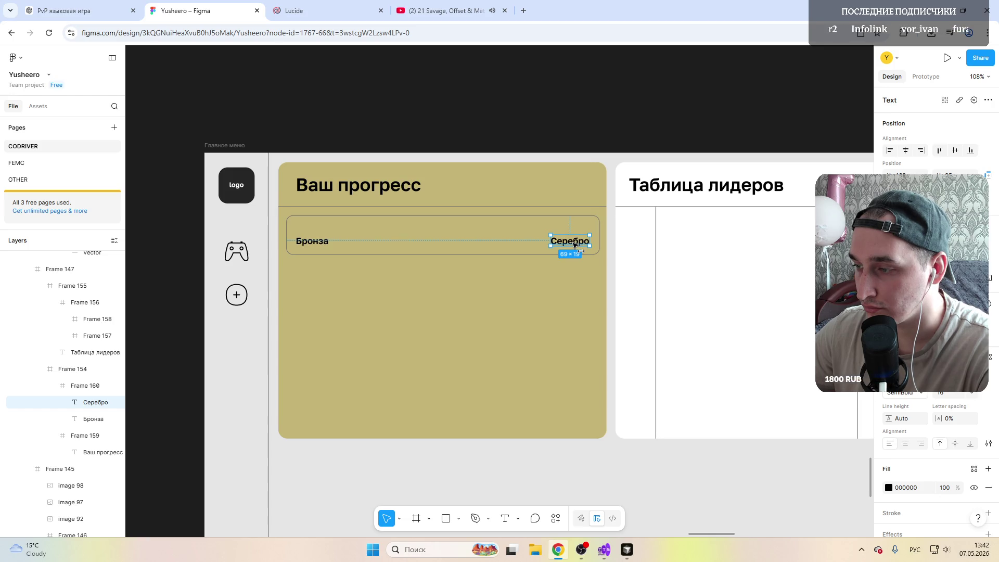
pyautogui.click(533, 106)
pyautogui.click(370, 224)
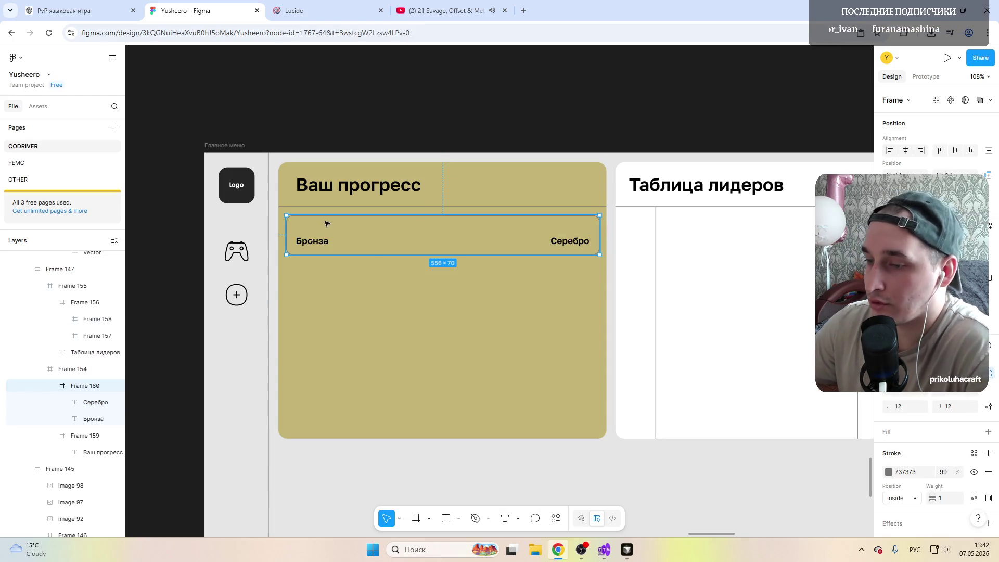
# Step: Draw a 209 × 70 frame over the bar's left part and fill it green 72BC50
pyautogui.press('f')
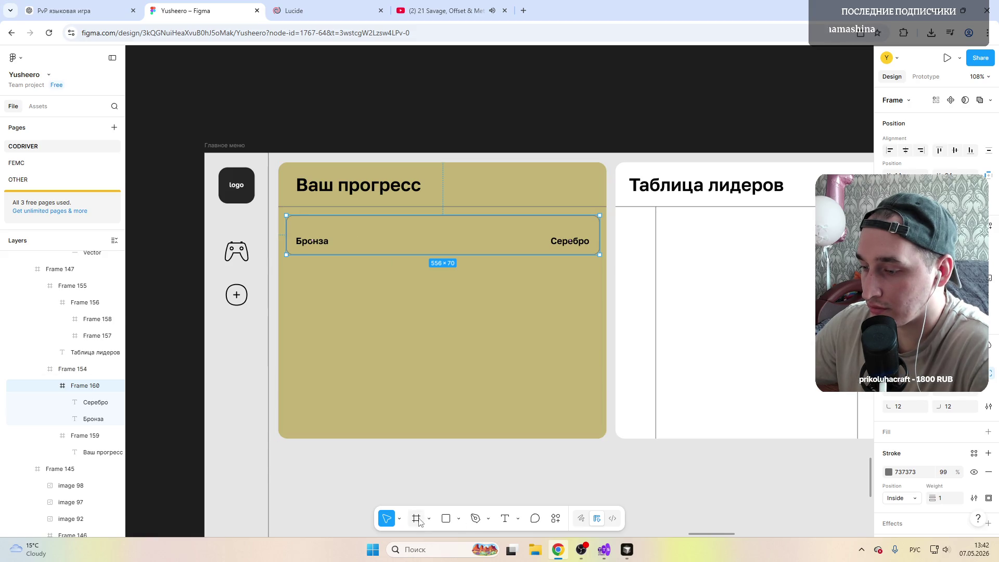
pyautogui.moveTo(404, 217); pyautogui.dragTo(287, 254)
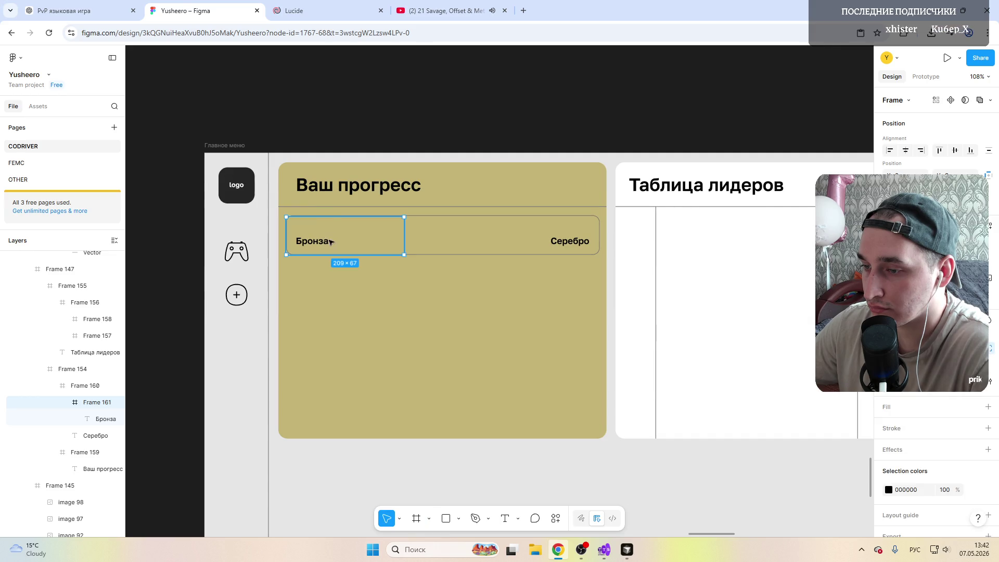
pyautogui.moveTo(333, 215); pyautogui.dragTo(334, 215)
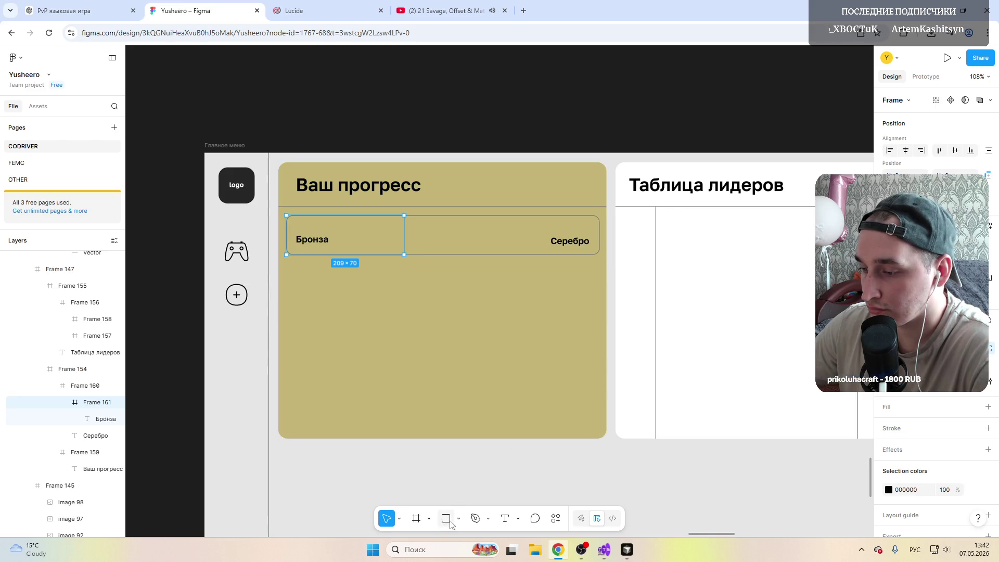
pyautogui.click(988, 407)
pyautogui.click(889, 426)
pyautogui.moveTo(773, 408)
pyautogui.mouseDown()
pyautogui.moveTo(749, 408)
pyautogui.moveTo(737, 441)
pyautogui.moveTo(742, 364)
pyautogui.mouseUp()
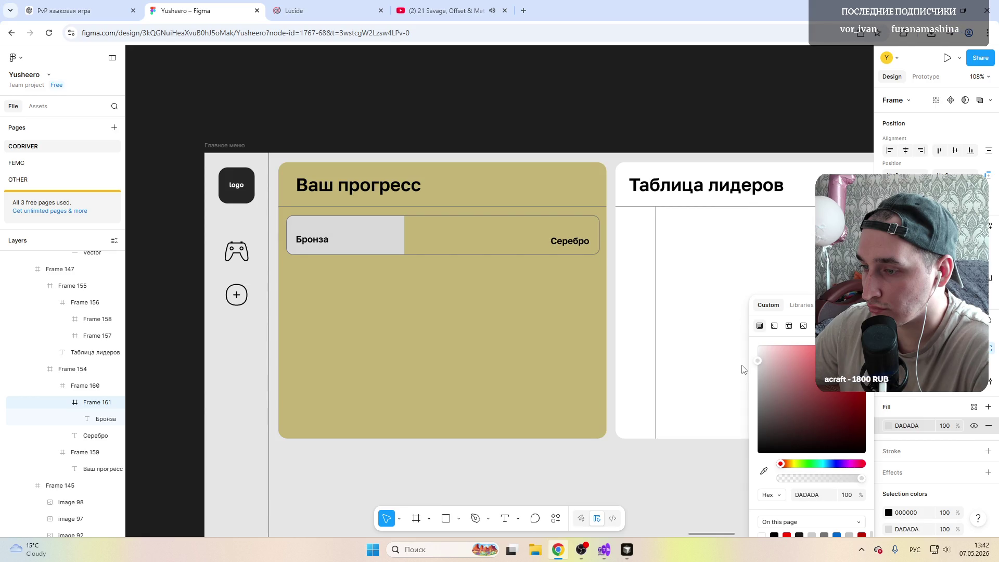
pyautogui.click(803, 464)
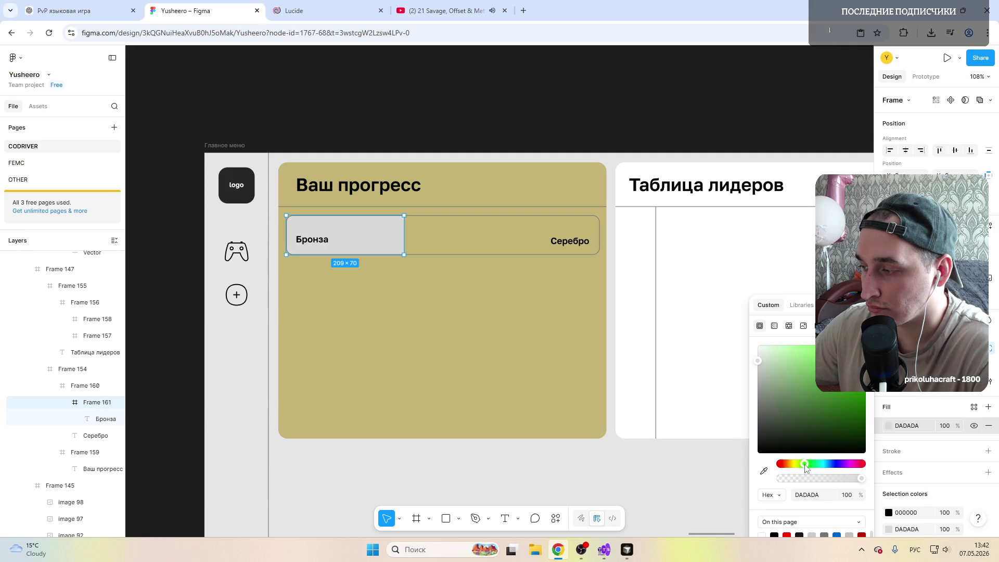
pyautogui.moveTo(828, 385)
pyautogui.mouseDown()
pyautogui.moveTo(833, 391)
pyautogui.moveTo(814, 384)
pyautogui.mouseUp()
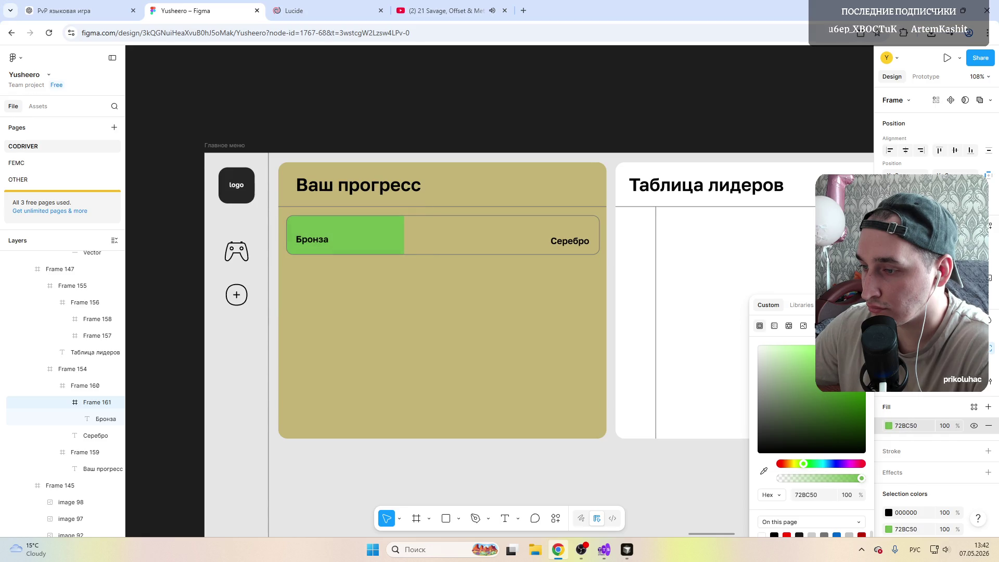
pyautogui.click(352, 252)
pyautogui.click(328, 308)
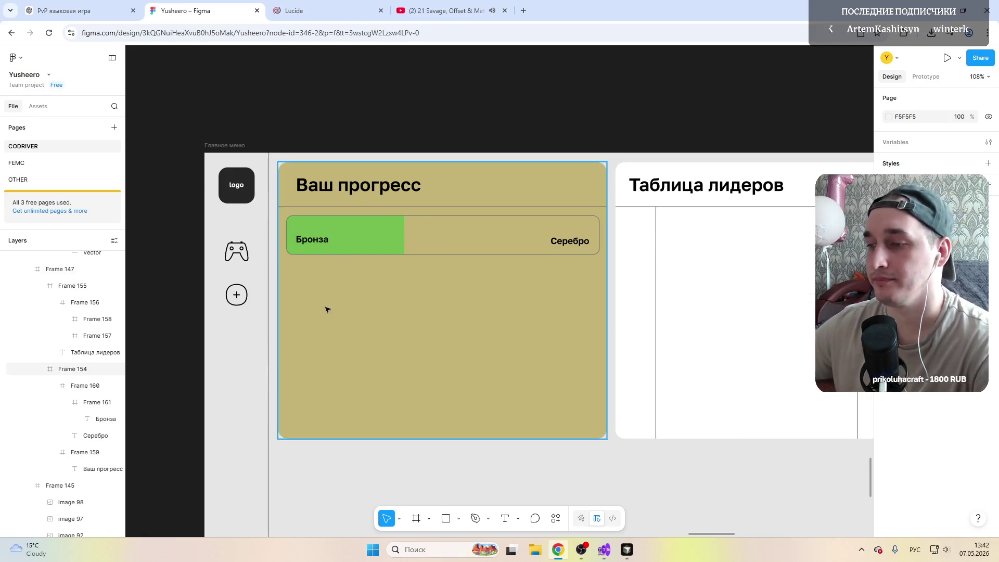
# Step: Give the Бронза label a white text colour
pyautogui.press('Escape')
pyautogui.scroll(-5, 329, 315)
pyautogui.scroll(5, 327, 314)
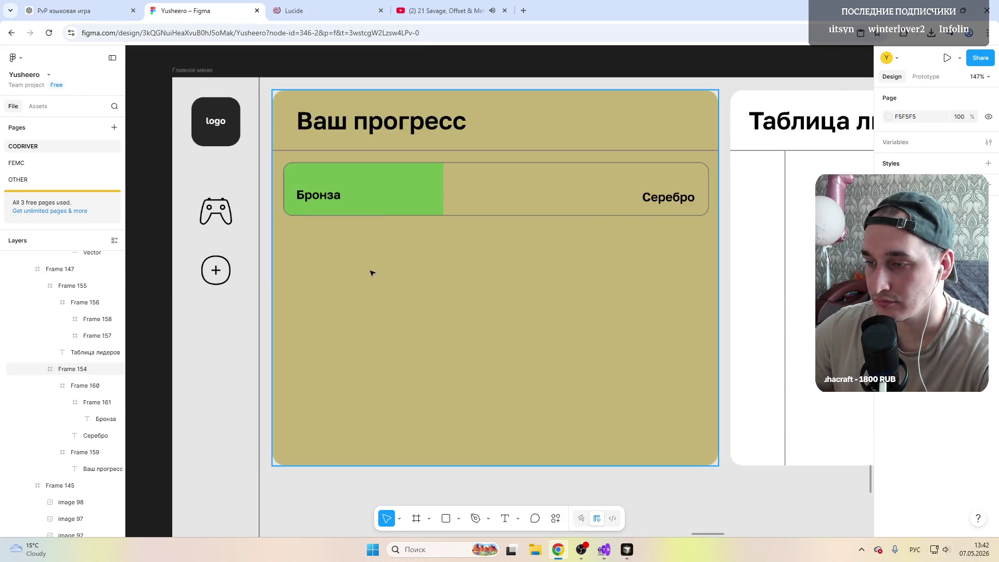
pyautogui.click(326, 199)
pyautogui.doubleClick(320, 199)
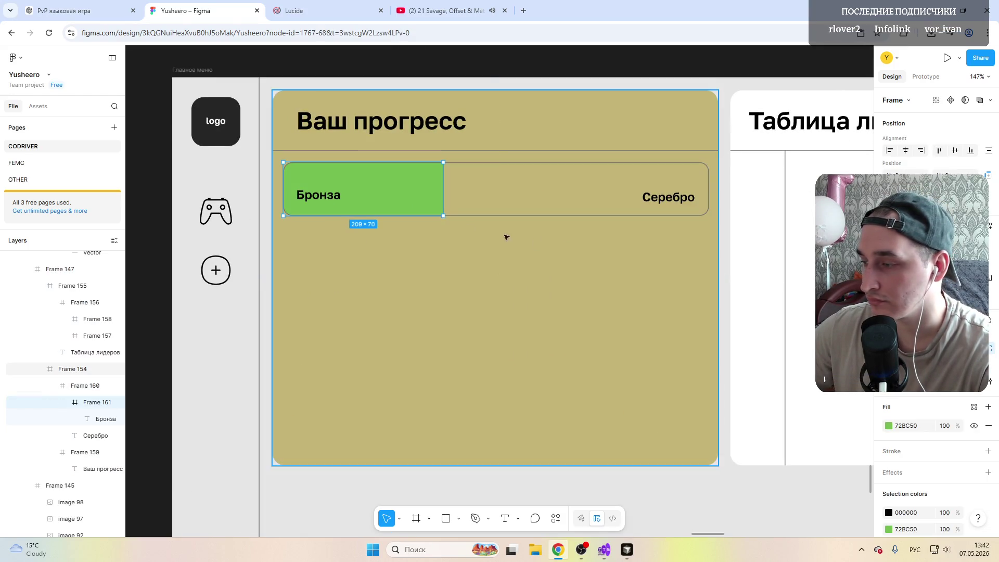
pyautogui.click(315, 199)
pyautogui.click(889, 487)
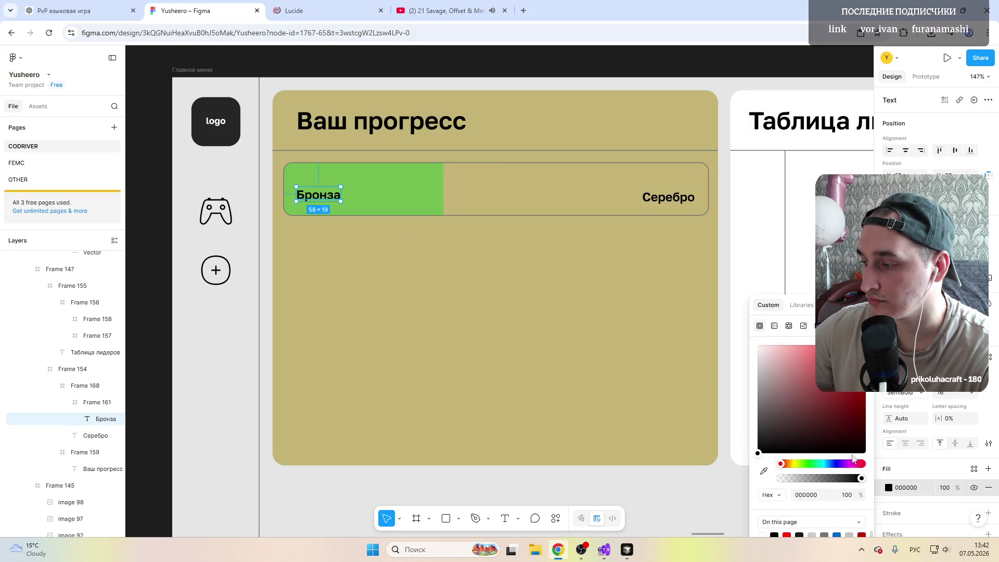
pyautogui.click(676, 198)
# Step: Change the Серебро label's text colour to white FFFFFF
pyautogui.doubleClick(683, 198)
pyautogui.click(889, 487)
pyautogui.moveTo(786, 411); pyautogui.dragTo(748, 326)
pyautogui.scroll(-5, 528, 275)
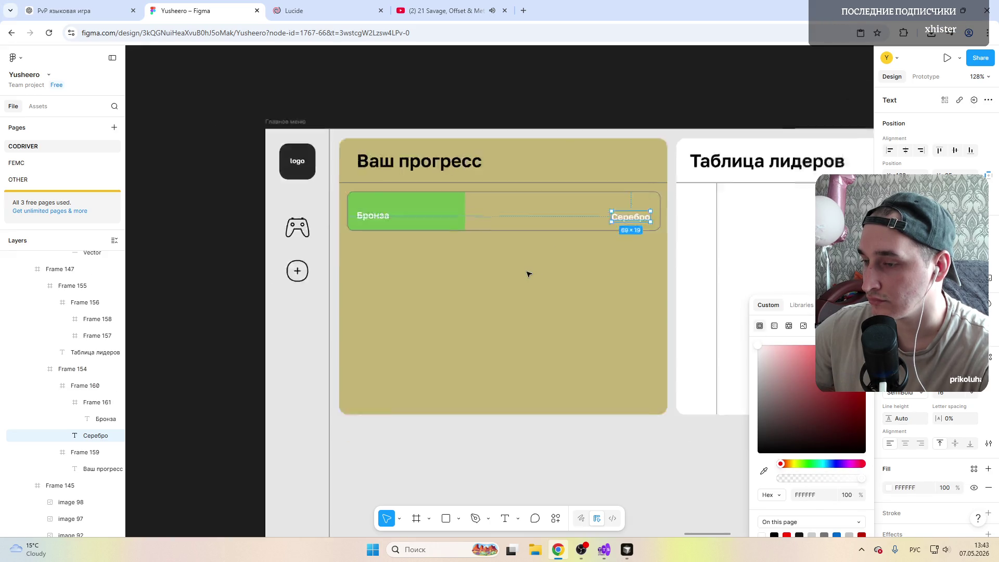
pyautogui.click(575, 136)
pyautogui.scroll(3, 614, 274)
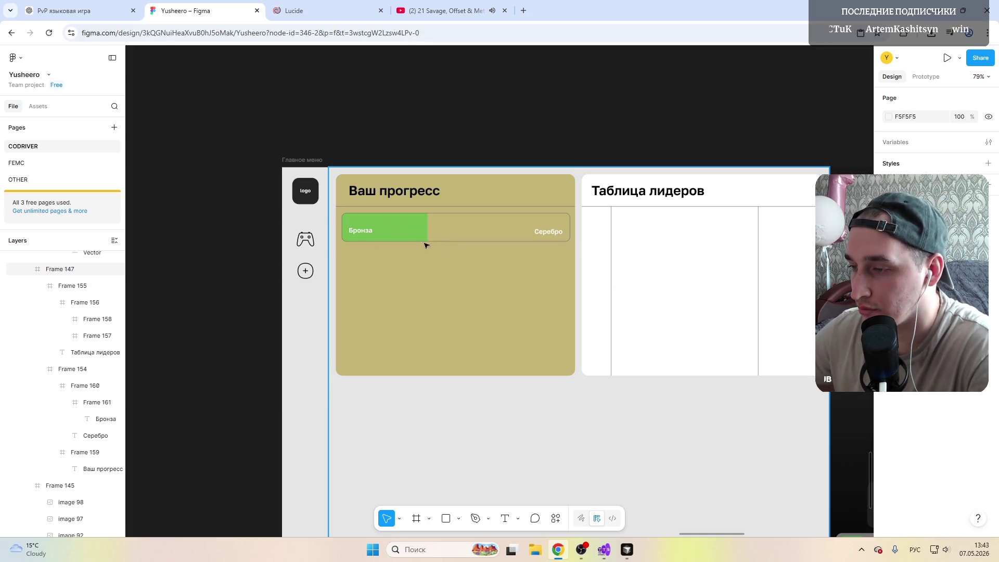
pyautogui.scroll(2, 425, 244)
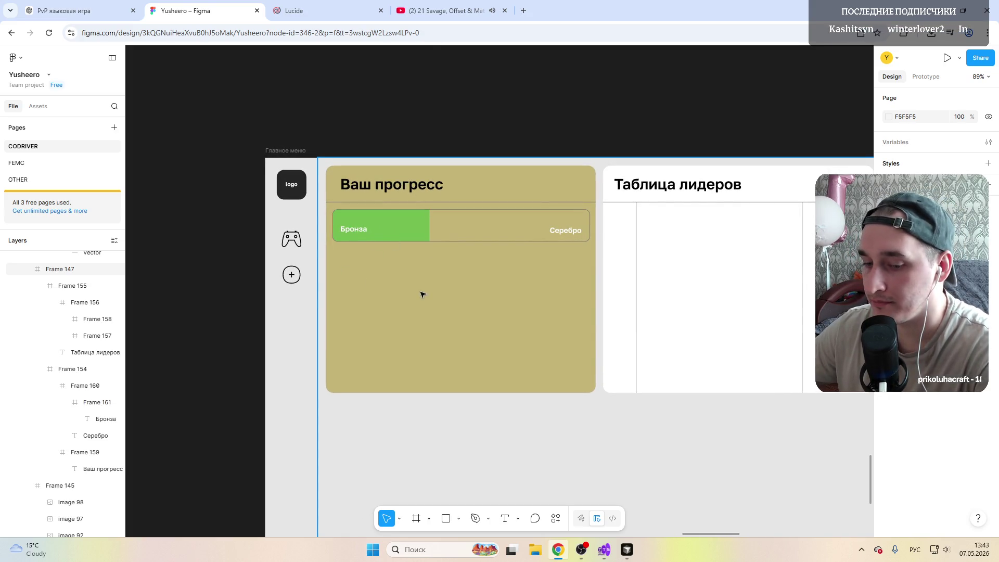
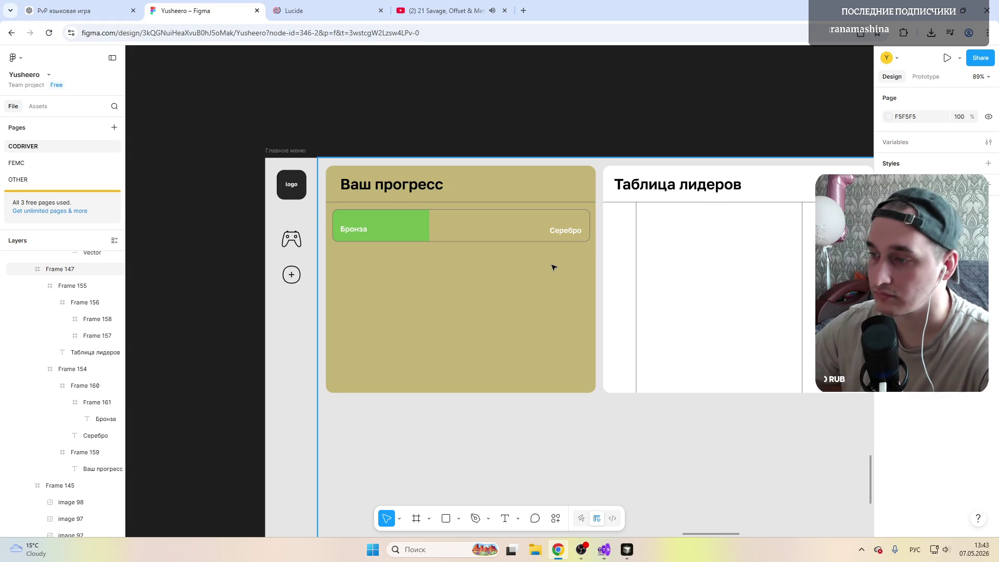
# Step: Draw a new frame over the progress card's lower area, reaching up under the progress bar
pyautogui.click(392, 295)
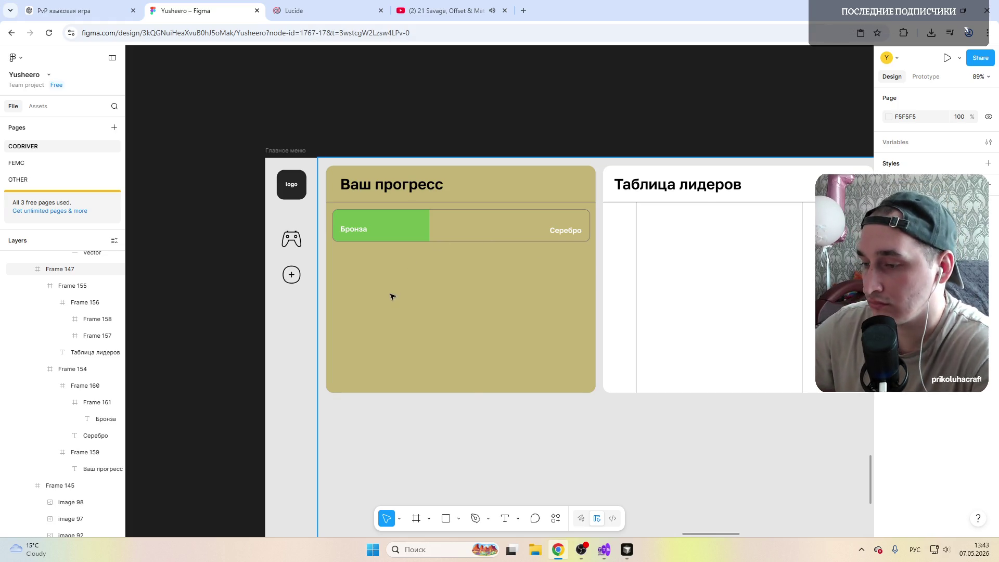
pyautogui.click(425, 517)
pyautogui.moveTo(327, 260)
pyautogui.mouseDown()
pyautogui.moveTo(451, 373)
pyautogui.moveTo(596, 393)
pyautogui.mouseUp()
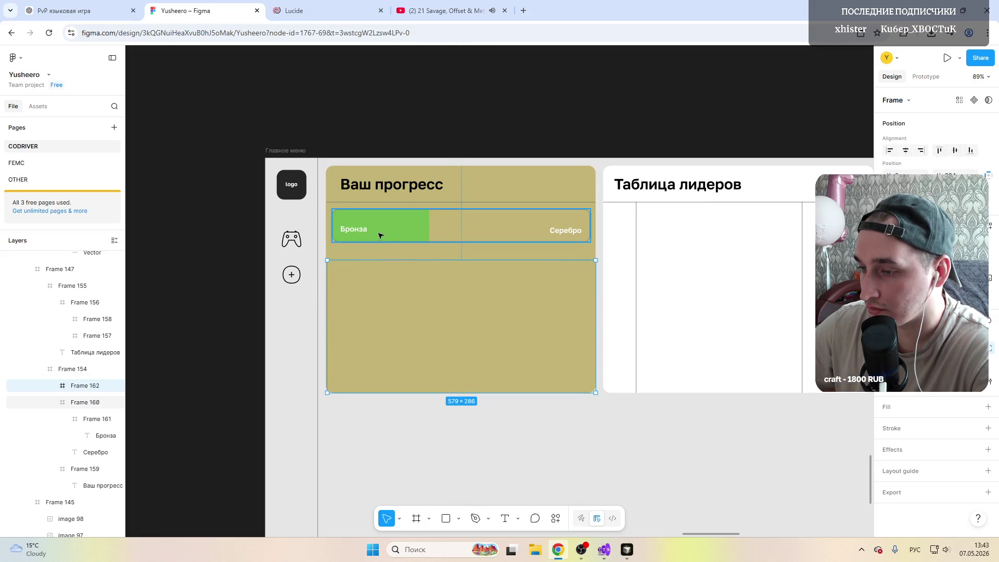
pyautogui.moveTo(386, 260); pyautogui.dragTo(385, 251)
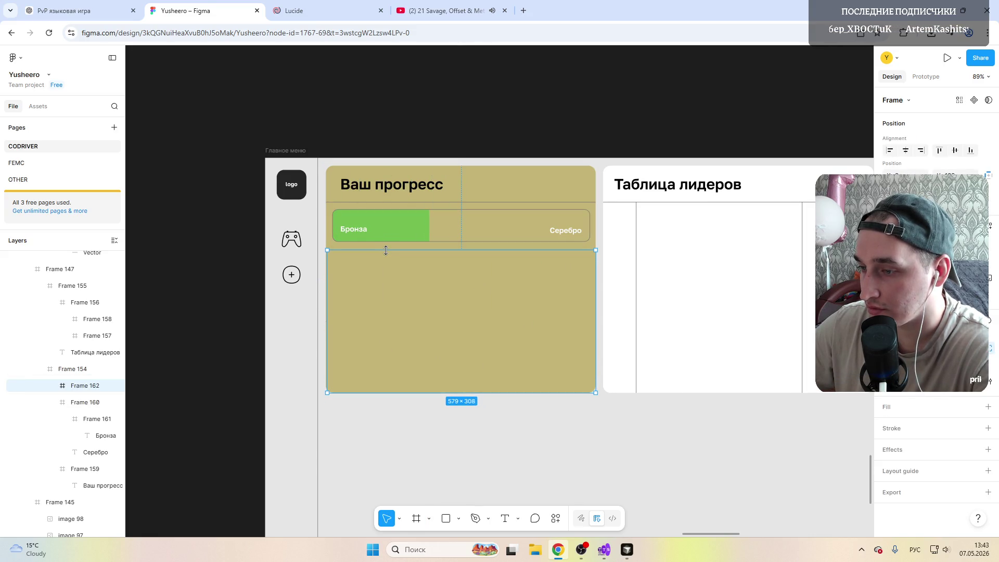
pyautogui.click(374, 272)
pyautogui.click(378, 274)
# Step: Give the new frame a black 000000 stroke on its top edge only
pyautogui.click(989, 428)
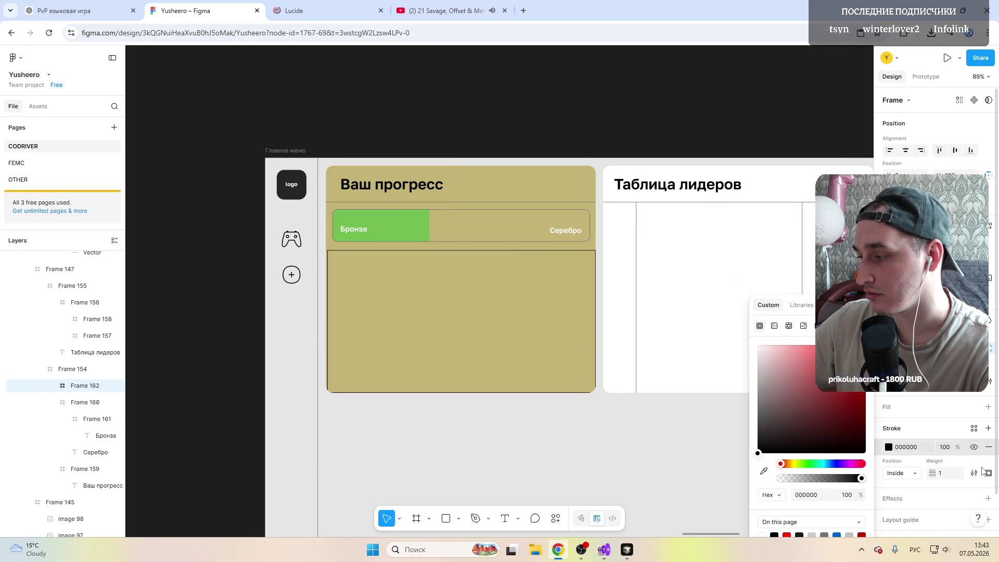
pyautogui.click(973, 473)
pyautogui.click(969, 397)
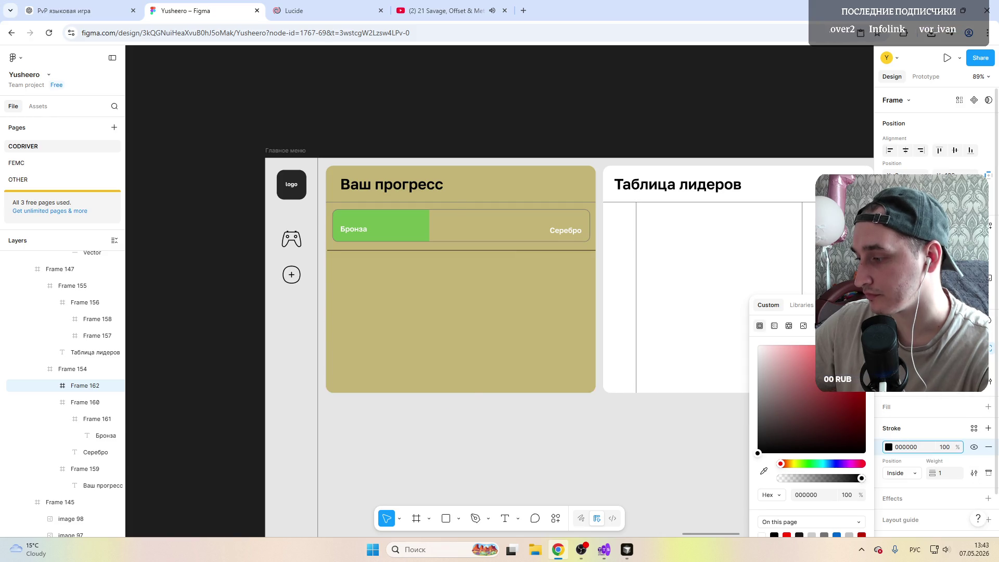
pyautogui.click(484, 116)
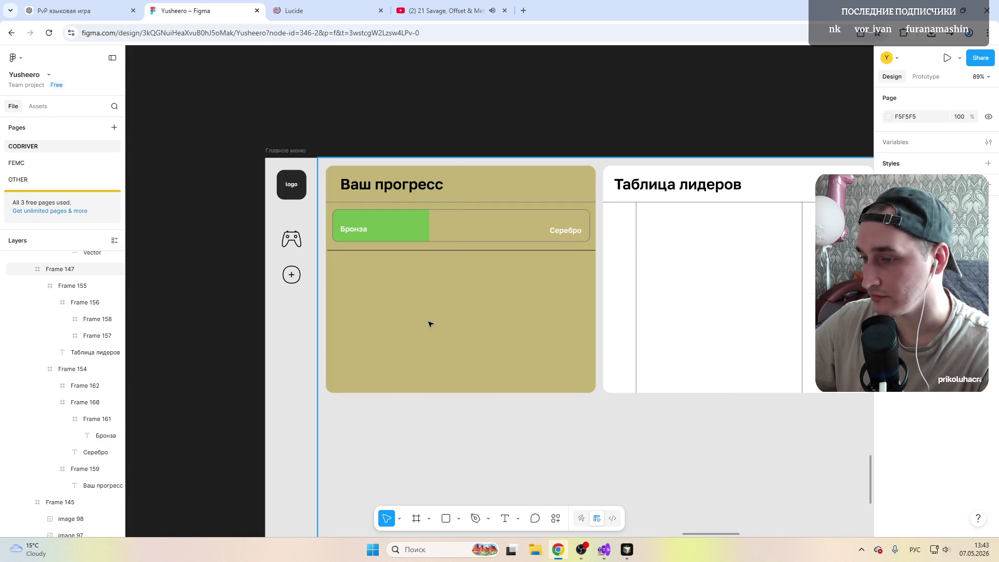
# Step: Select and inspect the progress card's new lower section
pyautogui.hscroll(-5, 498, 313)
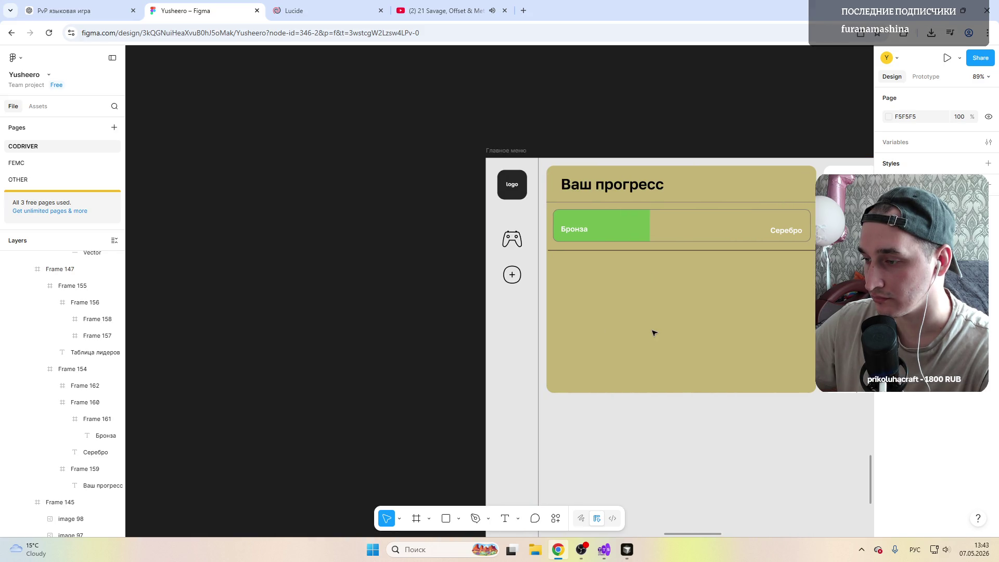
pyautogui.hscroll(3, 647, 331)
pyautogui.scroll(5, 422, 283)
pyautogui.click(408, 255)
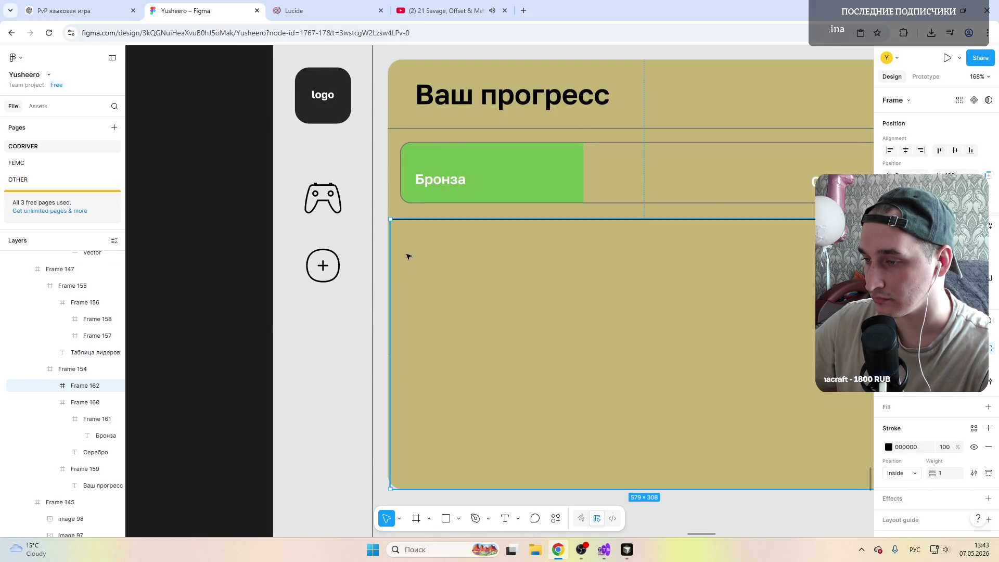
pyautogui.scroll(-5, 564, 299)
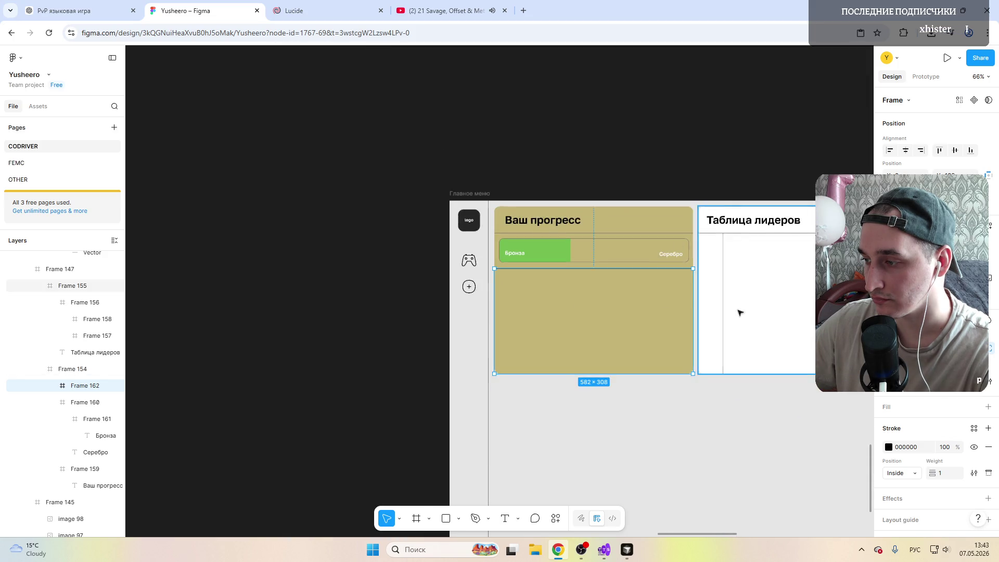
pyautogui.scroll(8, 644, 283)
pyautogui.scroll(-6, 644, 283)
pyautogui.click(536, 127)
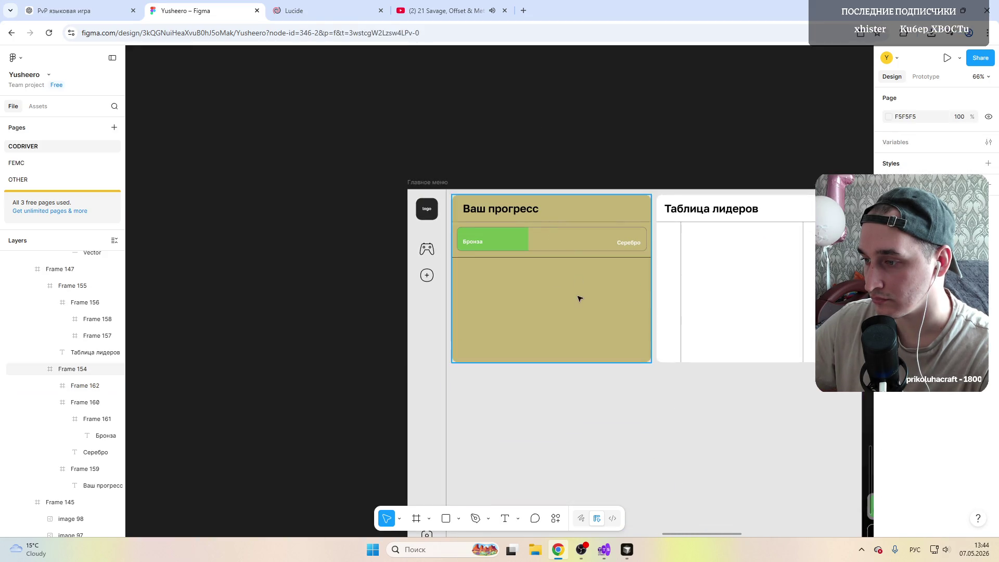
pyautogui.scroll(2, 581, 298)
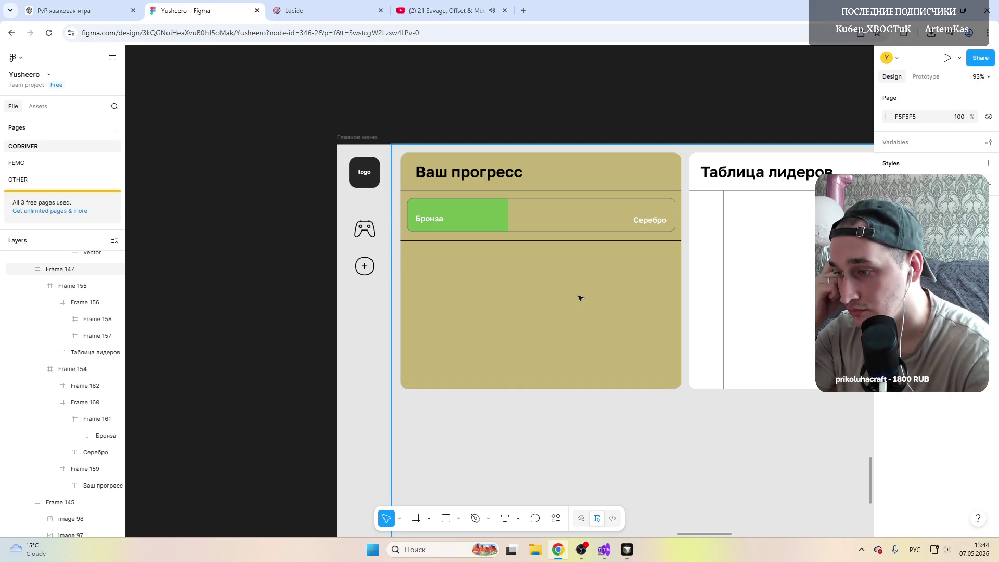
# Step: Change the heading strip's divider stroke from grey 737373 to black 000000
pyautogui.click(411, 182)
pyautogui.doubleClick(411, 182)
pyautogui.click(988, 428)
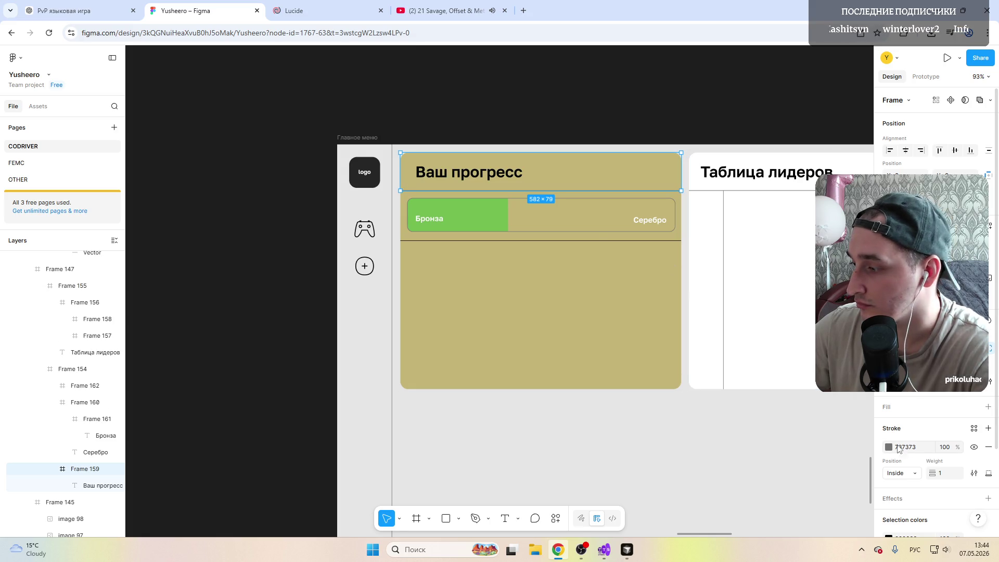
pyautogui.click(888, 447)
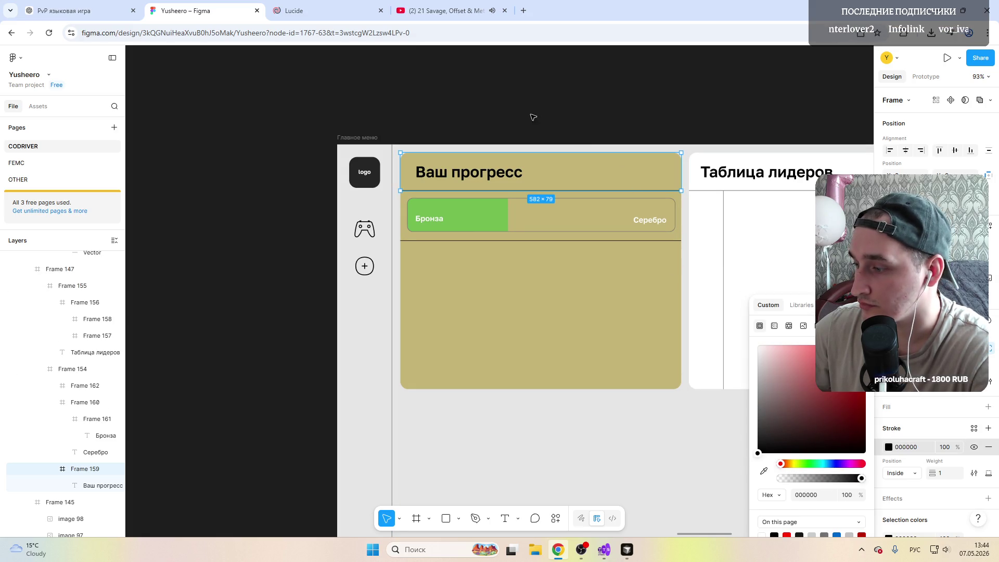
pyautogui.click(553, 102)
# Step: Recheck the card's lower section to compare the two dividers
pyautogui.scroll(5, 484, 172)
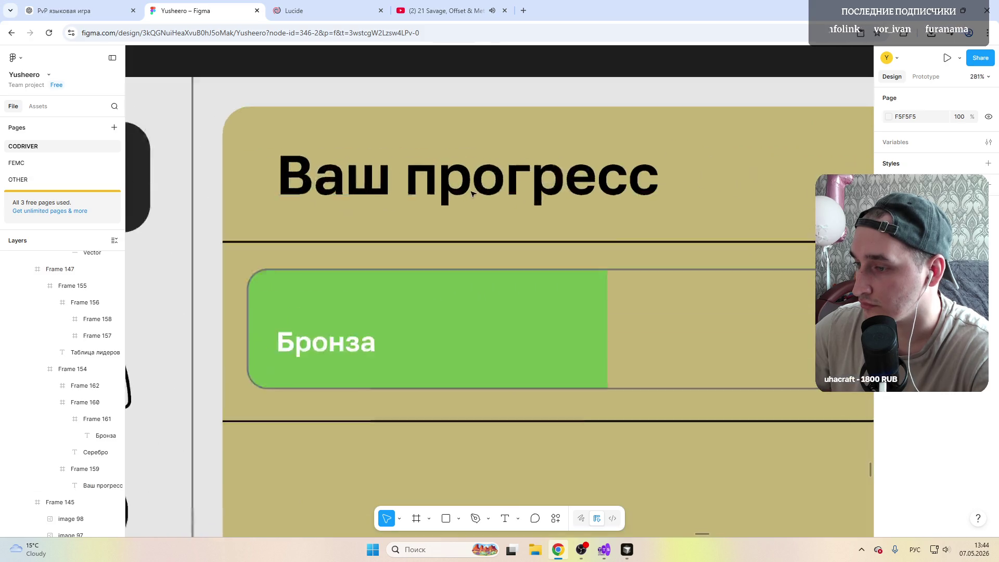
pyautogui.scroll(-8, 460, 307)
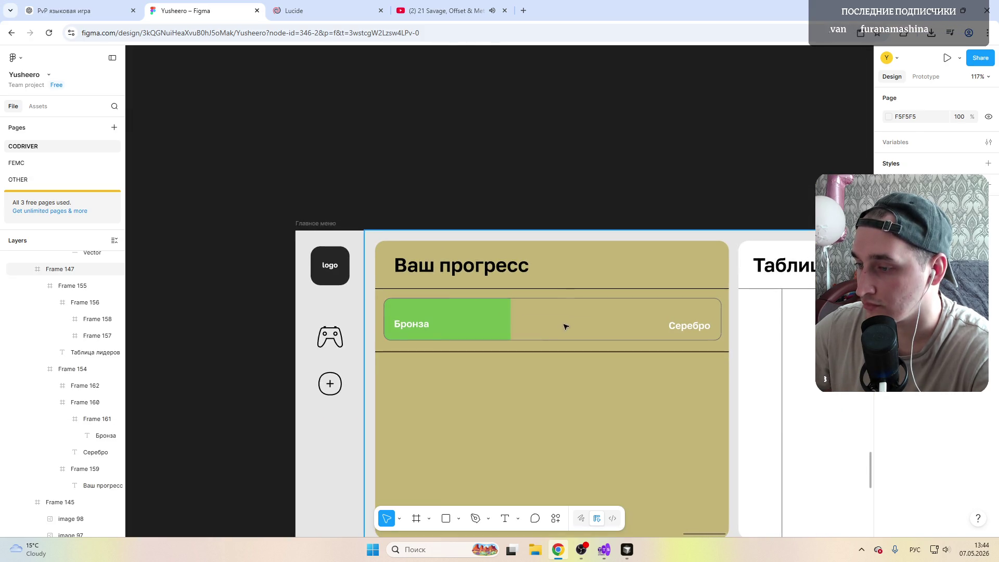
pyautogui.scroll(-1, 570, 325)
pyautogui.scroll(2, 624, 344)
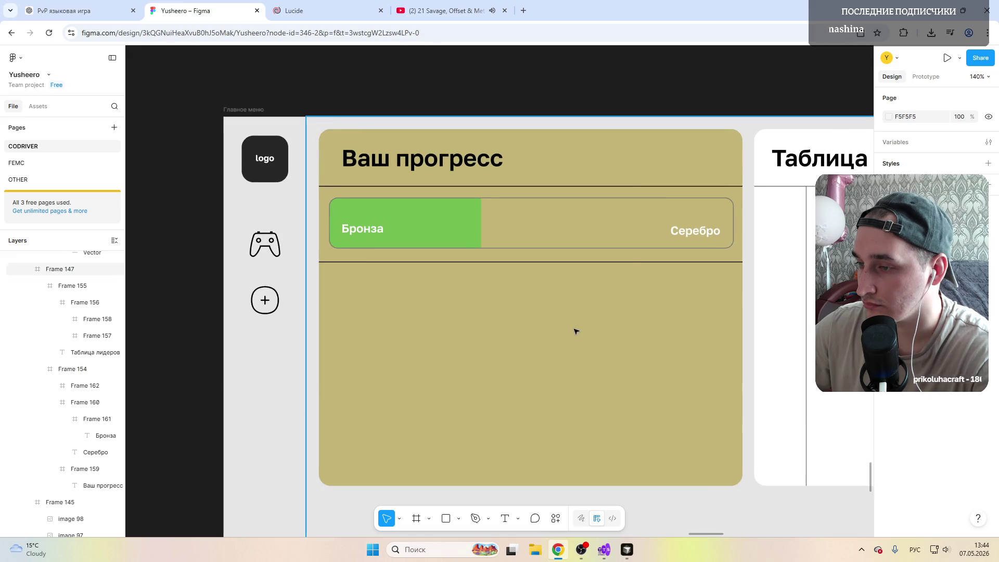
pyautogui.click(398, 310)
pyautogui.click(399, 310)
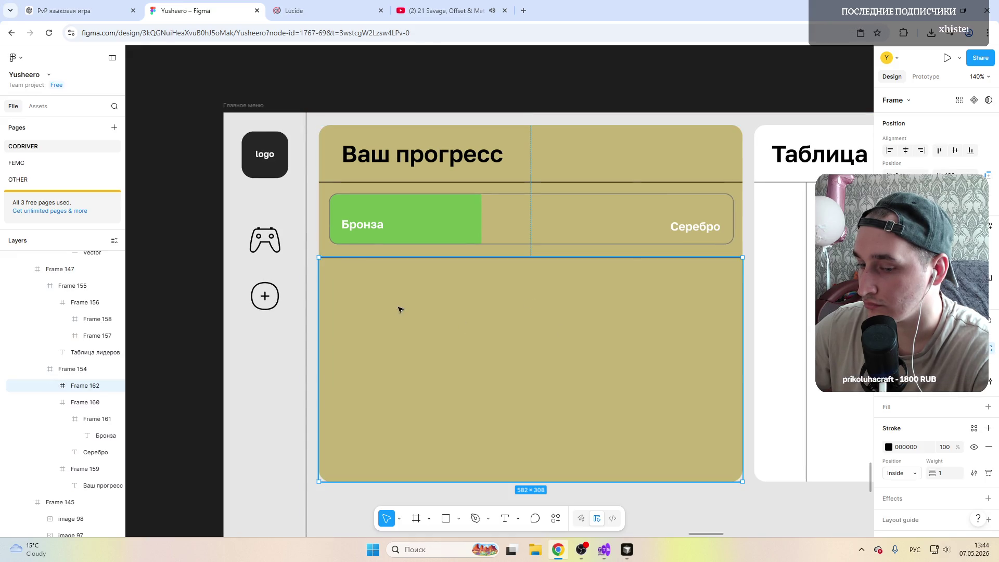
pyautogui.click(395, 76)
pyautogui.scroll(-7, 468, 317)
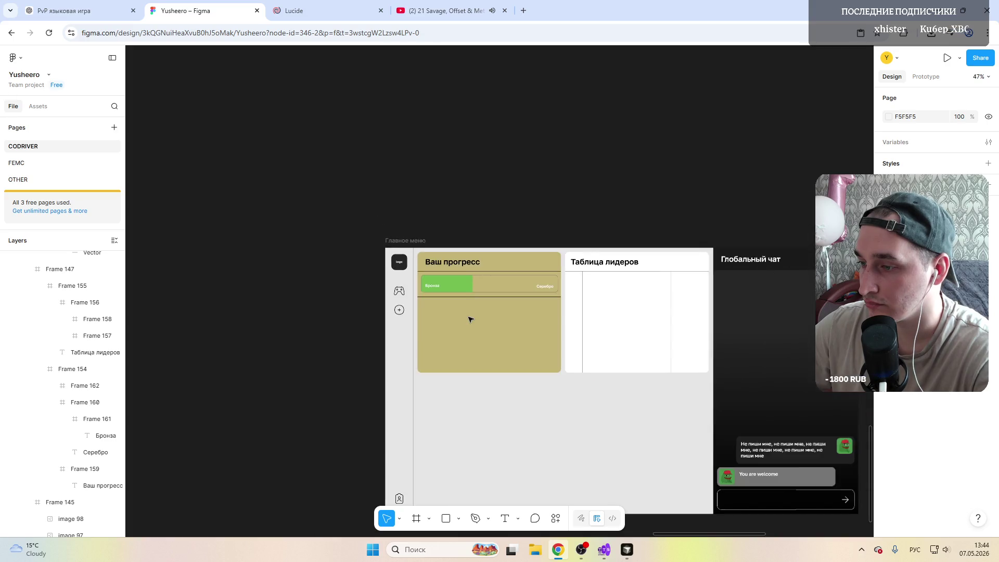
pyautogui.scroll(4, 529, 331)
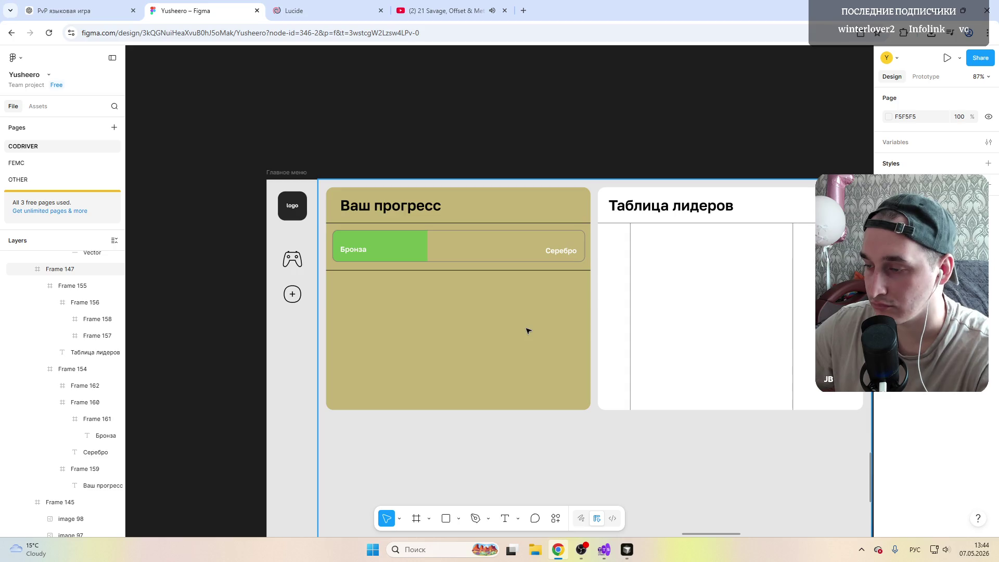
pyautogui.scroll(-7, 523, 330)
pyautogui.scroll(4, 583, 383)
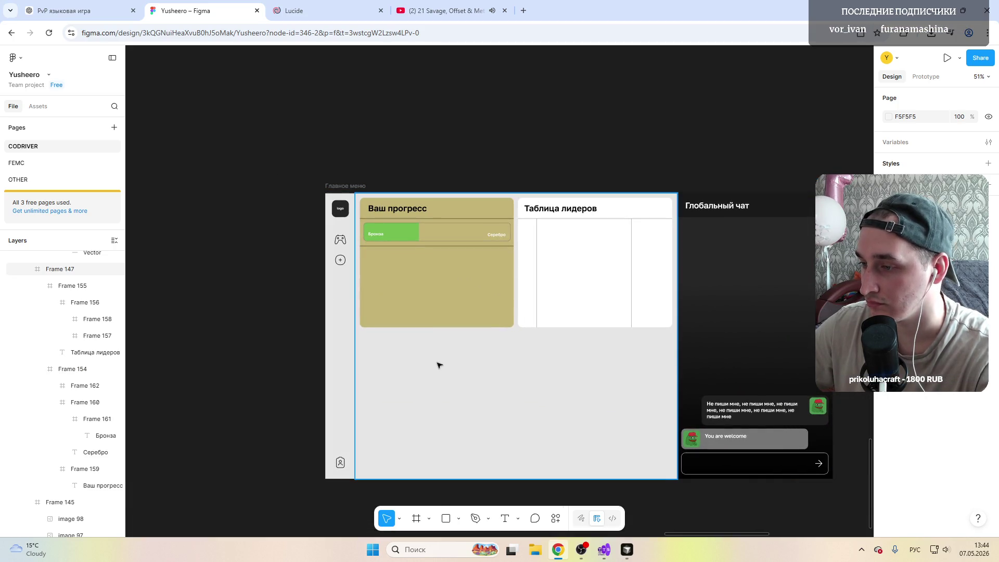
pyautogui.scroll(3, 447, 274)
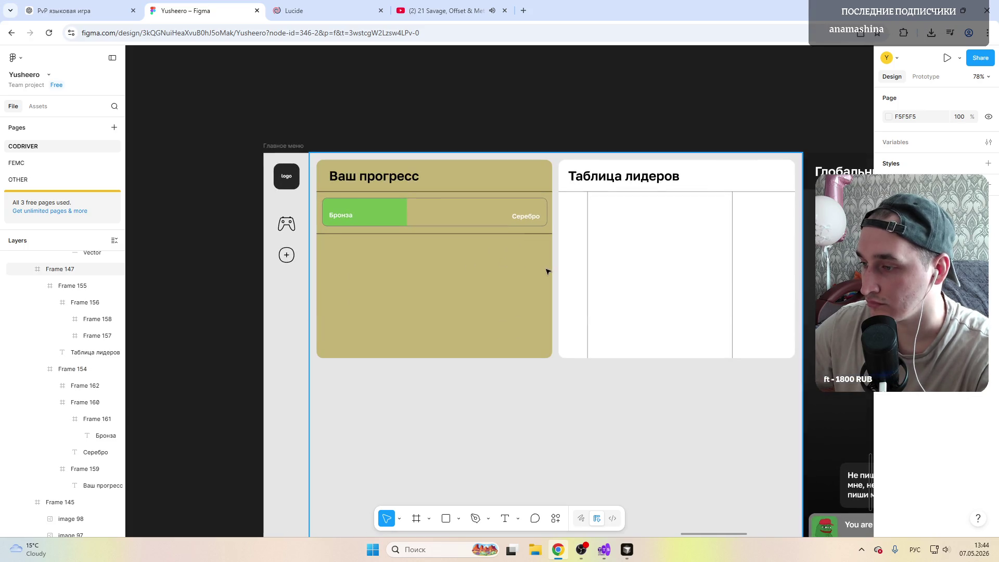
pyautogui.doubleClick(547, 264)
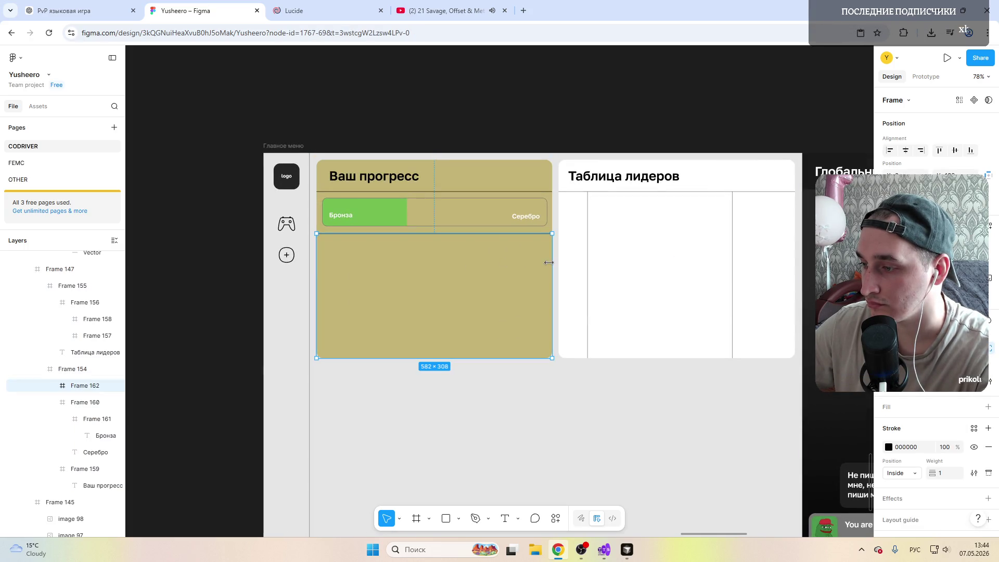
pyautogui.click(547, 181)
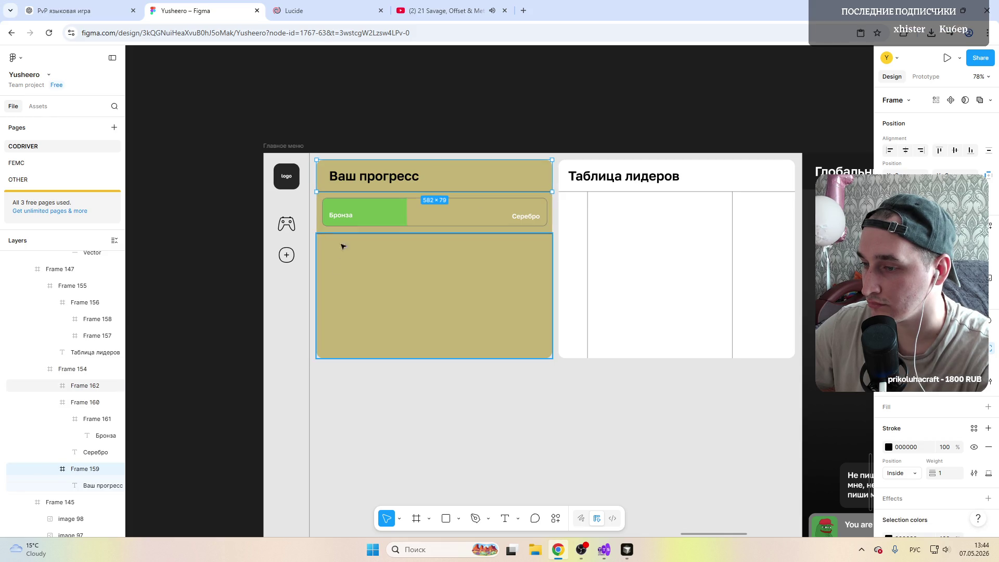
pyautogui.click(357, 290)
pyautogui.press('Escape')
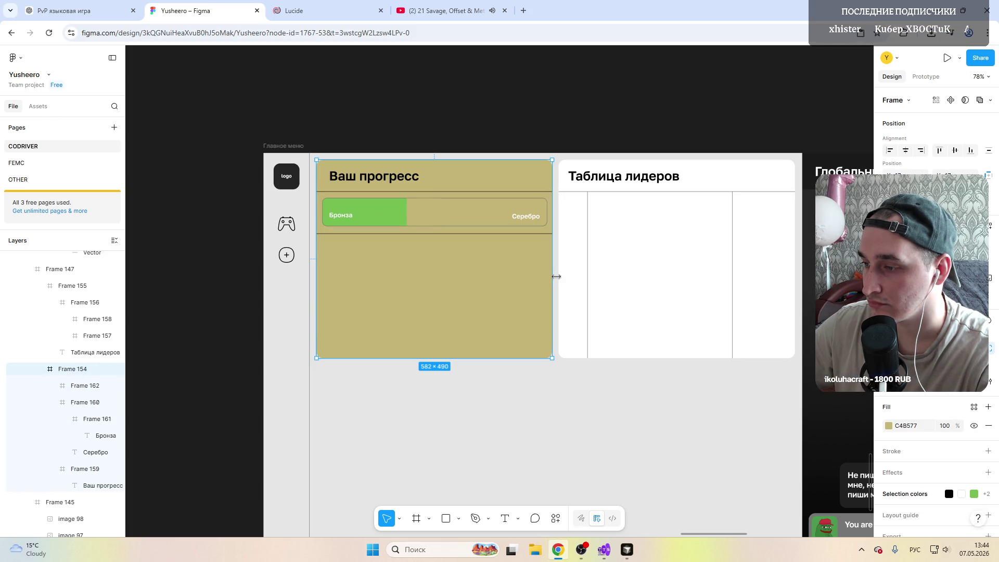
pyautogui.moveTo(548, 276); pyautogui.dragTo(522, 275)
pyautogui.click(457, 270)
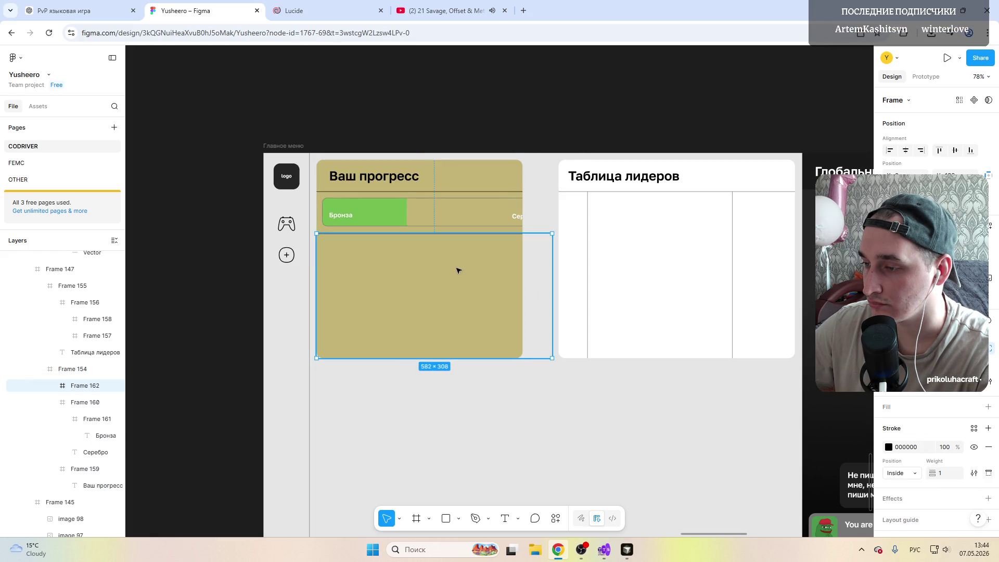
pyautogui.press('Escape')
pyautogui.hotkey('ctrl', 'z')
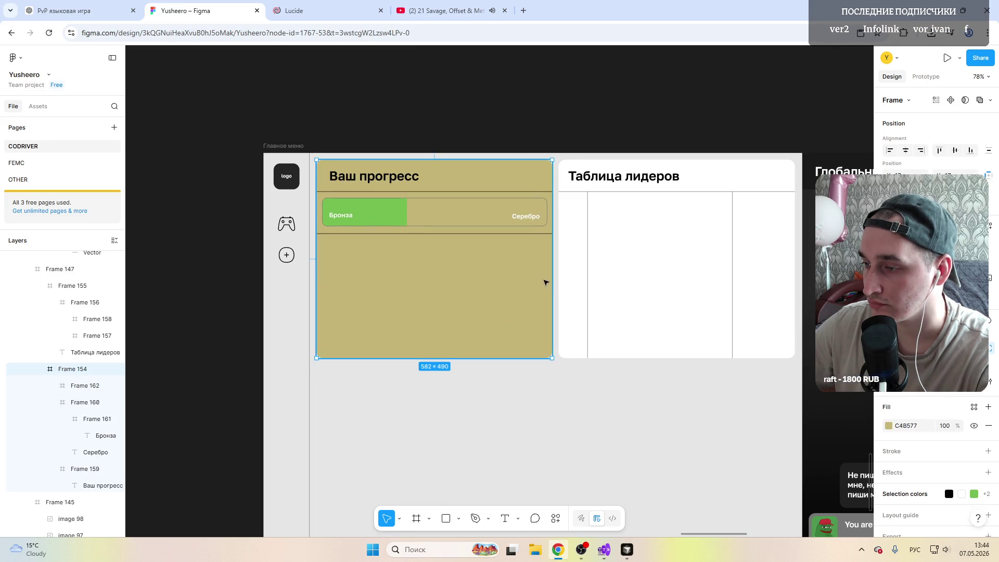
pyautogui.moveTo(545, 280); pyautogui.dragTo(515, 280)
pyautogui.click(461, 288)
pyautogui.press('Escape')
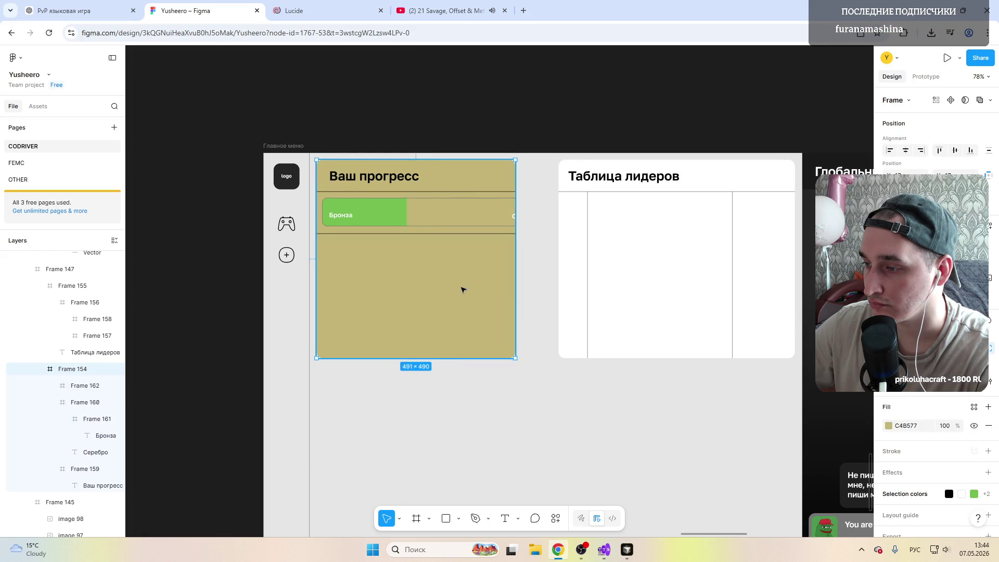
pyautogui.hotkey('ctrl', 'z')
pyautogui.moveTo(552, 301); pyautogui.dragTo(531, 300)
pyautogui.hotkey('ctrl', 'z')
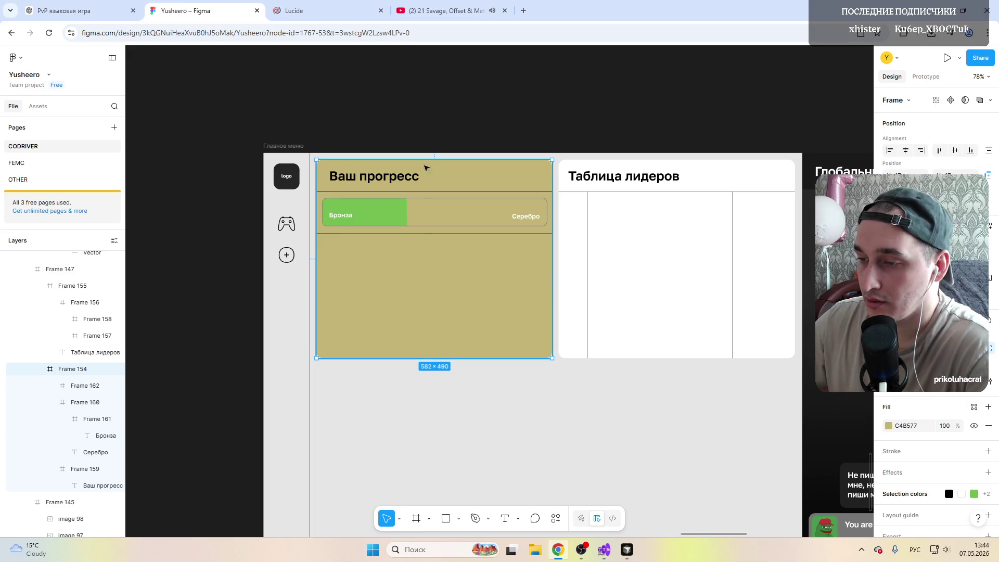
pyautogui.click(446, 111)
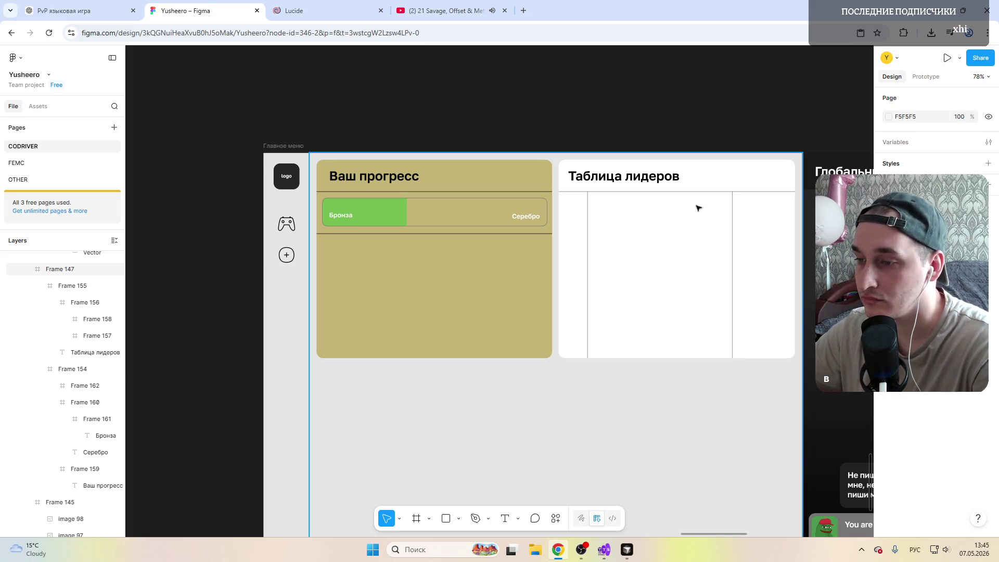
pyautogui.scroll(-2, 537, 332)
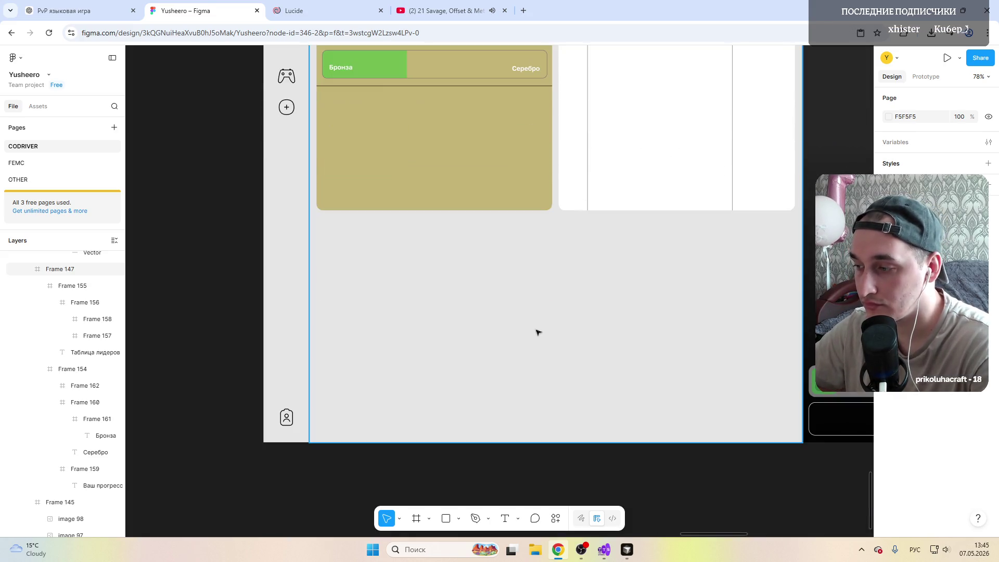
pyautogui.scroll(-4, 562, 330)
pyautogui.scroll(3, 578, 318)
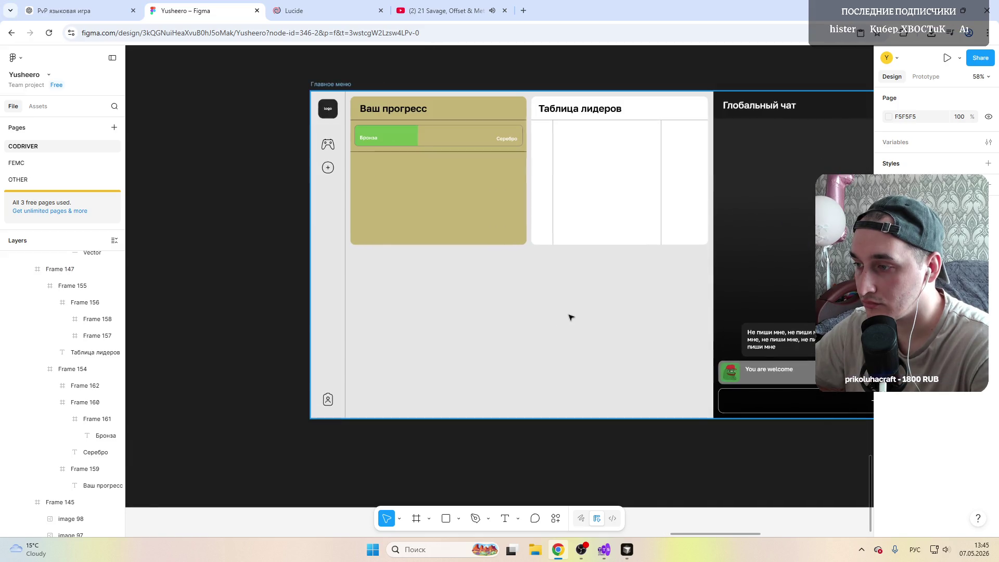
pyautogui.scroll(1, 459, 336)
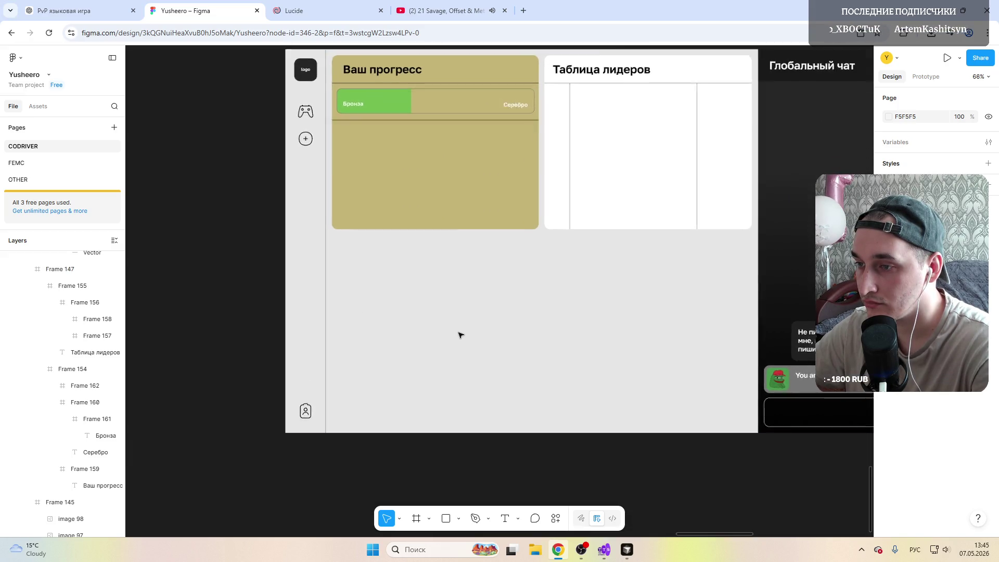
pyautogui.scroll(-3, 461, 334)
pyautogui.scroll(-1, 489, 338)
pyautogui.scroll(1, 658, 362)
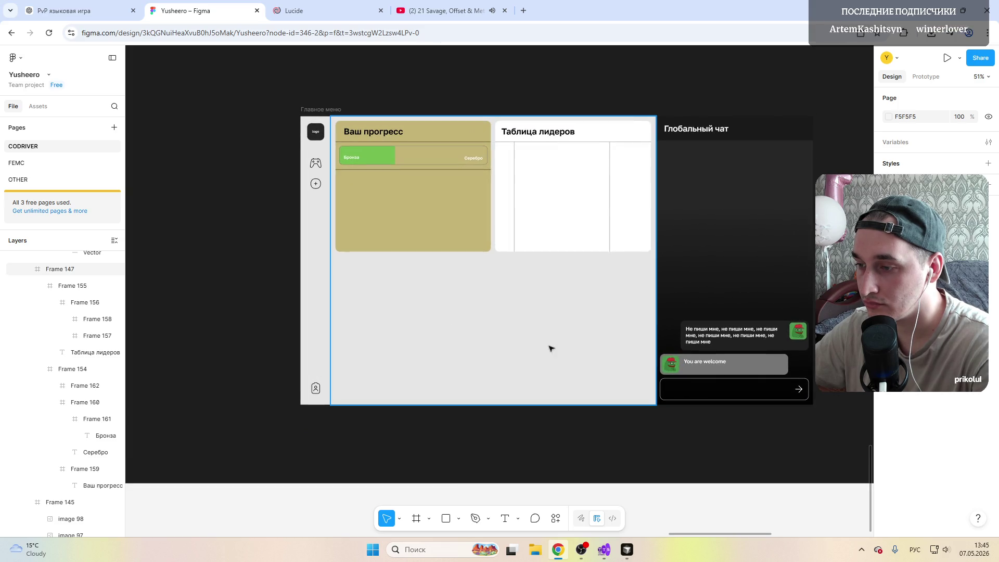
pyautogui.hscroll(2, 529, 345)
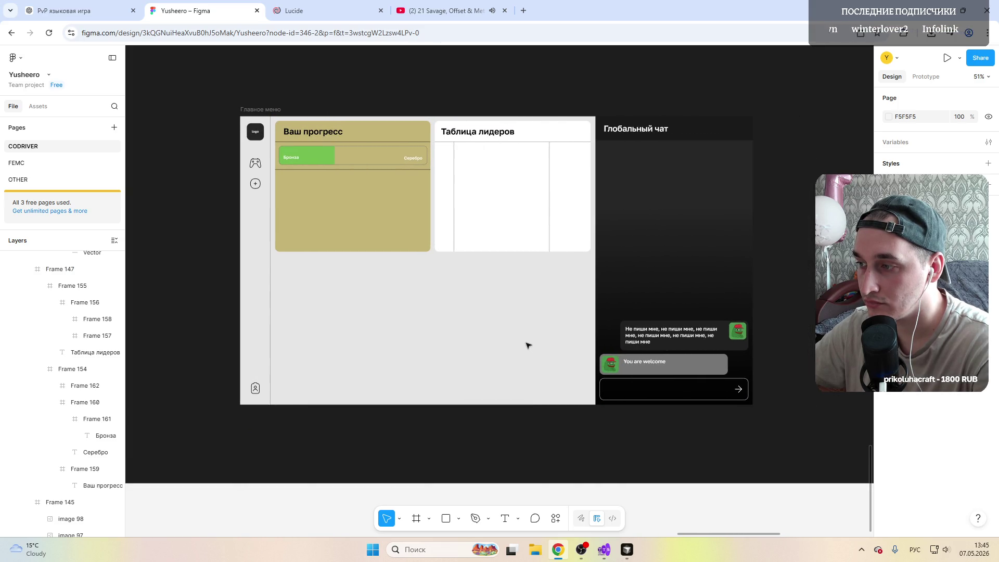
pyautogui.scroll(2, 401, 329)
pyautogui.hscroll(1, 475, 343)
pyautogui.scroll(2, 404, 330)
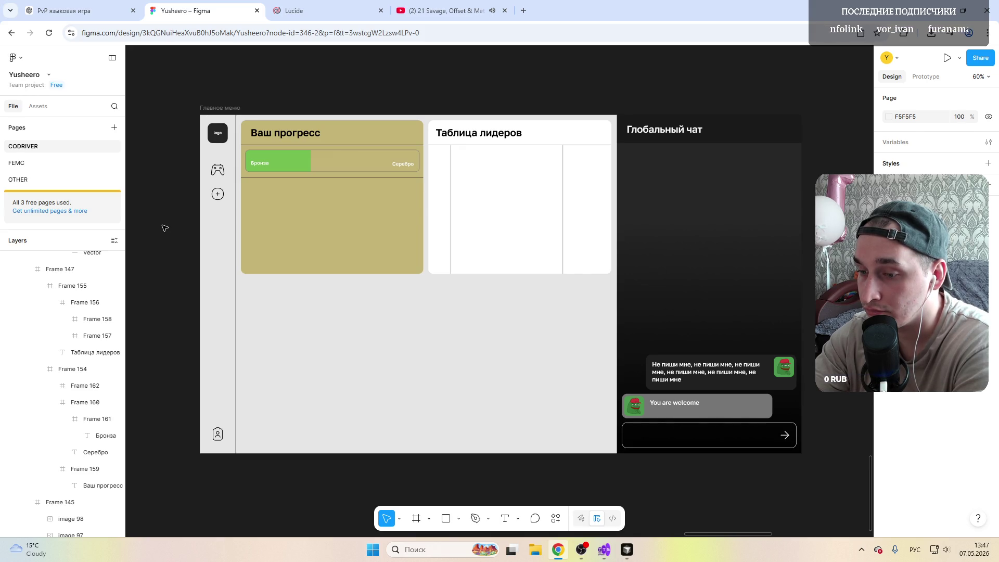
# Step: Pull Frame 145's right edge in and stretch Frame 147 left to meet the sidebar
pyautogui.hscroll(-3, 271, 165)
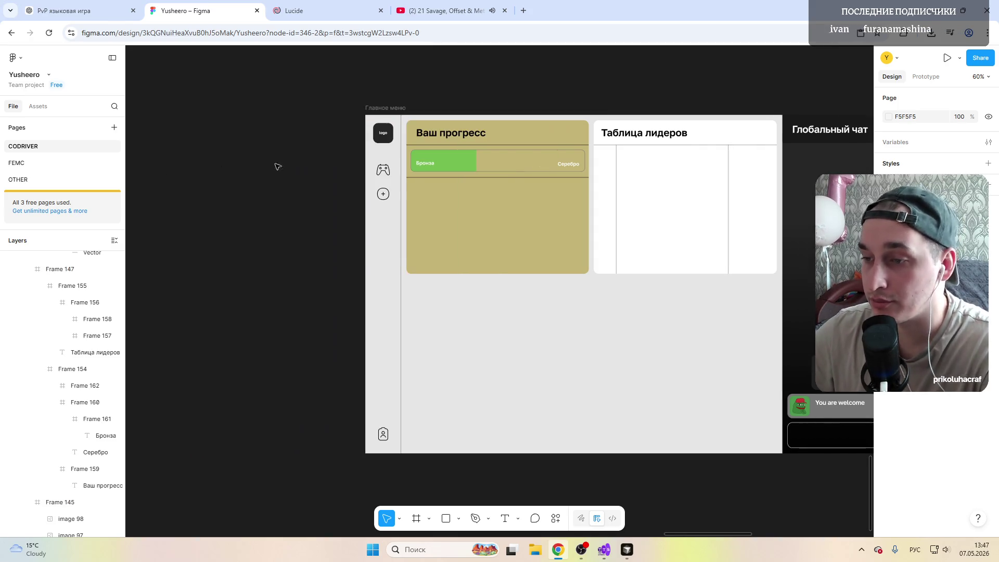
pyautogui.scroll(5, 390, 177)
pyautogui.click(405, 152)
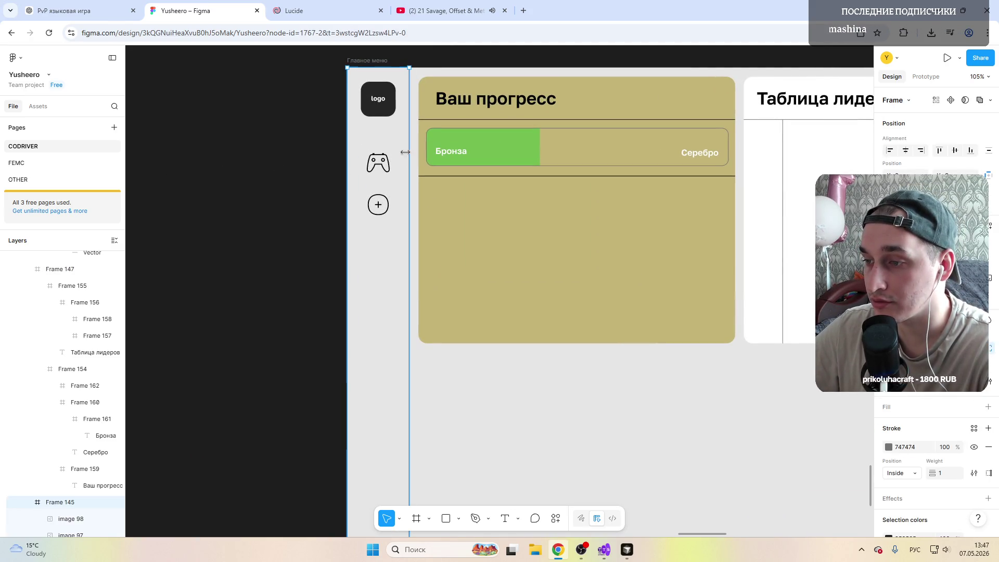
pyautogui.moveTo(405, 155); pyautogui.dragTo(399, 154)
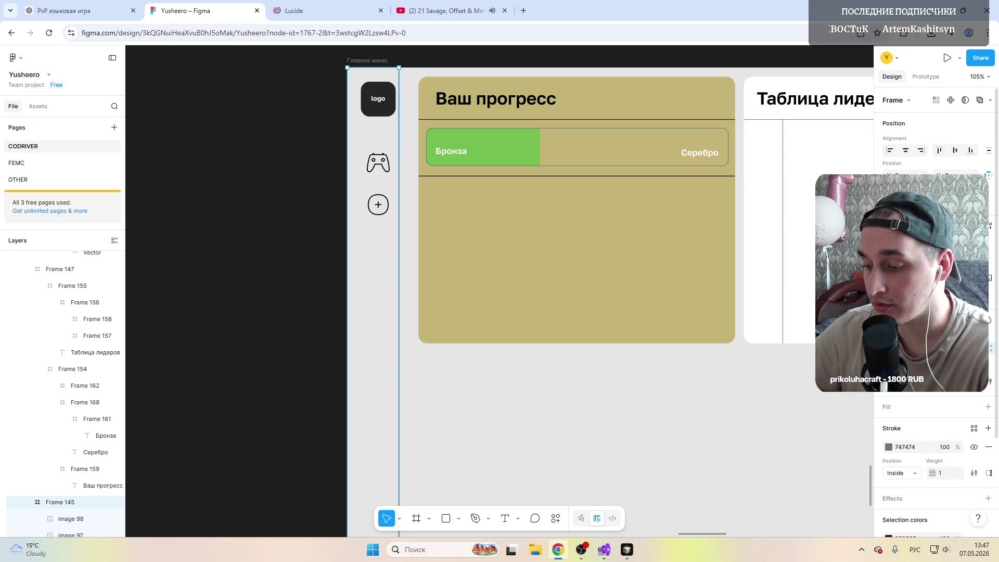
pyautogui.hotkey('ctrl', 'z')
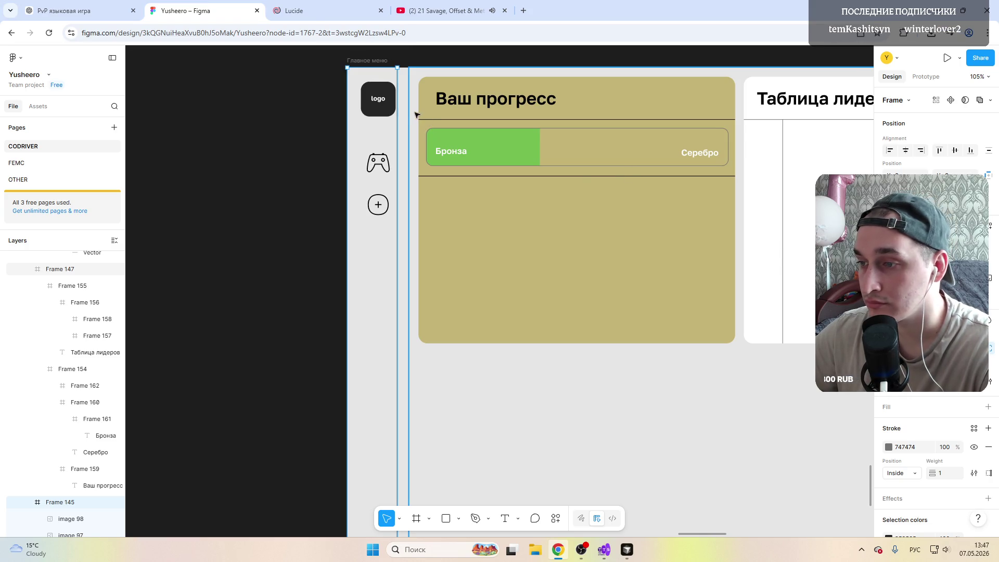
pyautogui.click(416, 117)
pyautogui.moveTo(409, 111); pyautogui.dragTo(398, 111)
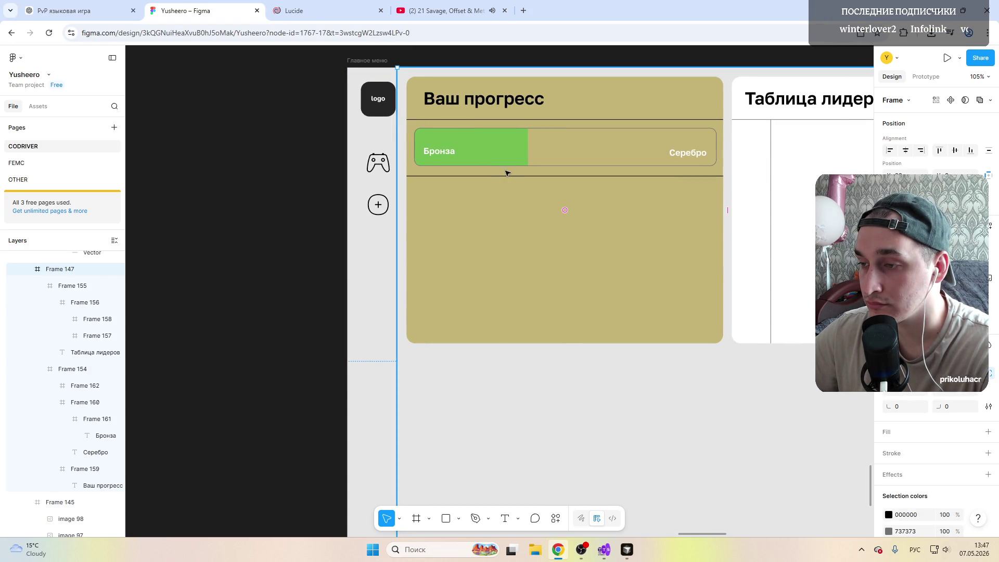
# Step: Widen the Таблица лидеров card to about 606 px, stretching its table to 607 × 412
pyautogui.scroll(-5, 507, 172)
pyautogui.click(614, 177)
pyautogui.scroll(5, 695, 180)
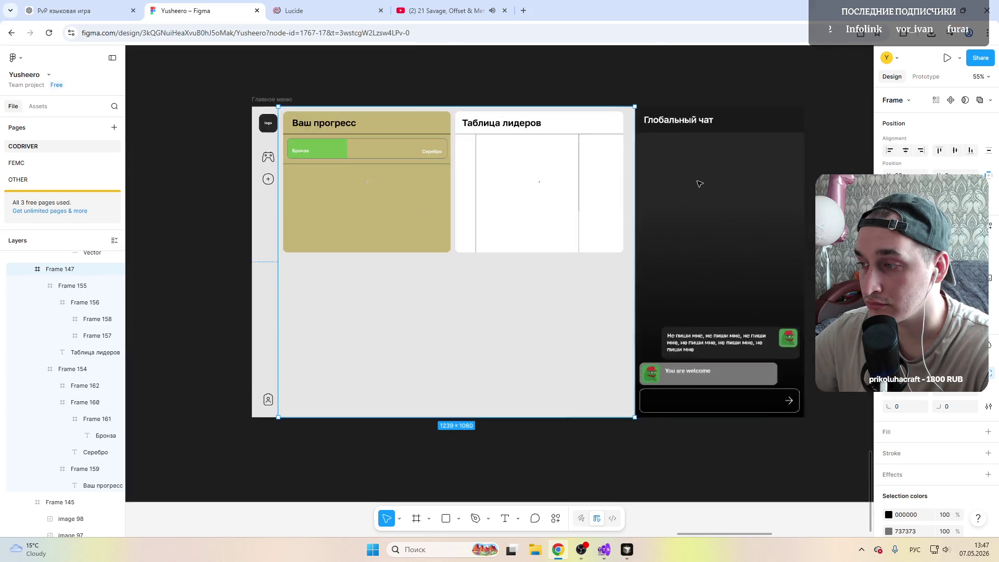
pyautogui.scroll(2, 567, 171)
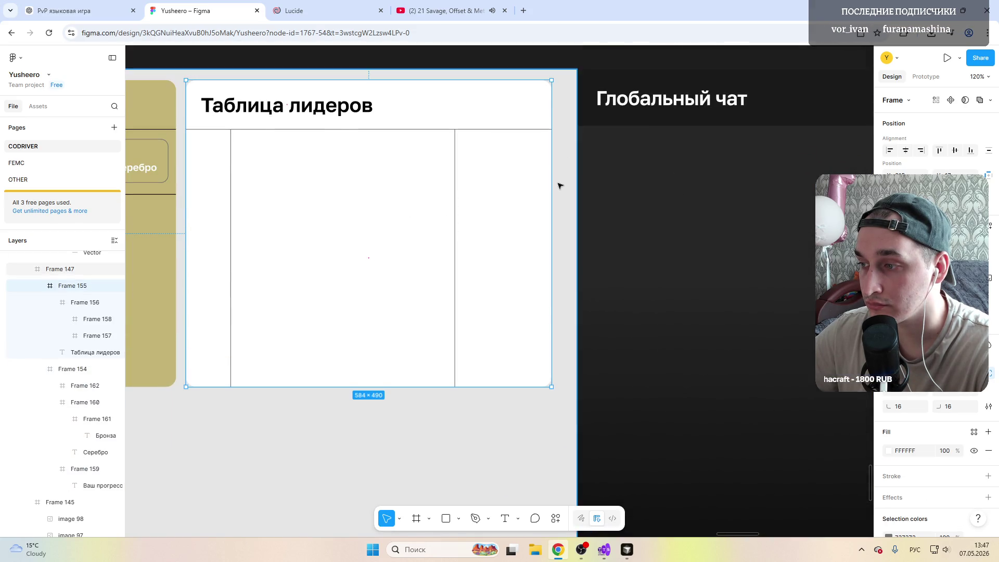
pyautogui.moveTo(552, 179); pyautogui.dragTo(564, 179)
pyautogui.click(543, 170)
pyautogui.scroll(-5, 544, 186)
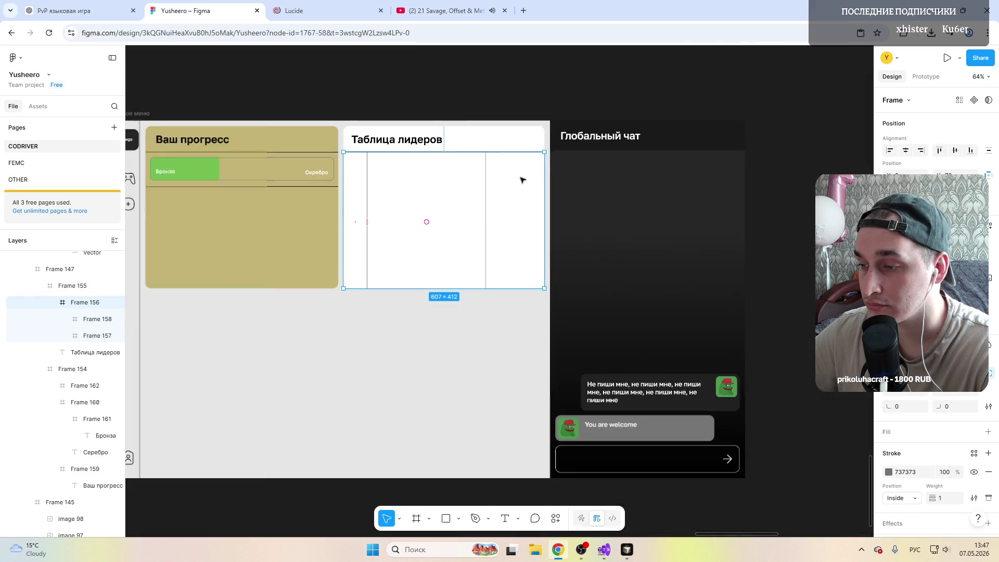
pyautogui.click(345, 89)
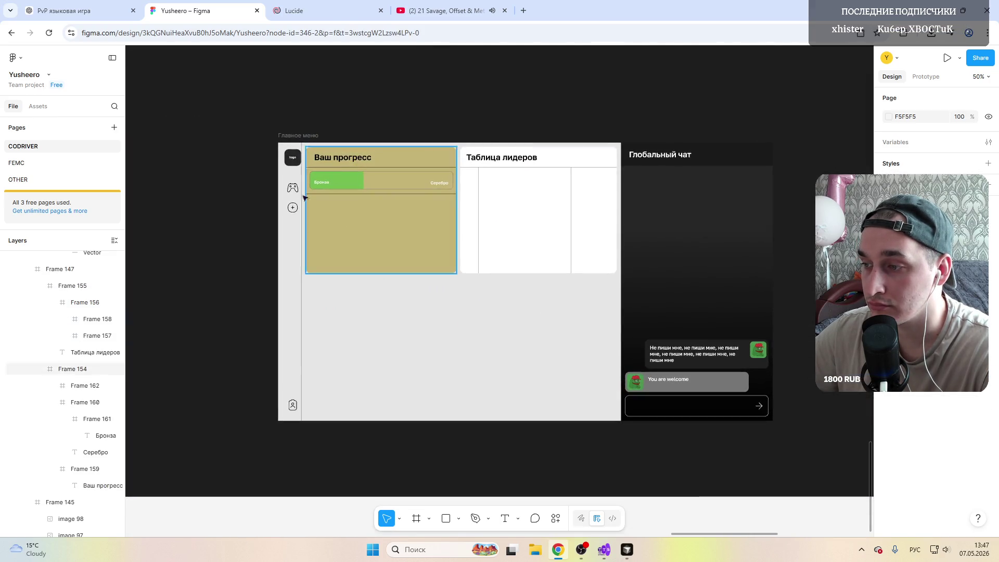
pyautogui.scroll(5, 228, 190)
pyautogui.scroll(4, 353, 113)
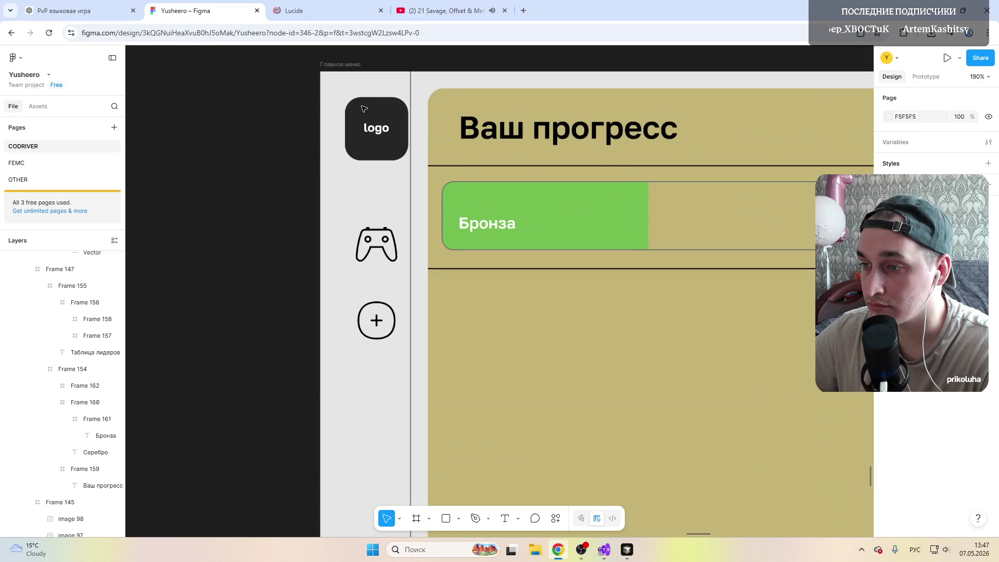
# Step: Move the logo, gamepad and plus icons up-left into alignment in the sidebar
pyautogui.click(377, 113)
pyautogui.moveTo(377, 113); pyautogui.dragTo(367, 104)
pyautogui.moveTo(377, 259)
pyautogui.mouseDown()
pyautogui.moveTo(364, 225)
pyautogui.moveTo(364, 245)
pyautogui.mouseUp()
pyautogui.moveTo(380, 370)
pyautogui.mouseDown()
pyautogui.moveTo(362, 343)
pyautogui.moveTo(366, 314)
pyautogui.mouseUp()
# Step: Move the profile icon down-left to the bottom of the sidebar
pyautogui.scroll(-5, 366, 314)
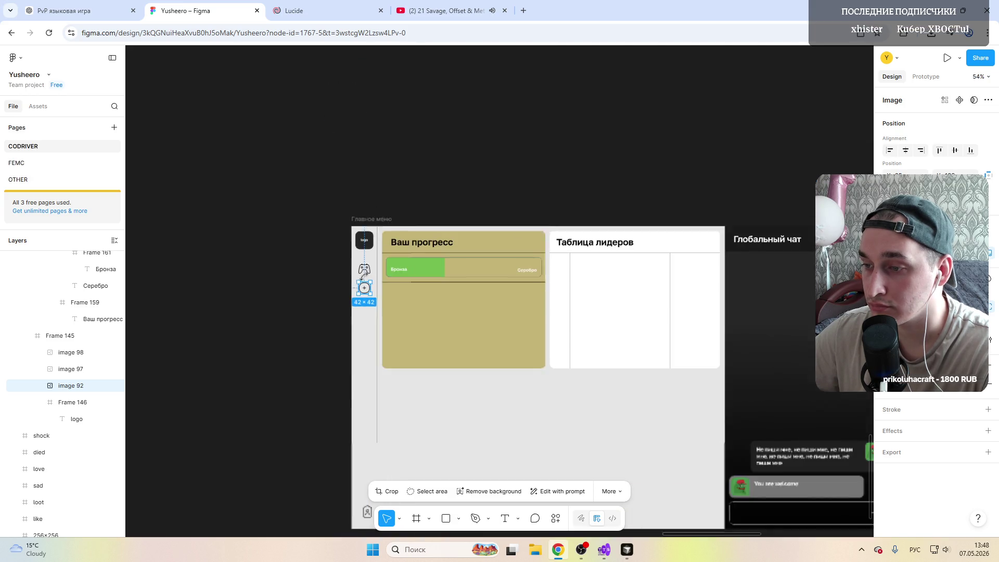
pyautogui.click(406, 143)
pyautogui.scroll(-2, 550, 260)
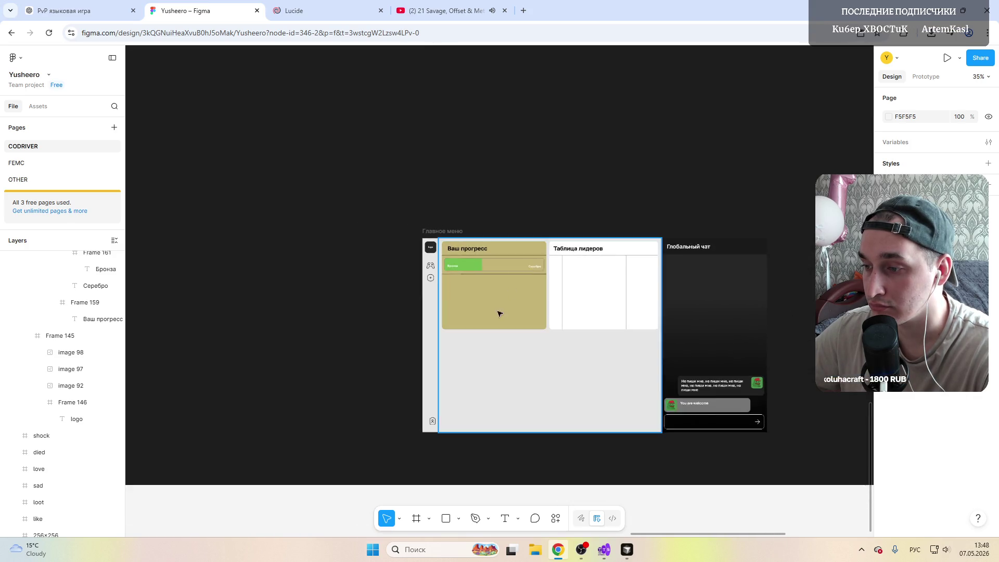
pyautogui.scroll(6, 433, 421)
pyautogui.scroll(3, 432, 422)
pyautogui.moveTo(417, 395); pyautogui.dragTo(402, 411)
pyautogui.scroll(-4, 414, 362)
pyautogui.scroll(-3, 413, 363)
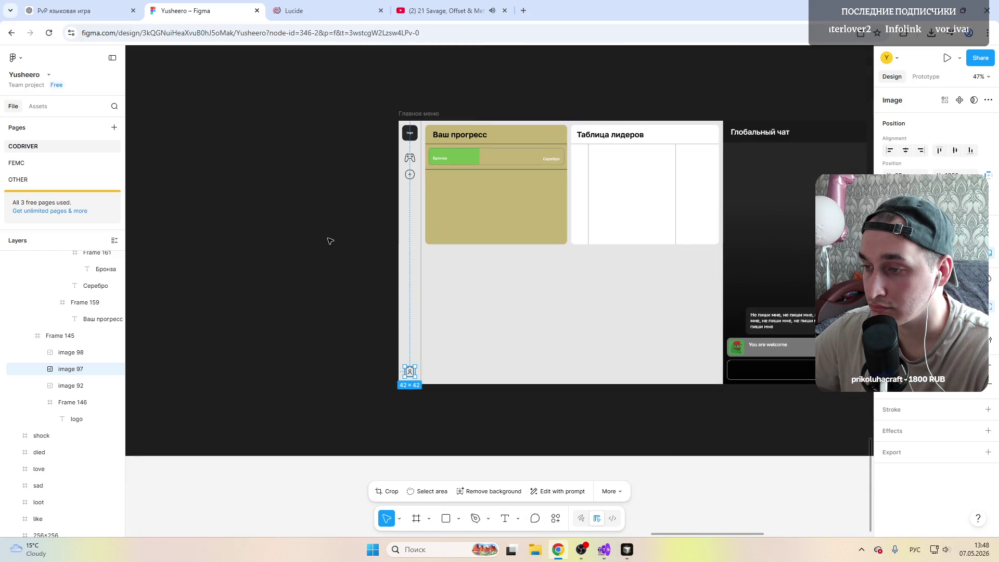
pyautogui.click(364, 245)
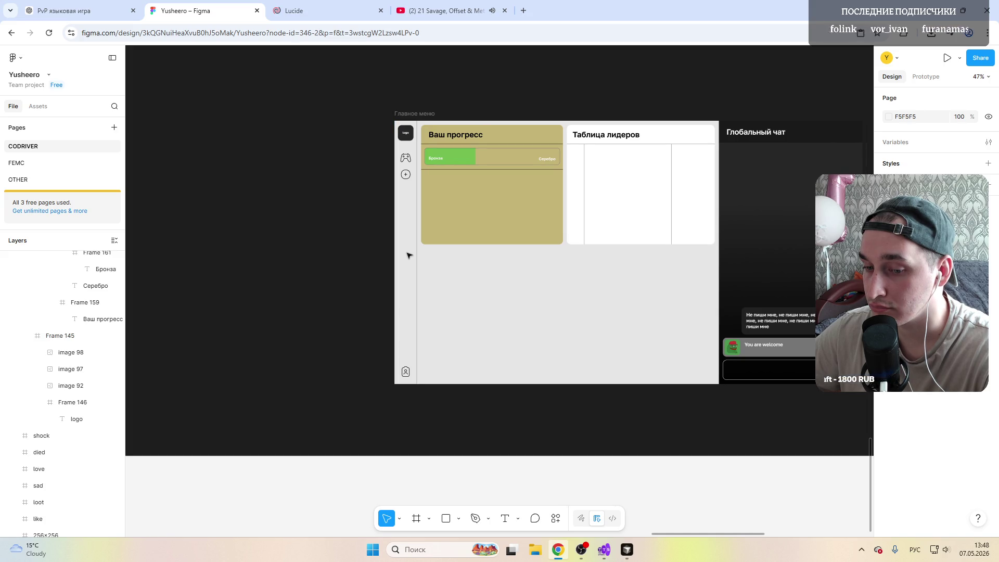
pyautogui.hscroll(5, 409, 255)
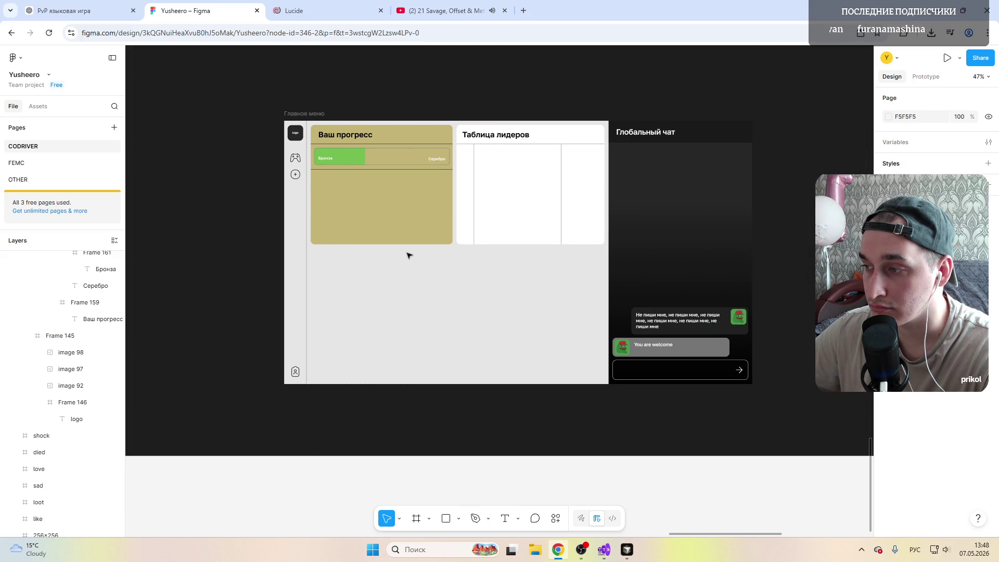
pyautogui.hscroll(-2, 448, 263)
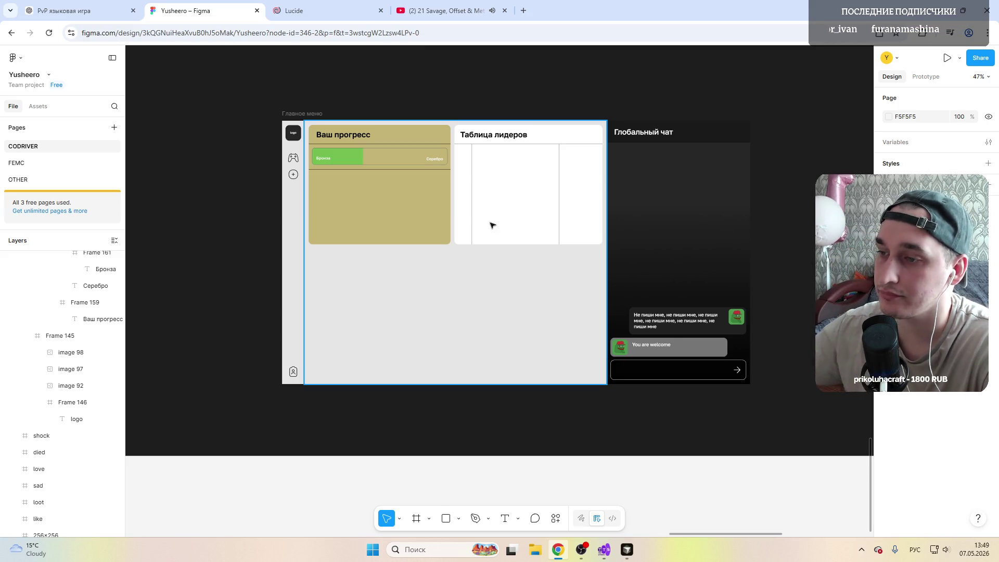
pyautogui.keyDown('ctrl'); pyautogui.scroll(3, 415, 315); pyautogui.keyUp('ctrl')
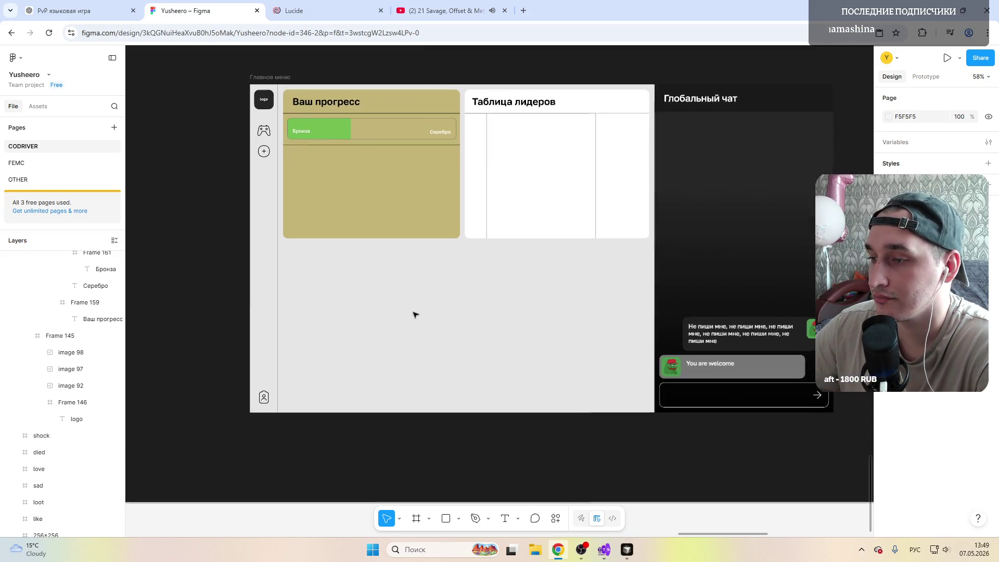
pyautogui.scroll(1, 500, 332)
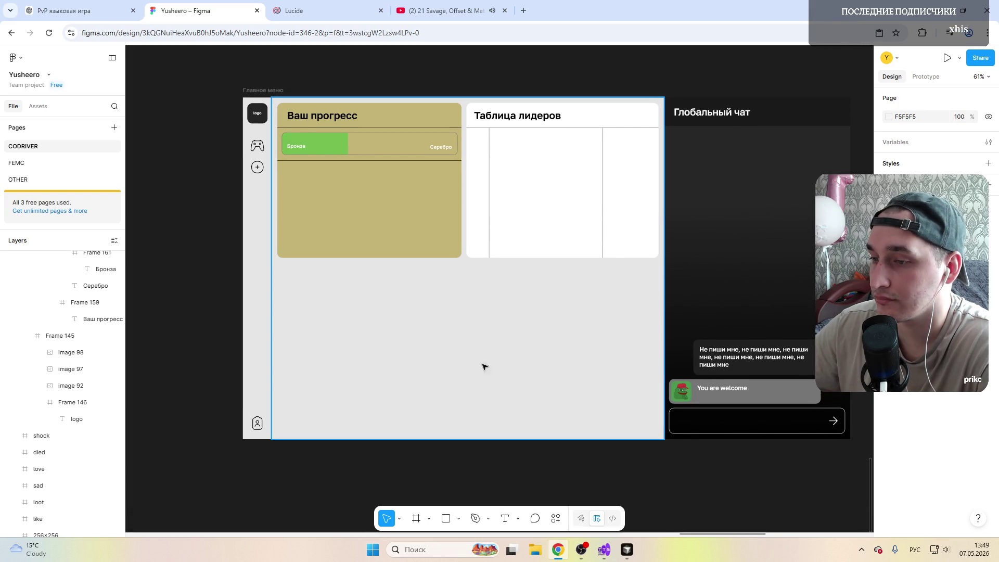
# Step: Draw a 1205 × 532 frame beneath the progress and leaderboard cards
pyautogui.click(417, 519)
pyautogui.moveTo(279, 267)
pyautogui.mouseDown()
pyautogui.moveTo(477, 372)
pyautogui.moveTo(657, 434)
pyautogui.mouseUp()
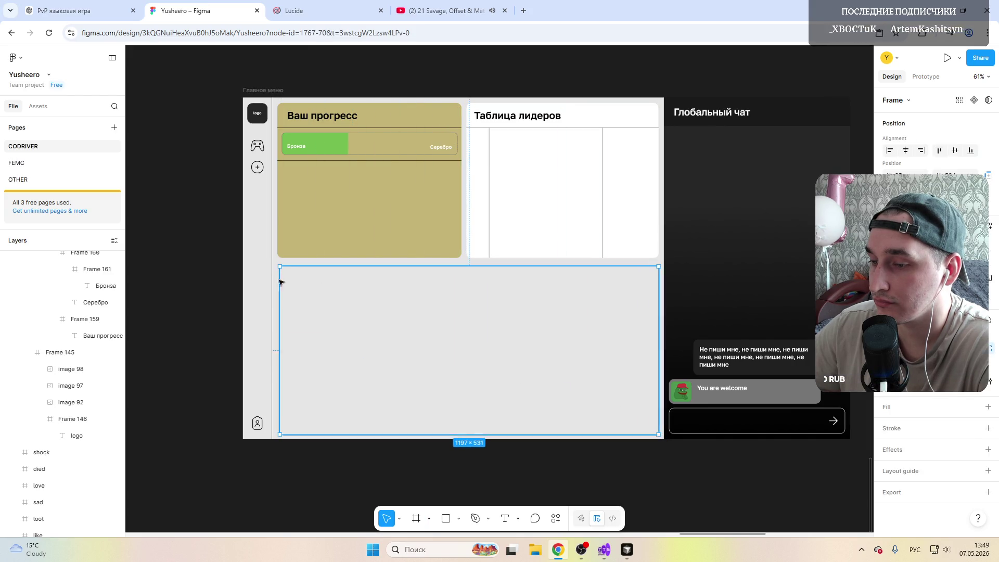
pyautogui.moveTo(280, 283); pyautogui.dragTo(297, 264)
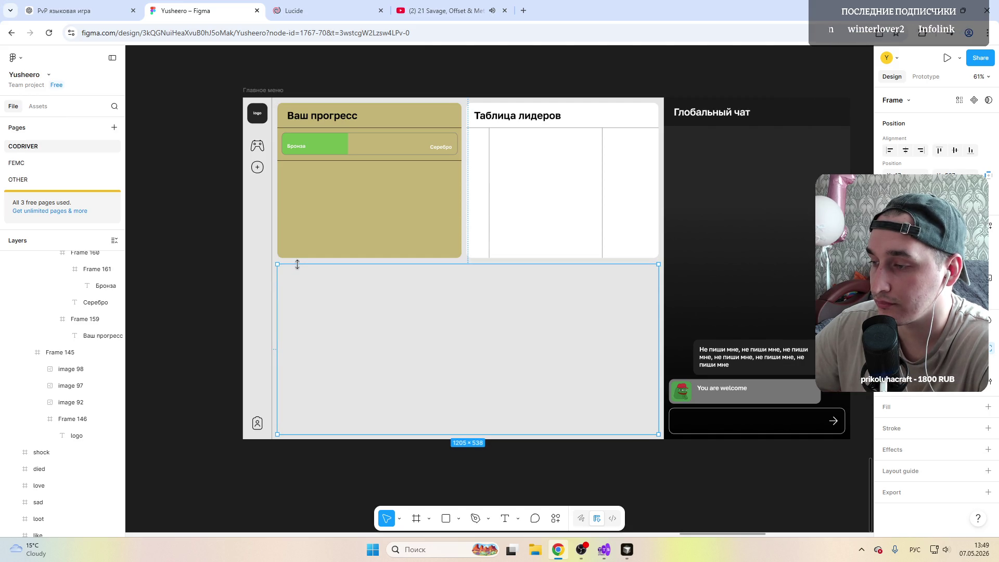
pyautogui.moveTo(295, 433); pyautogui.dragTo(295, 433)
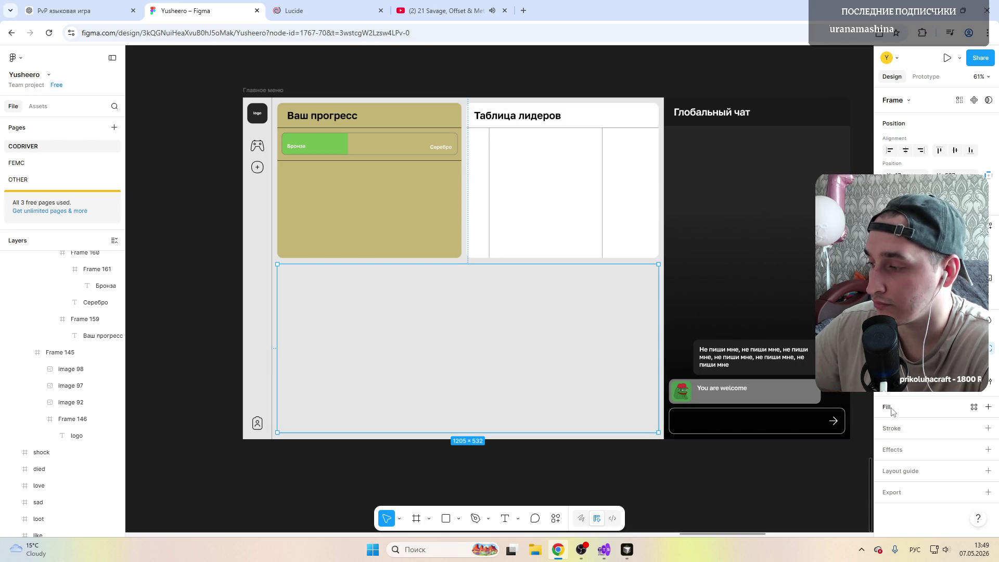
# Step: Give the new panel a light grey B3B3B3 fill
pyautogui.click(988, 407)
pyautogui.click(889, 426)
pyautogui.click(757, 420)
pyautogui.moveTo(756, 428); pyautogui.dragTo(755, 385)
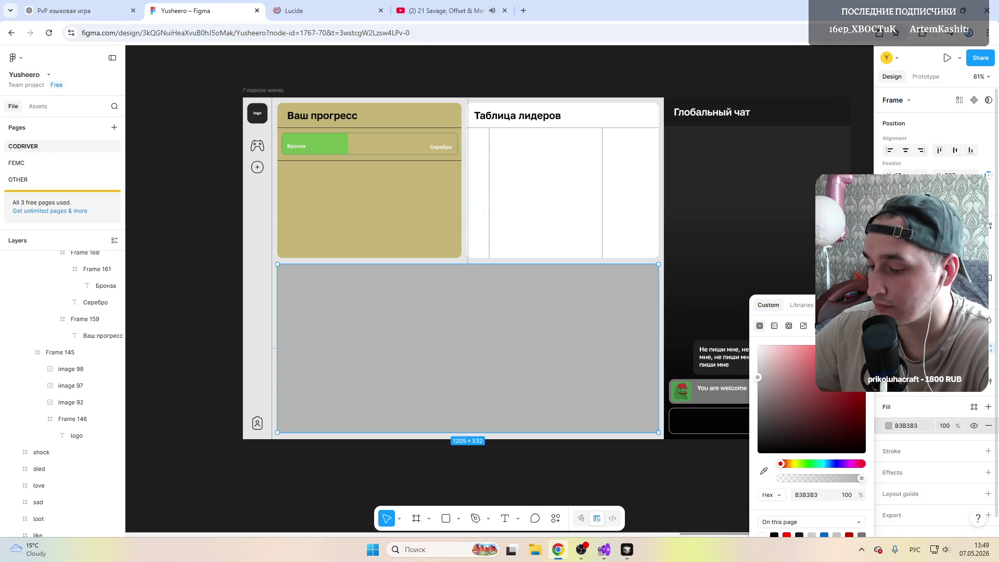
pyautogui.click(196, 207)
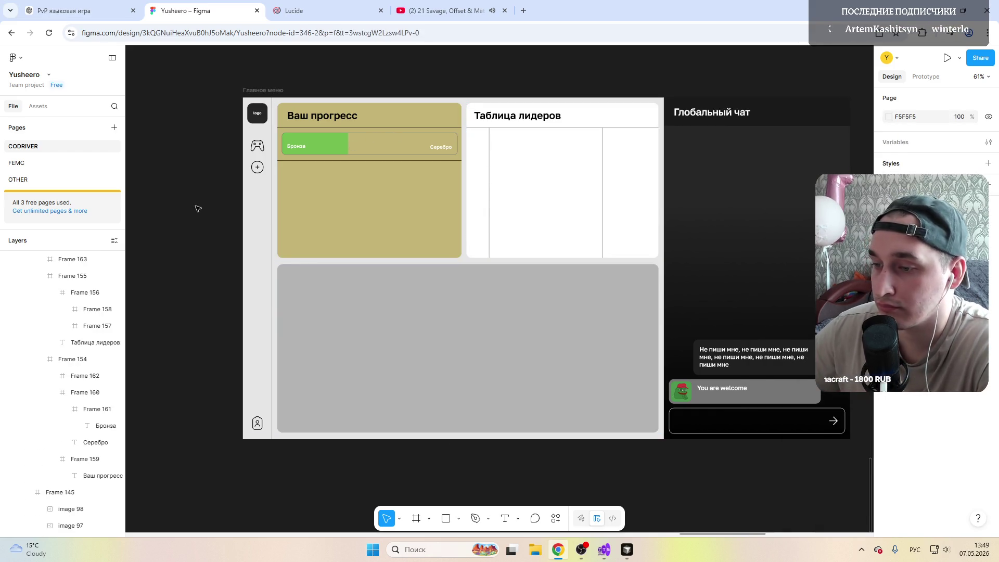
# Step: Place a new text layer inside the grey panel
pyautogui.scroll(-1, 439, 378)
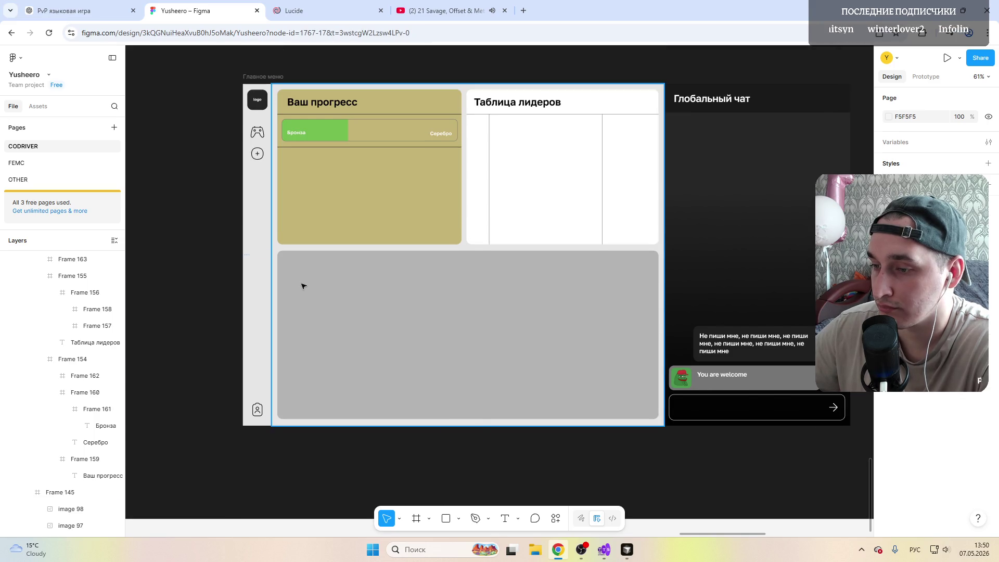
pyautogui.click(341, 288)
pyautogui.press('t')
pyautogui.click(320, 282)
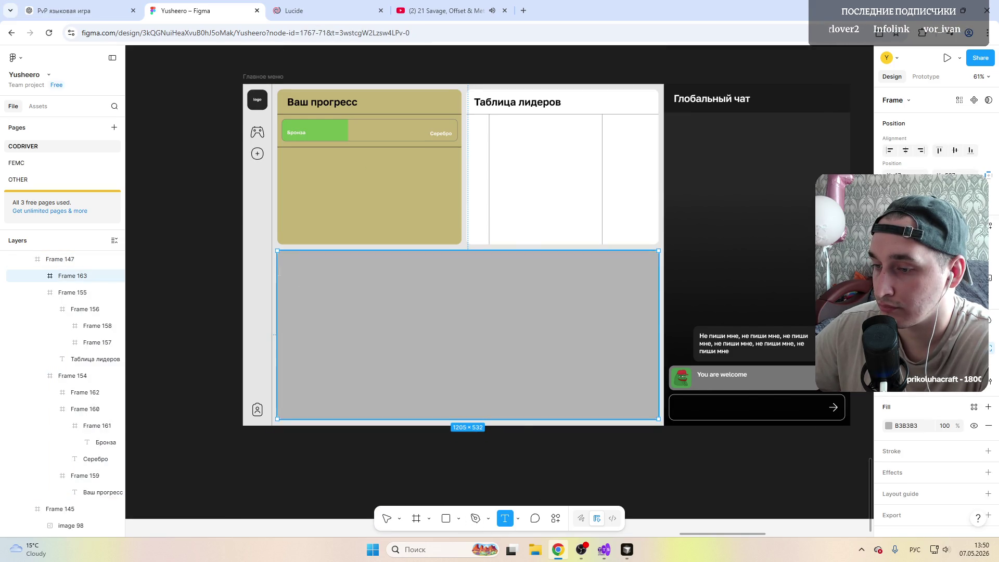
# Step: Type the heading Новости, set it to size 32, and move it to the panel's top-left
pyautogui.write('Новости')
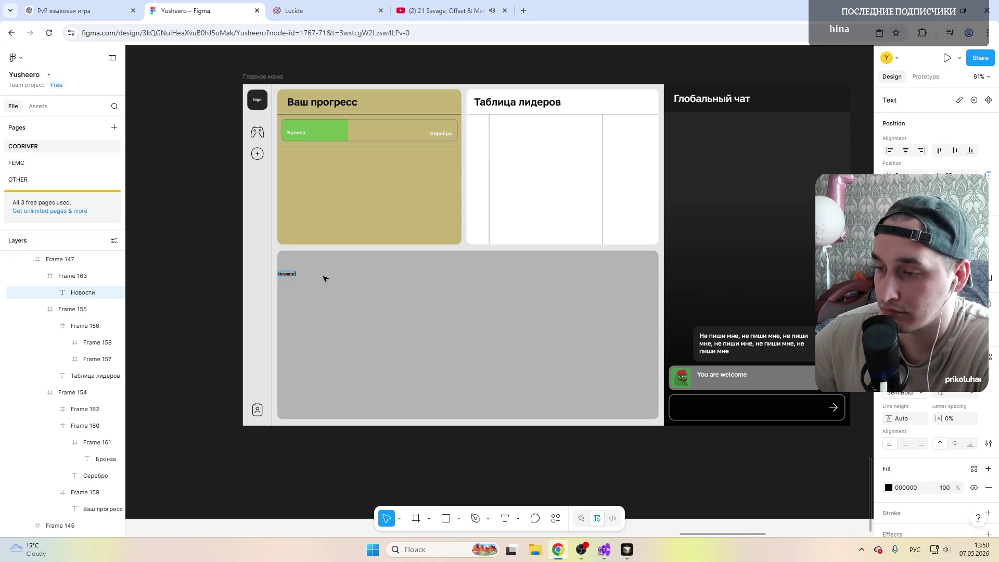
pyautogui.doubleClick(287, 275)
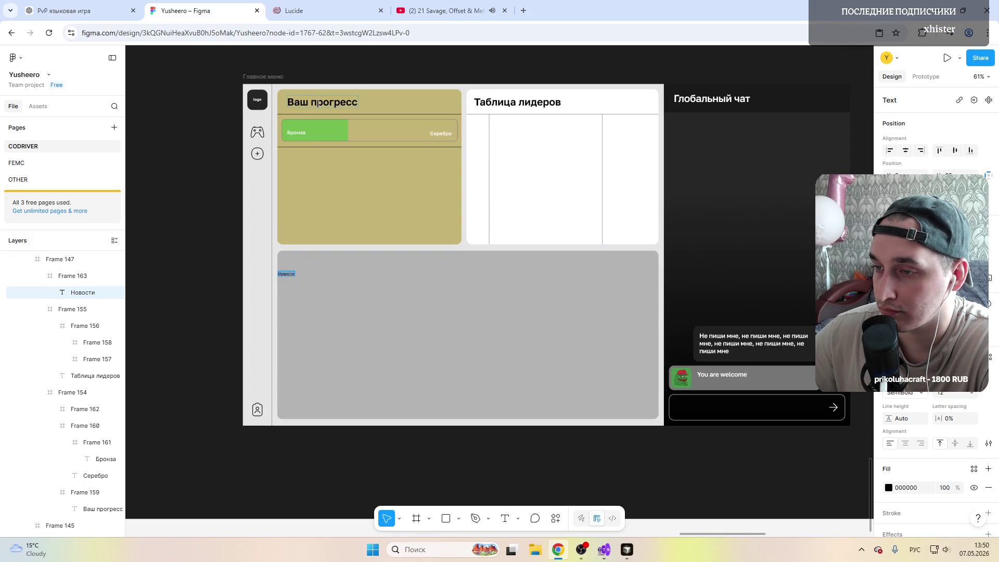
pyautogui.click(318, 103)
pyautogui.click(286, 274)
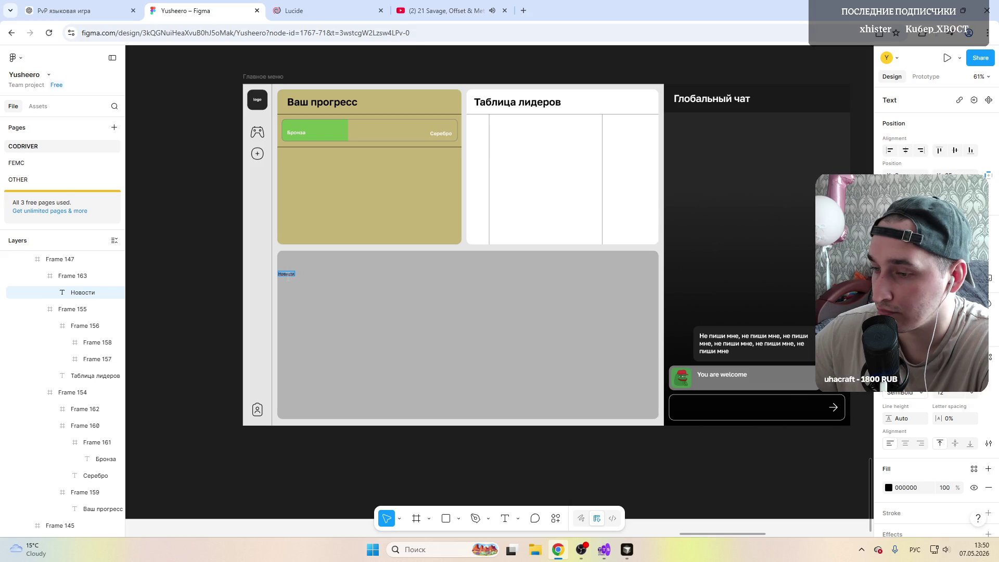
pyautogui.click(971, 393)
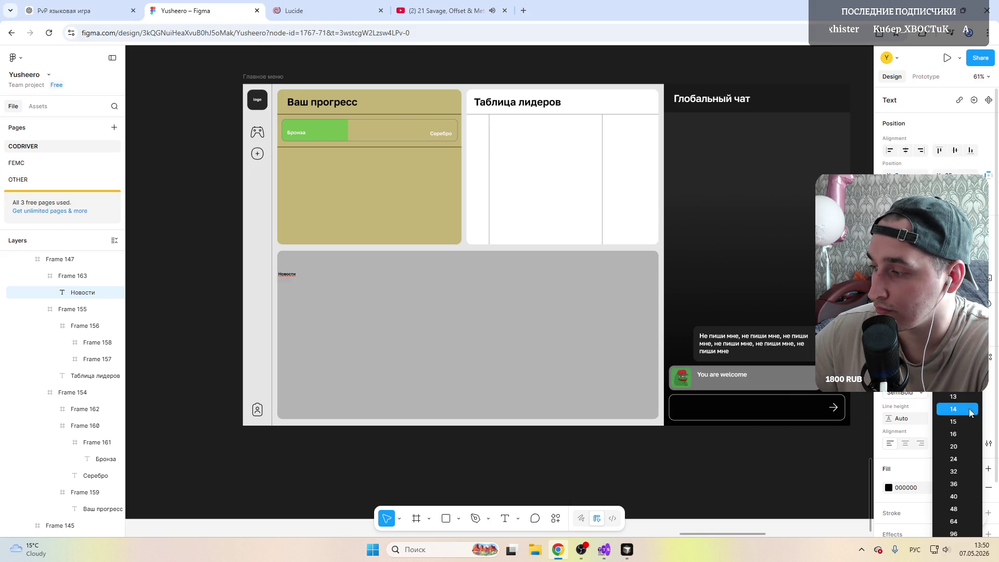
pyautogui.click(968, 471)
pyautogui.moveTo(294, 281); pyautogui.dragTo(301, 269)
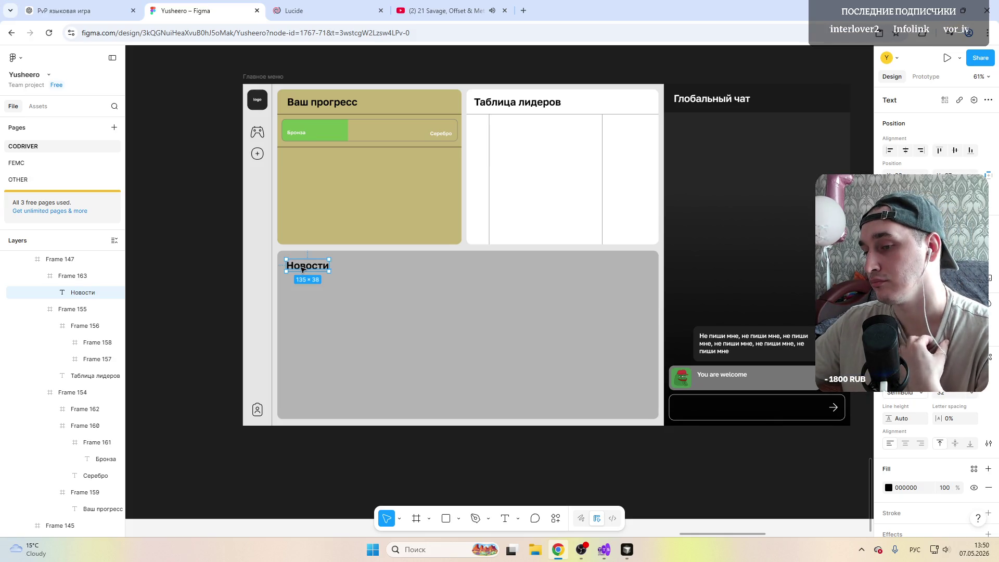
pyautogui.moveTo(302, 269); pyautogui.dragTo(302, 268)
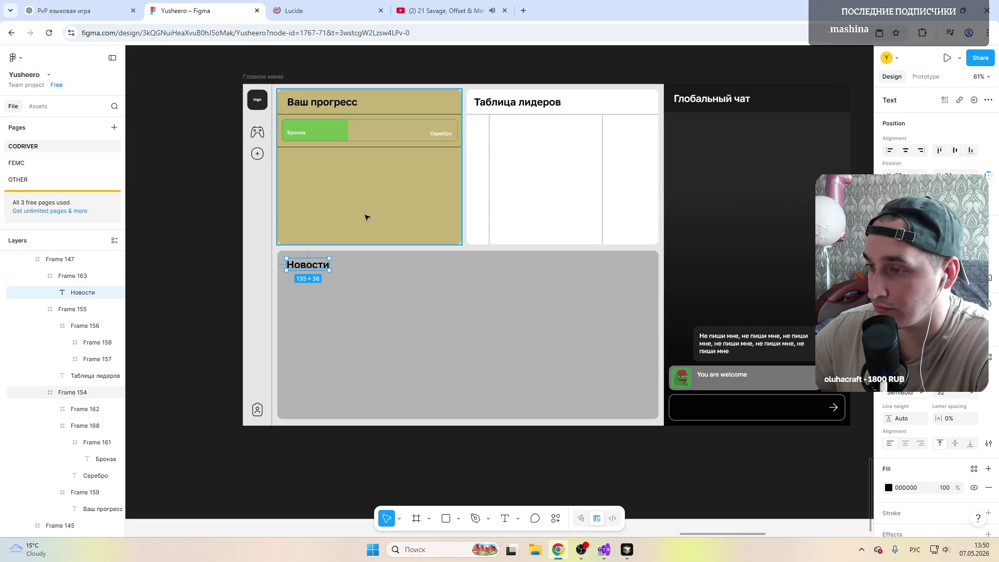
pyautogui.click(298, 166)
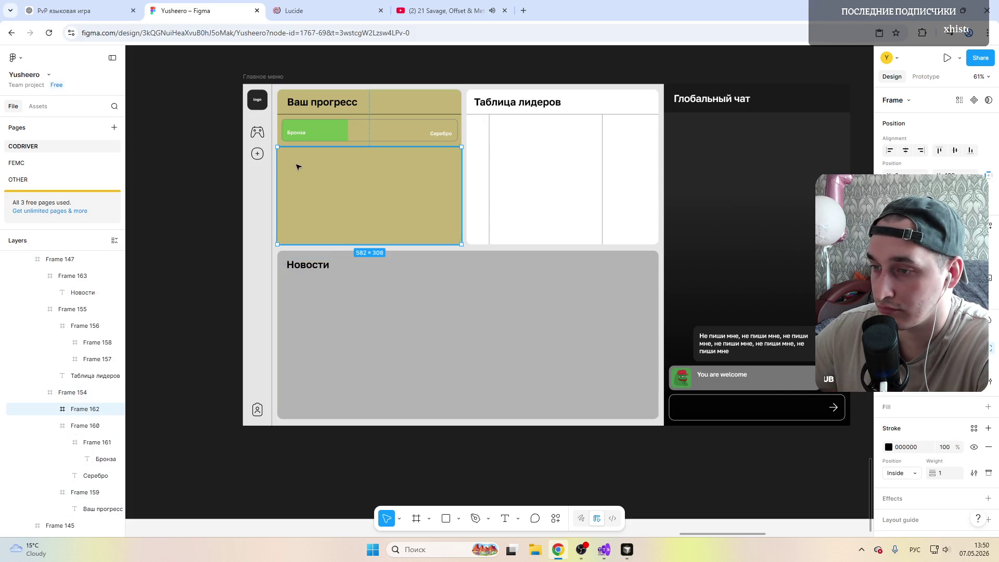
# Step: Add a text layer reading Изучено слов in the progress card's lower section
pyautogui.keyDown('ctrl'); pyautogui.scroll(5, 309, 176); pyautogui.keyUp('ctrl')
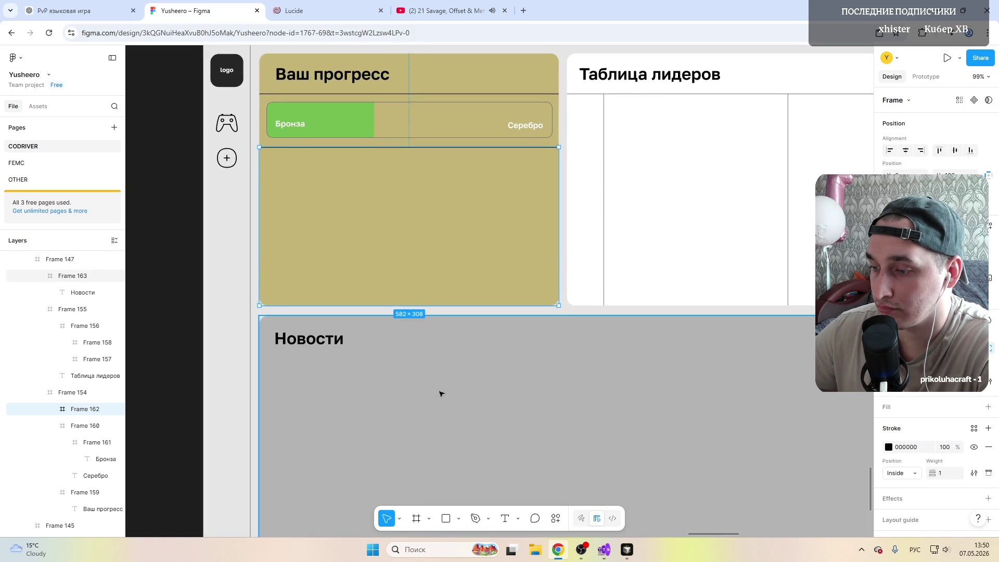
pyautogui.scroll(2, 375, 310)
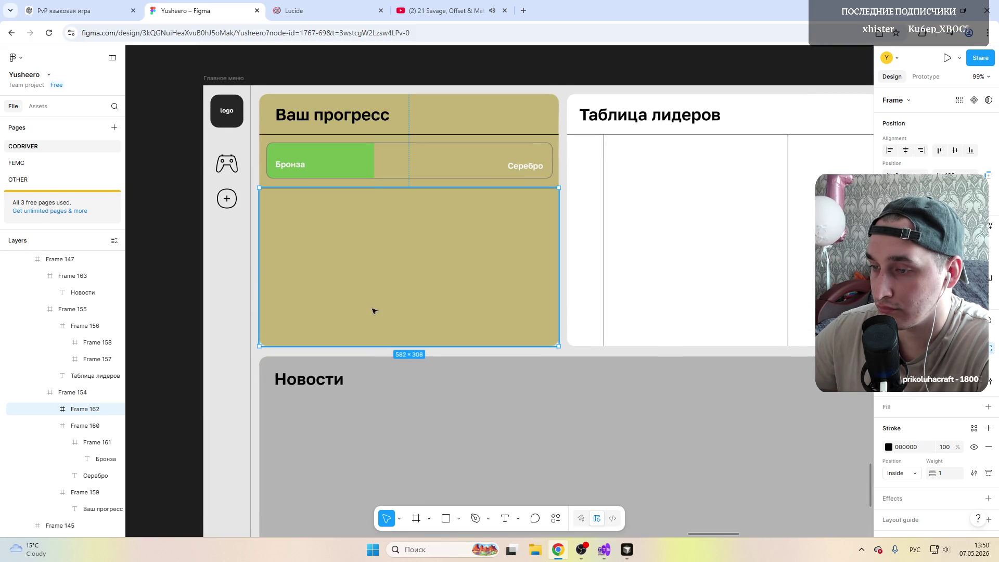
pyautogui.click(505, 518)
pyautogui.click(327, 211)
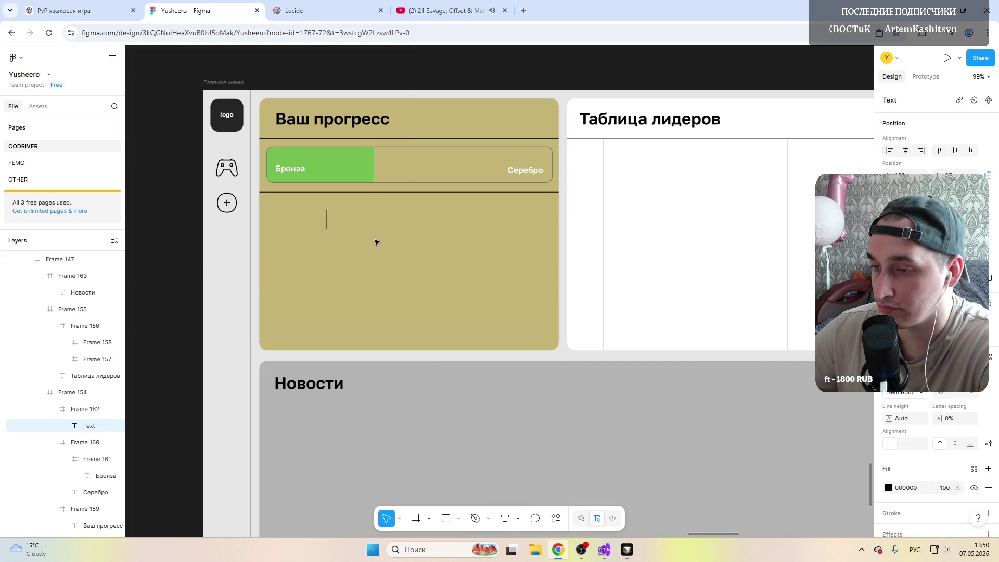
pyautogui.write('Изучено слов')
pyautogui.press('Escape')
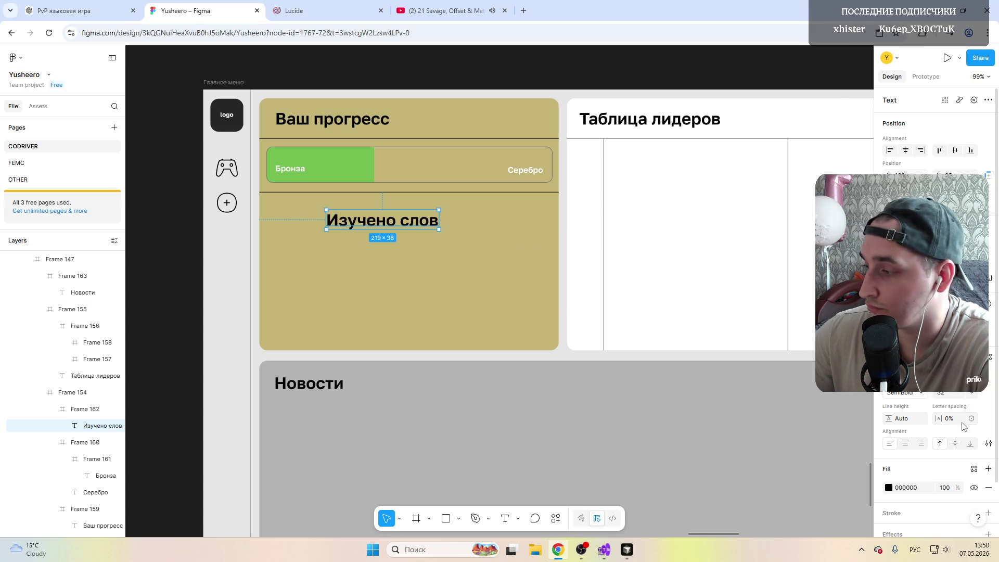
# Step: Set the Изучено слов label to size 20, Medium weight, and move it left
pyautogui.click(971, 392)
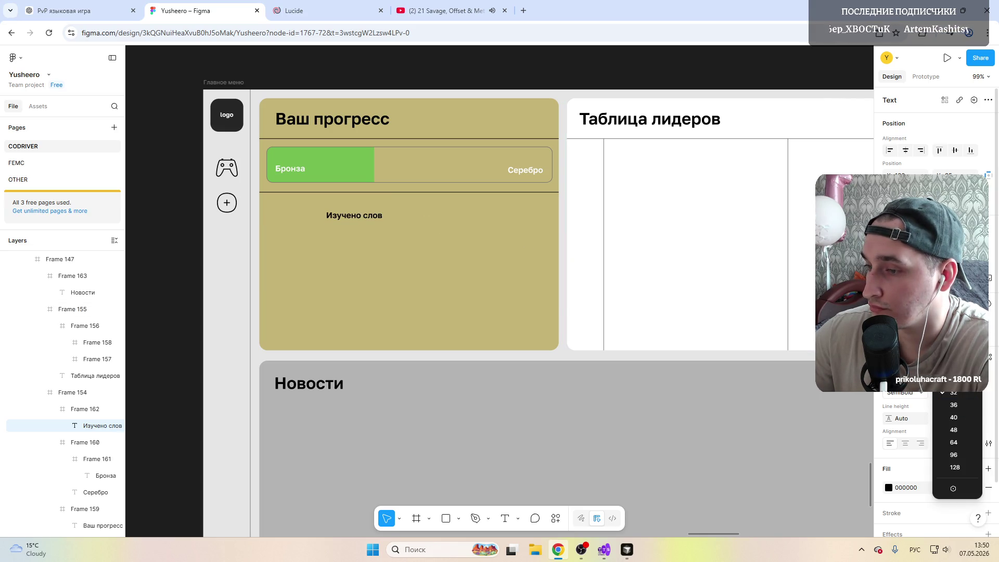
pyautogui.click(954, 355)
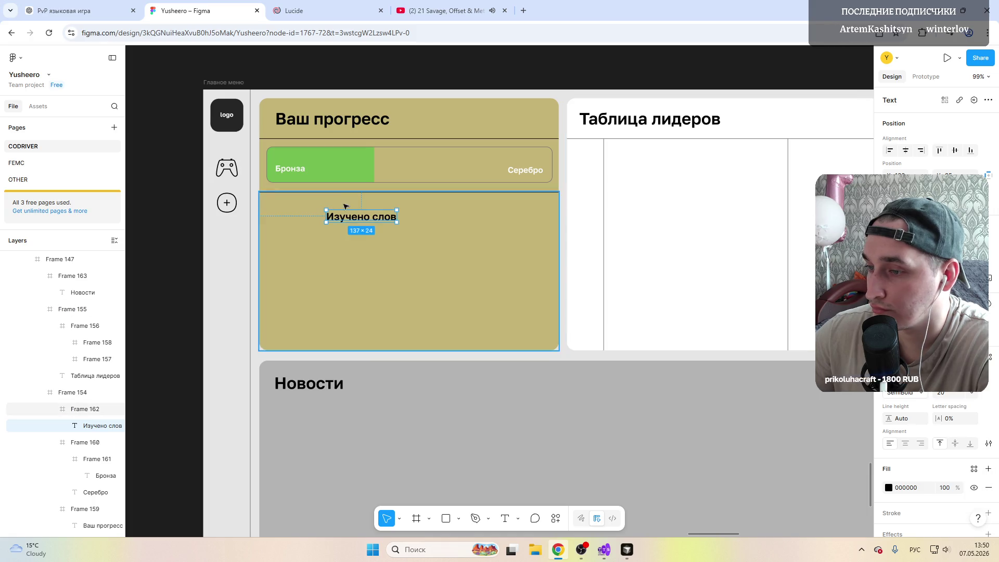
pyautogui.click(923, 394)
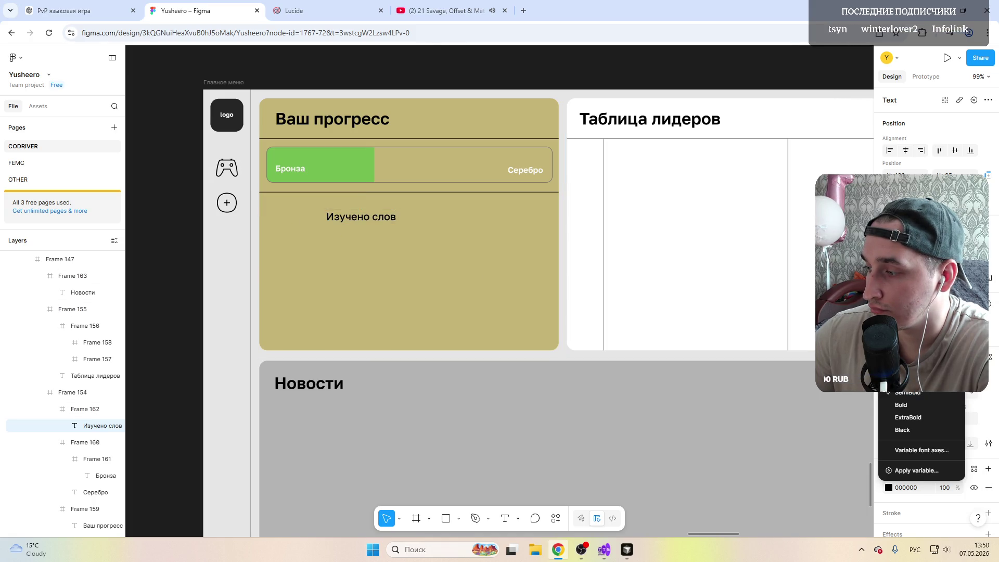
pyautogui.click(908, 380)
pyautogui.scroll(1, 312, 224)
pyautogui.moveTo(352, 228); pyautogui.dragTo(307, 222)
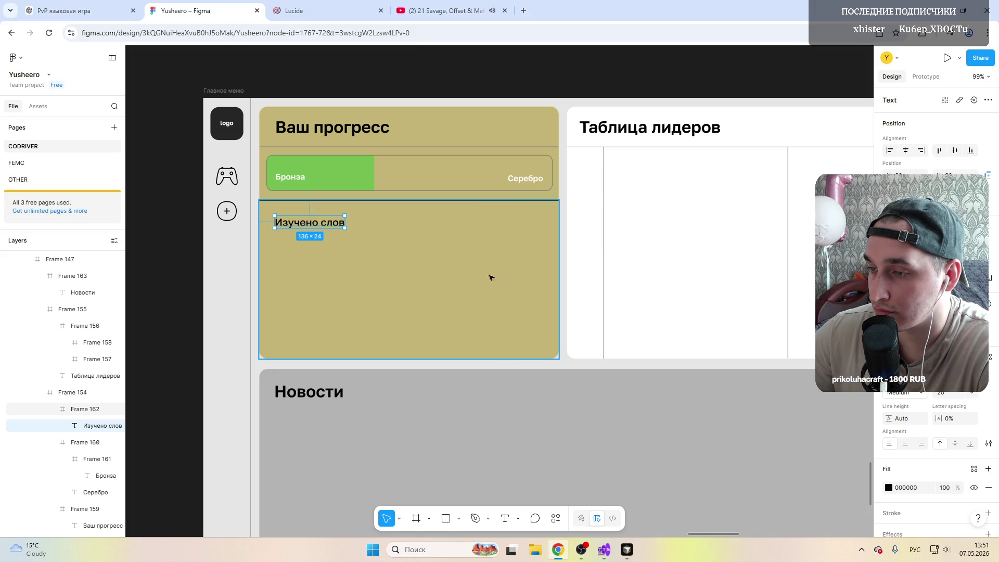
pyautogui.moveTo(303, 221); pyautogui.dragTo(306, 225)
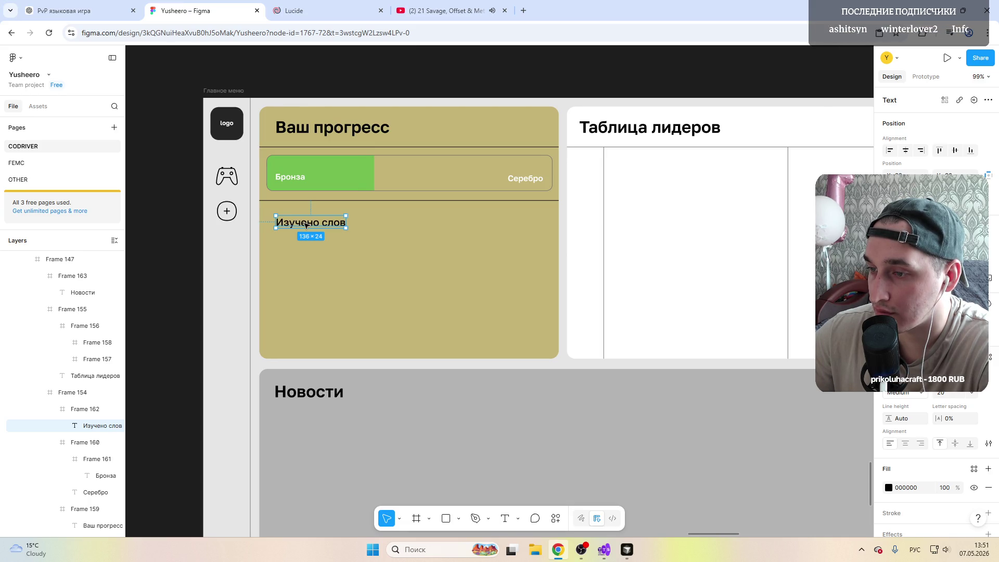
pyautogui.click(281, 177)
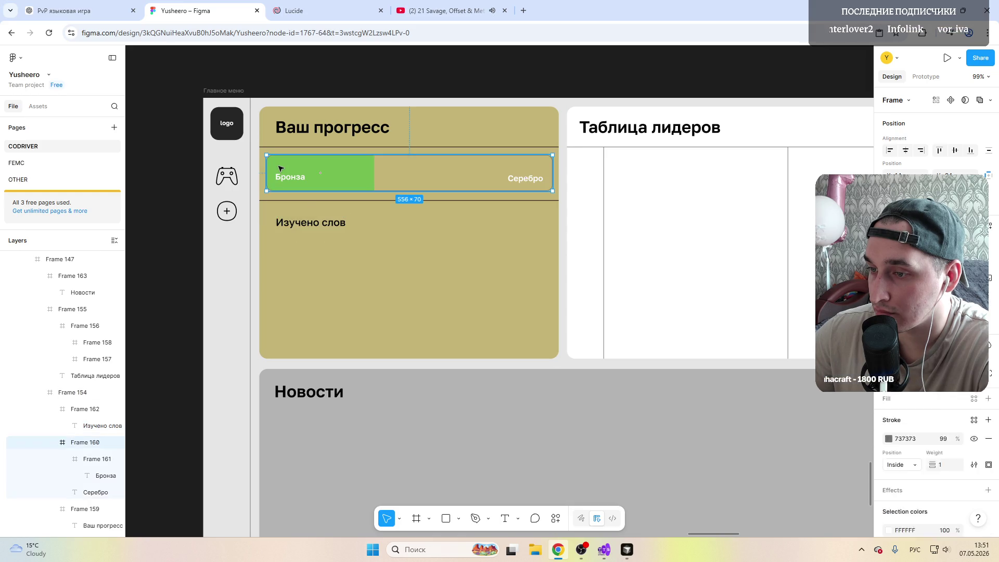
# Step: Pull in both edges of the progress bar and shift the Серебро label left
pyautogui.moveTo(267, 172); pyautogui.dragTo(274, 171)
pyautogui.moveTo(553, 173); pyautogui.dragTo(512, 180)
pyautogui.click(531, 179)
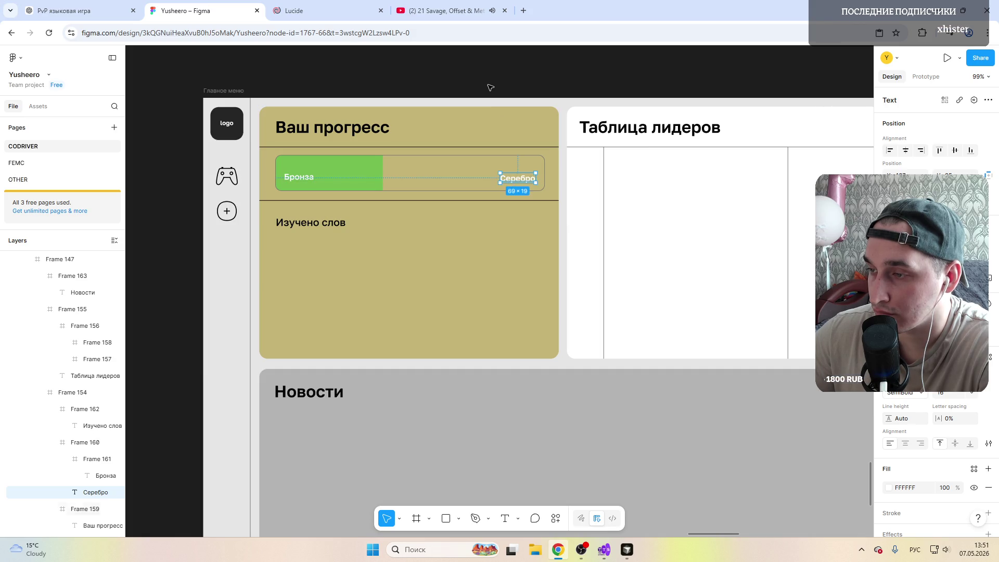
pyautogui.click(487, 83)
# Step: Append the count 12 after the Изучено слов label text
pyautogui.scroll(1, 329, 212)
pyautogui.scroll(1, 330, 210)
pyautogui.scroll(-2, 335, 204)
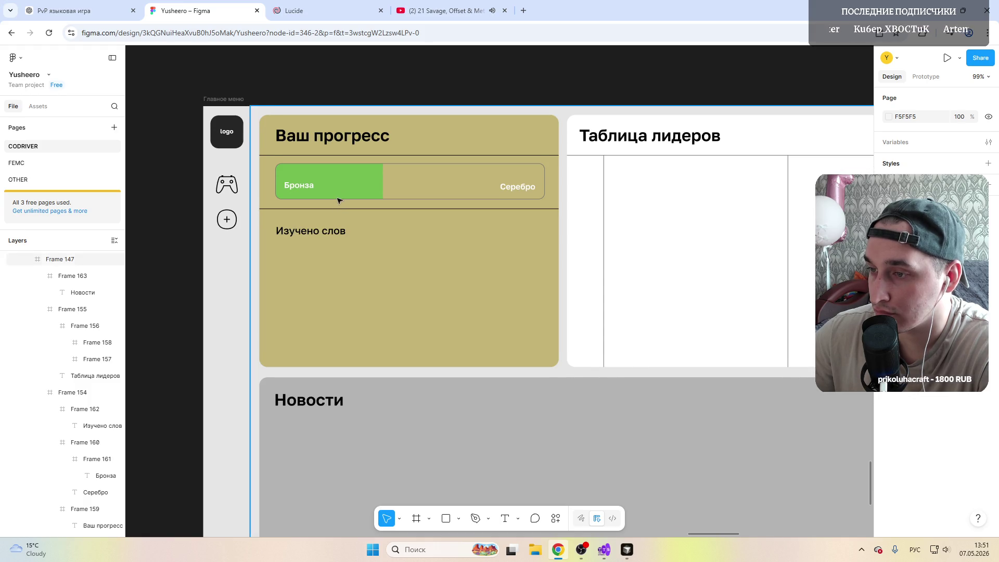
pyautogui.scroll(1, 339, 201)
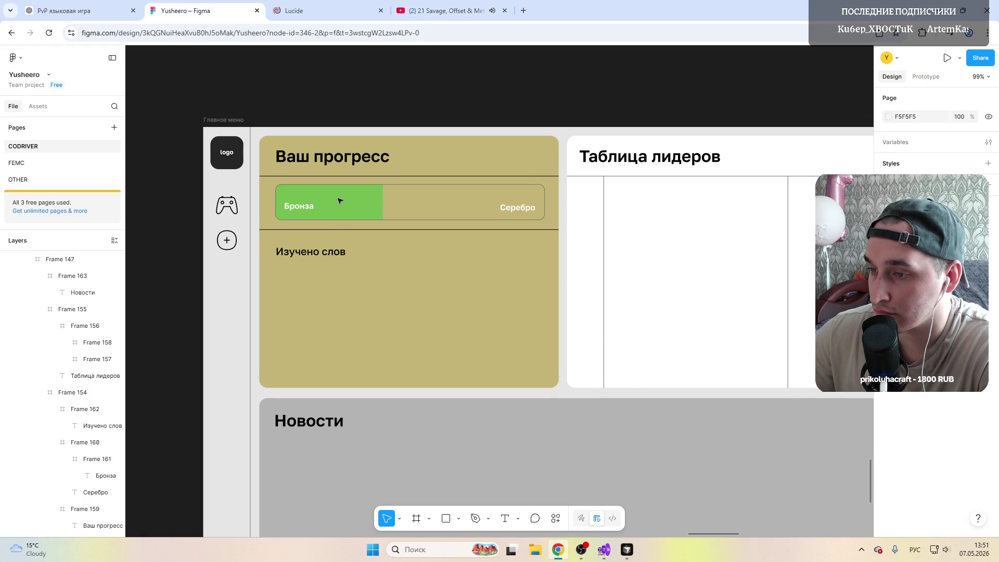
pyautogui.click(295, 253)
pyautogui.click(287, 254)
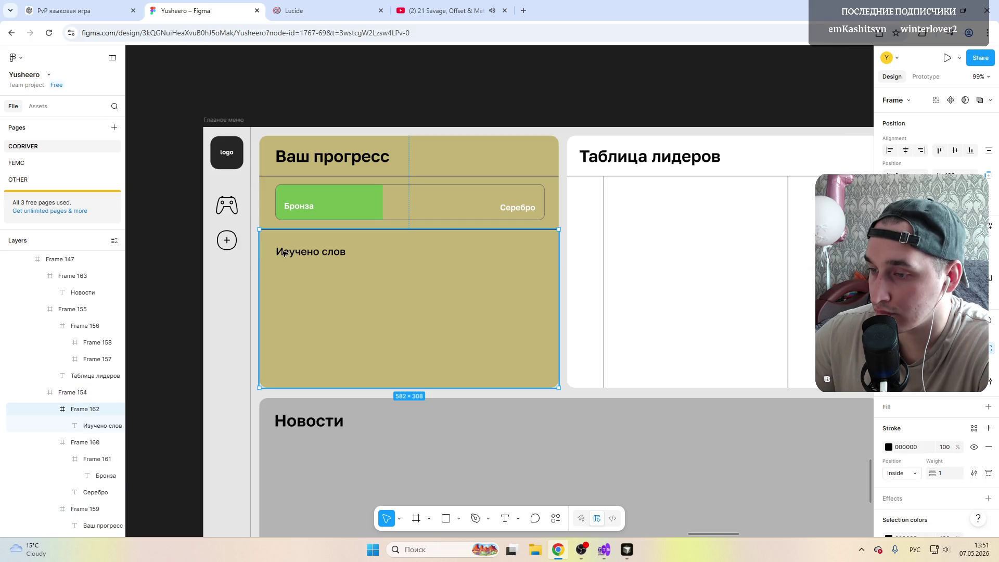
pyautogui.click(285, 253)
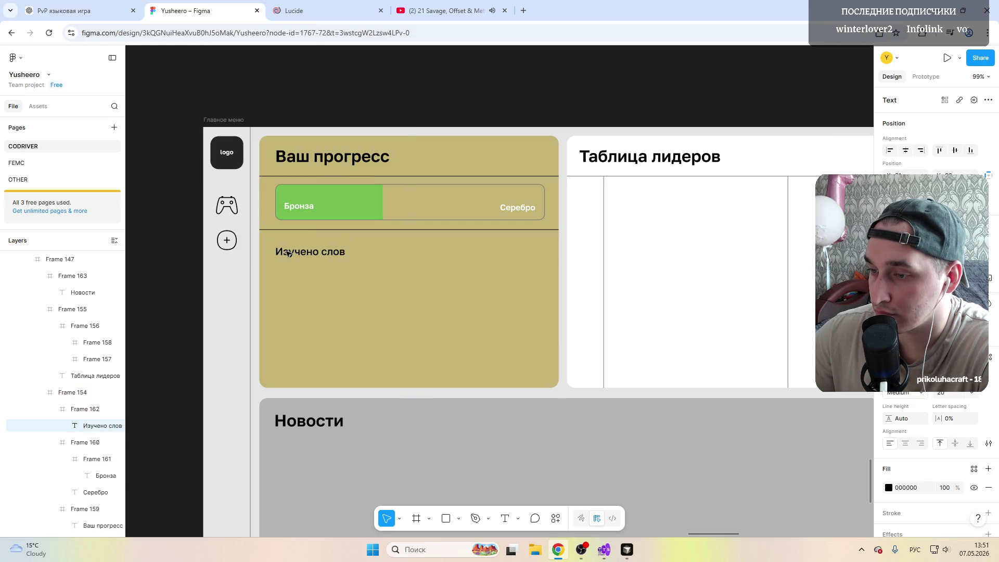
pyautogui.press('Escape')
pyautogui.press('Return')
pyautogui.press('Escape')
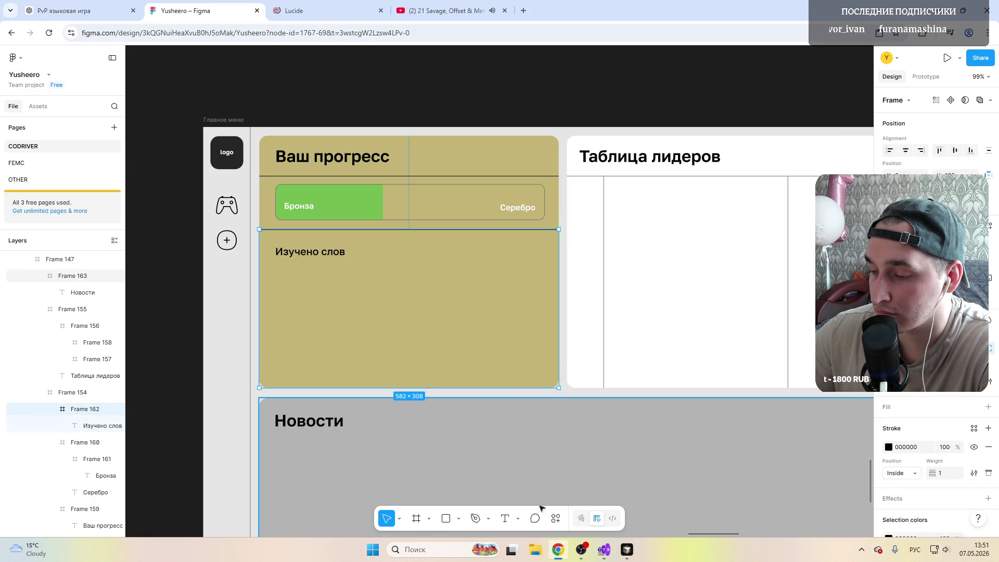
pyautogui.click(322, 253)
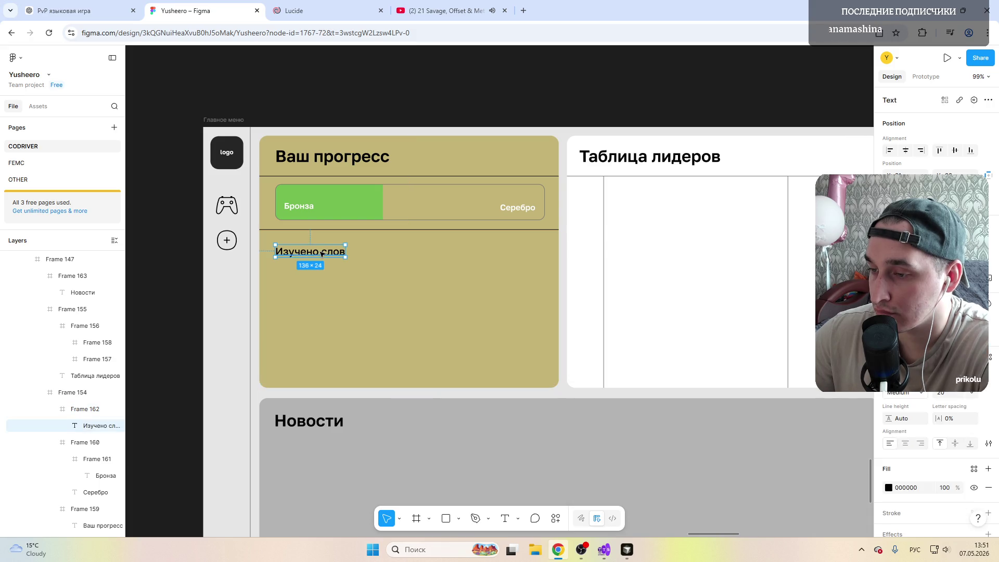
pyautogui.doubleClick(338, 254)
pyautogui.press('Escape')
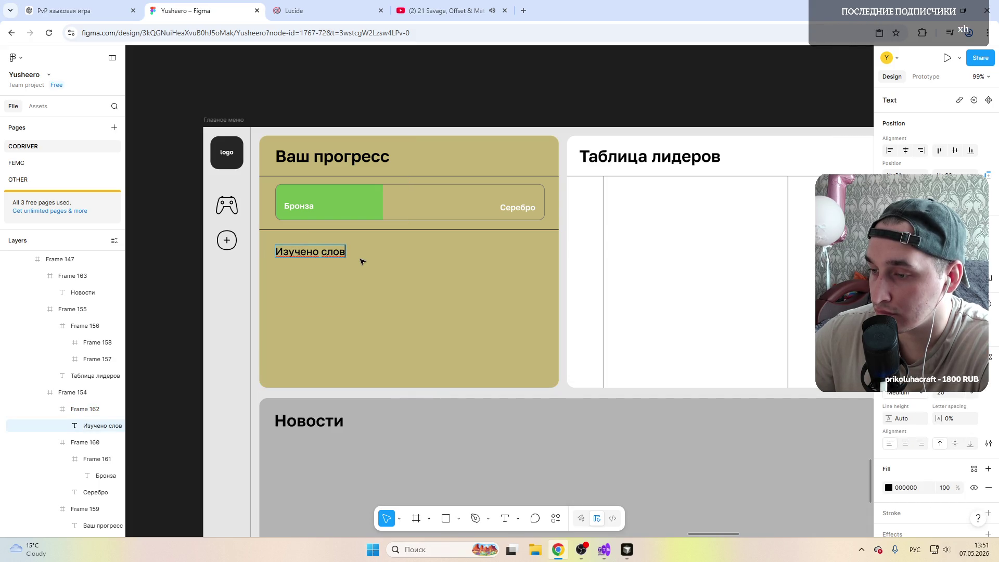
pyautogui.write('12')
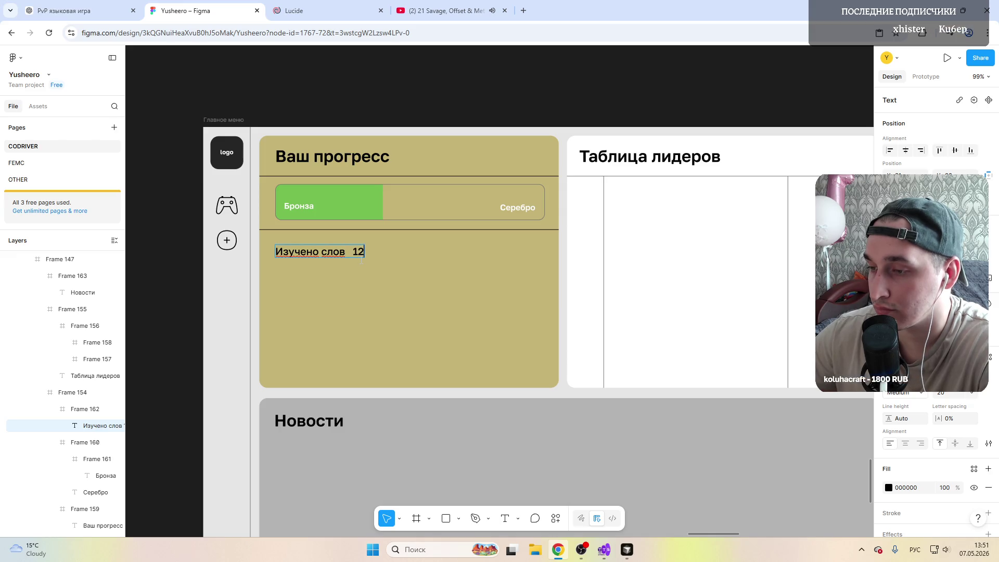
pyautogui.press('Escape')
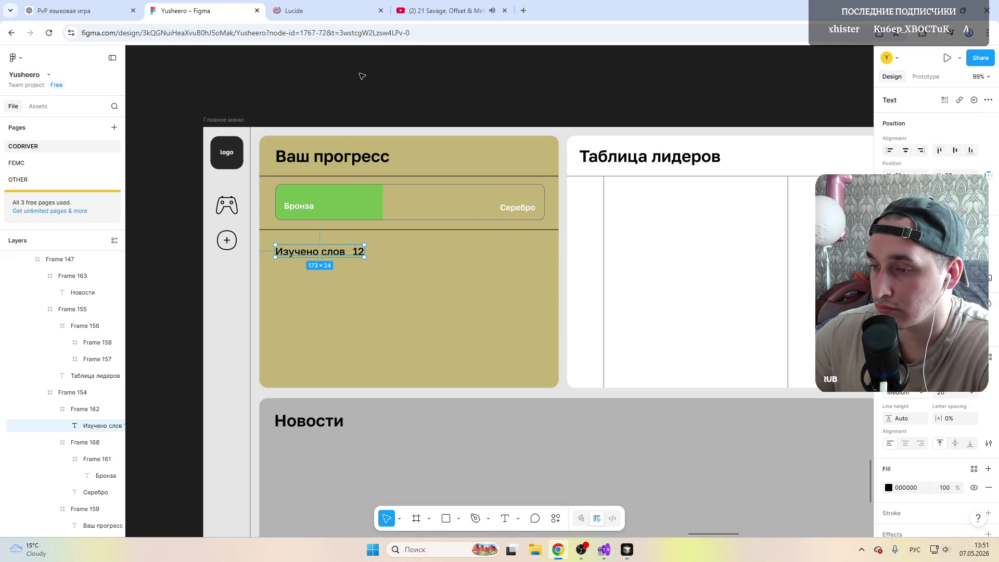
pyautogui.click(362, 76)
# Step: Reopen the Изучено слов 12 label and delete the 12
pyautogui.scroll(-2, 357, 230)
pyautogui.keyDown('ctrl'); pyautogui.scroll(1, 362, 180); pyautogui.keyUp('ctrl')
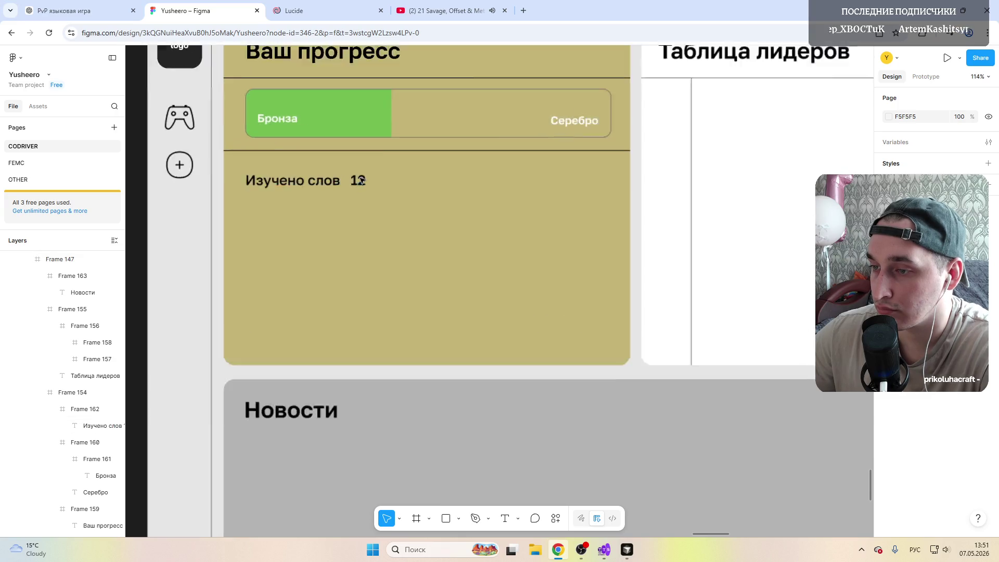
pyautogui.keyDown('ctrl'); pyautogui.scroll(2, 362, 180); pyautogui.keyUp('ctrl')
pyautogui.click(362, 180)
pyautogui.doubleClick(363, 180)
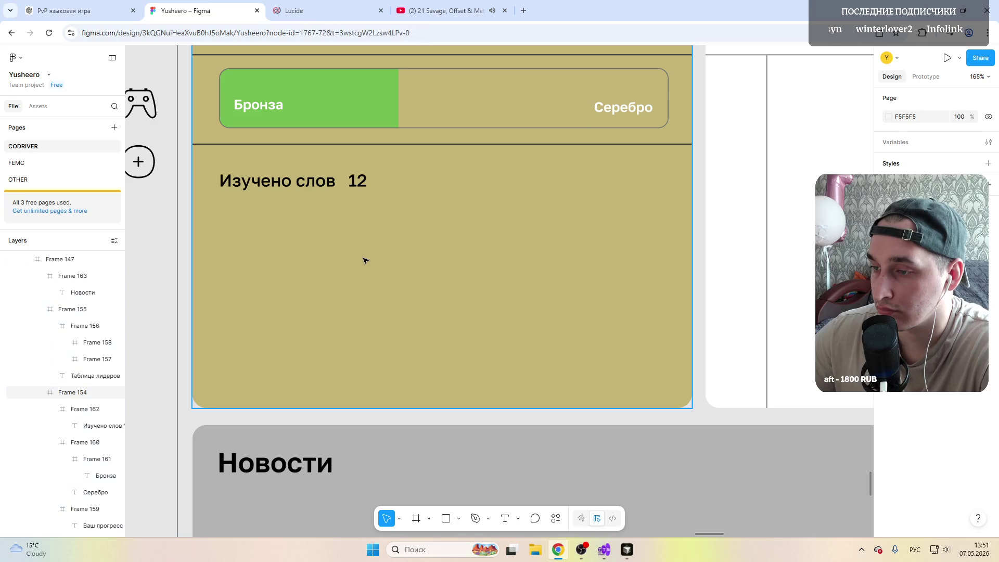
pyautogui.press('Return')
pyautogui.press('BackSpace')
pyautogui.press('BackSpace')
pyautogui.scroll(-3, 363, 260)
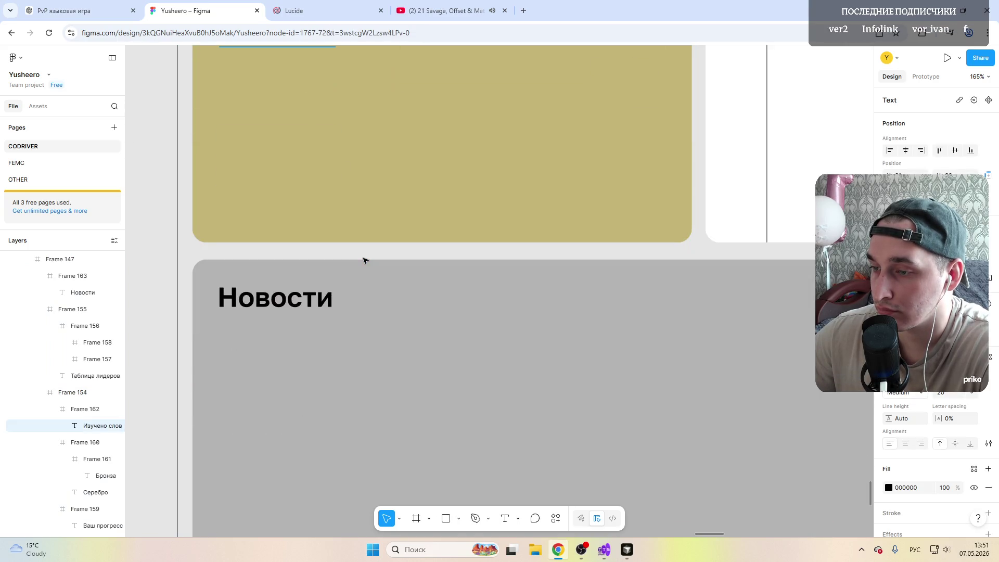
# Step: Finish editing the Изучено слов text and duplicate the line once
pyautogui.hscroll(3, 363, 261)
pyautogui.hscroll(-4, 363, 260)
pyautogui.scroll(-3, 363, 260)
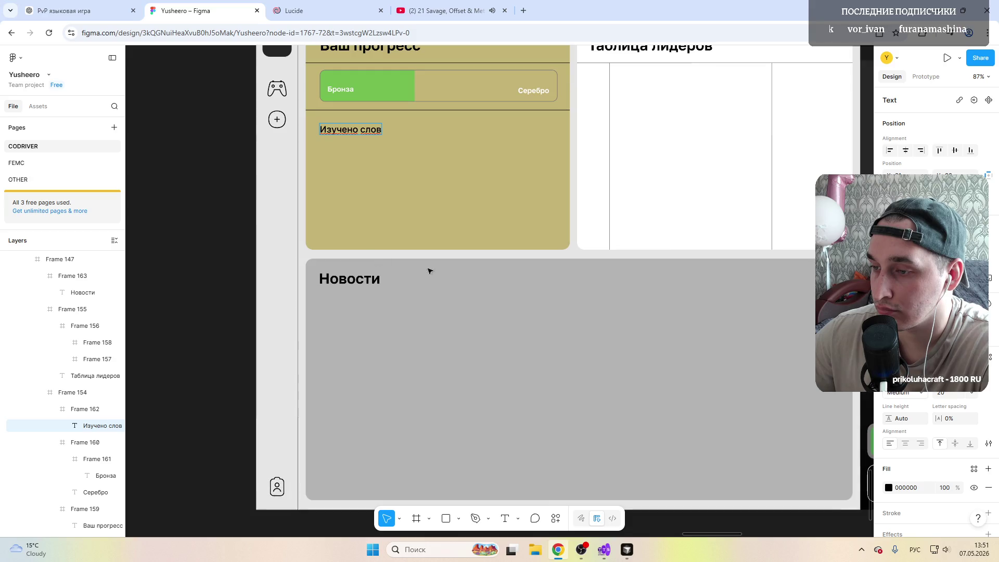
pyautogui.scroll(4, 430, 260)
pyautogui.press('Escape')
pyautogui.scroll(-2, 413, 345)
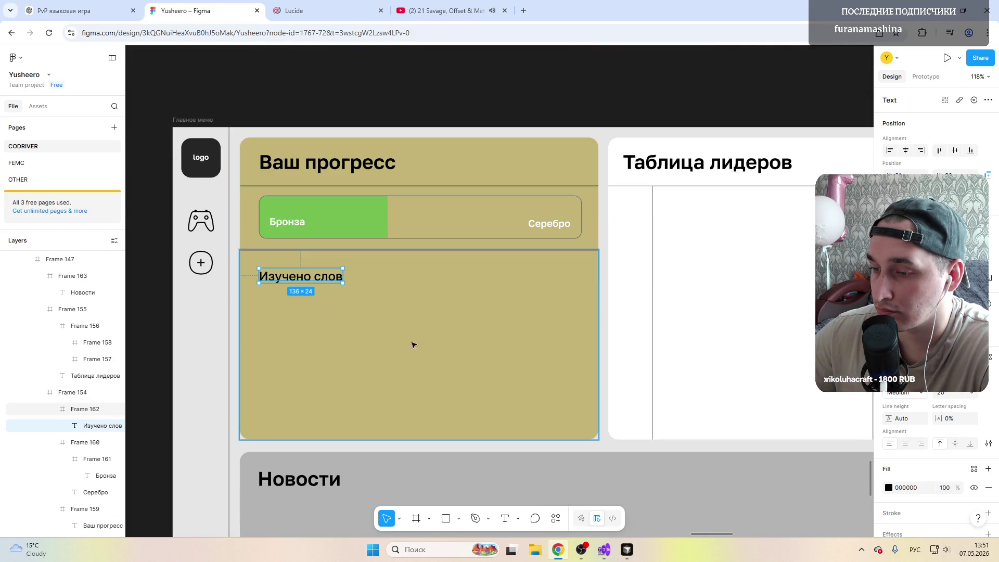
pyautogui.click(292, 321)
pyautogui.press('Return')
pyautogui.hotkey('ctrl', 'd')
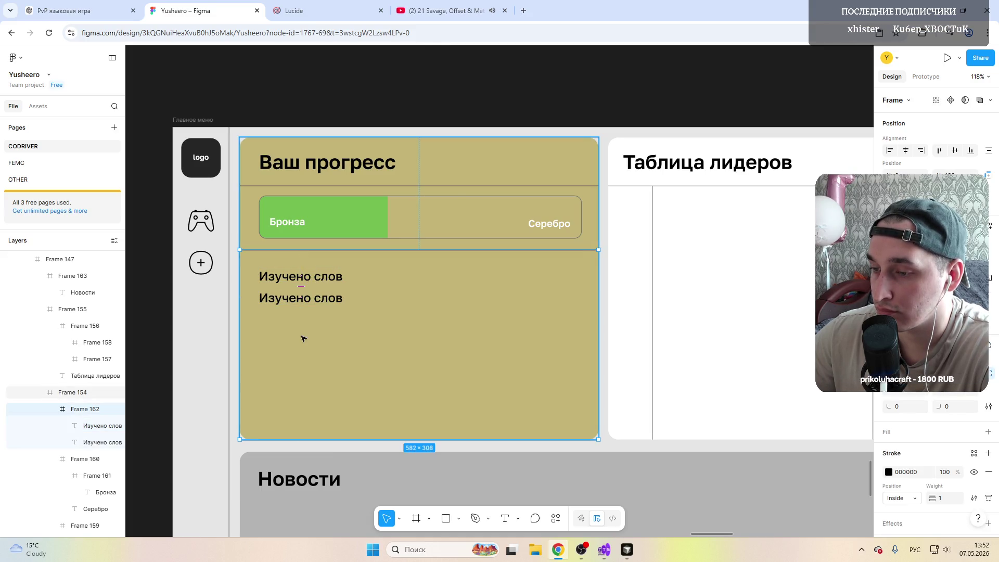
# Step: Make a third Изучено слов copy in the row below and open the middle line for editing
pyautogui.click(301, 277)
pyautogui.hotkey('ctrl', 'd')
pyautogui.moveTo(301, 280); pyautogui.dragTo(302, 322)
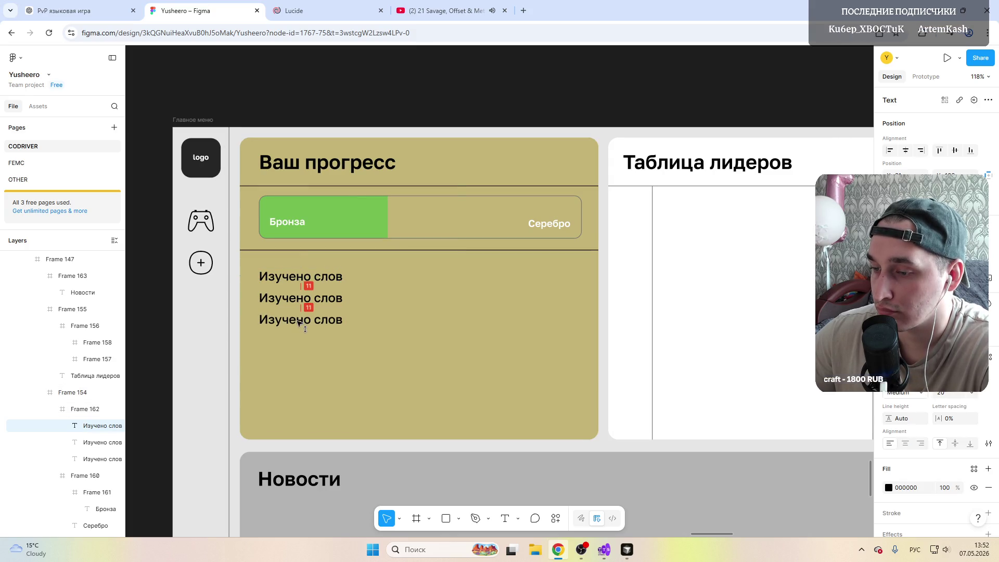
pyautogui.click(309, 265)
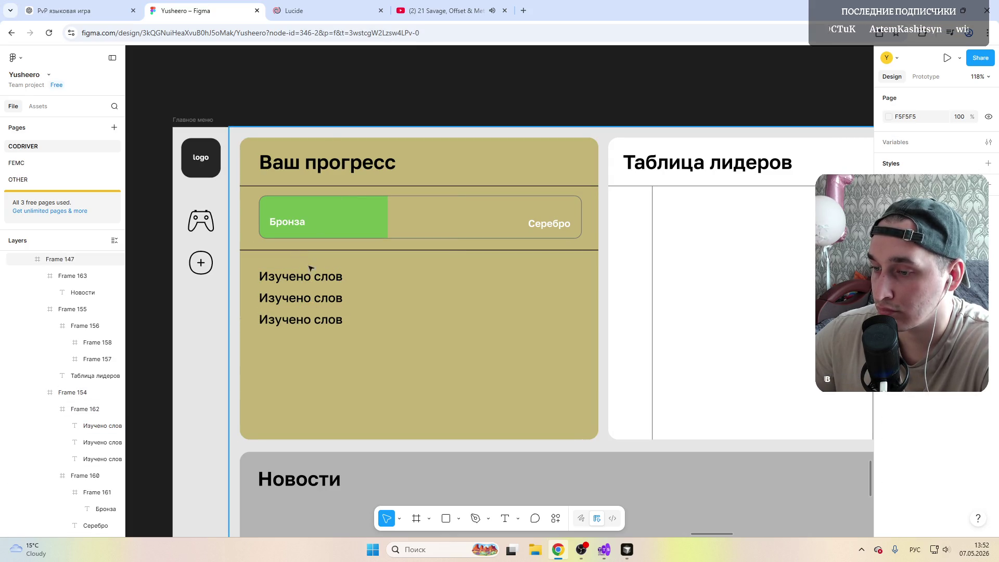
pyautogui.doubleClick(315, 302)
pyautogui.click(314, 301)
pyautogui.doubleClick(325, 298)
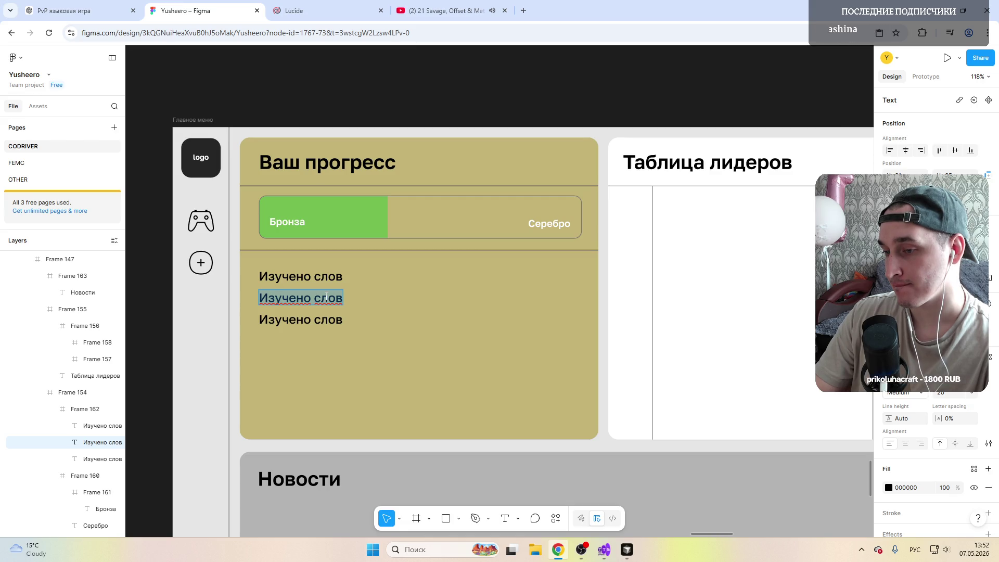
# Step: Relabel the middle line 'Стрик правильных ответов'
pyautogui.write('Стри правиль')
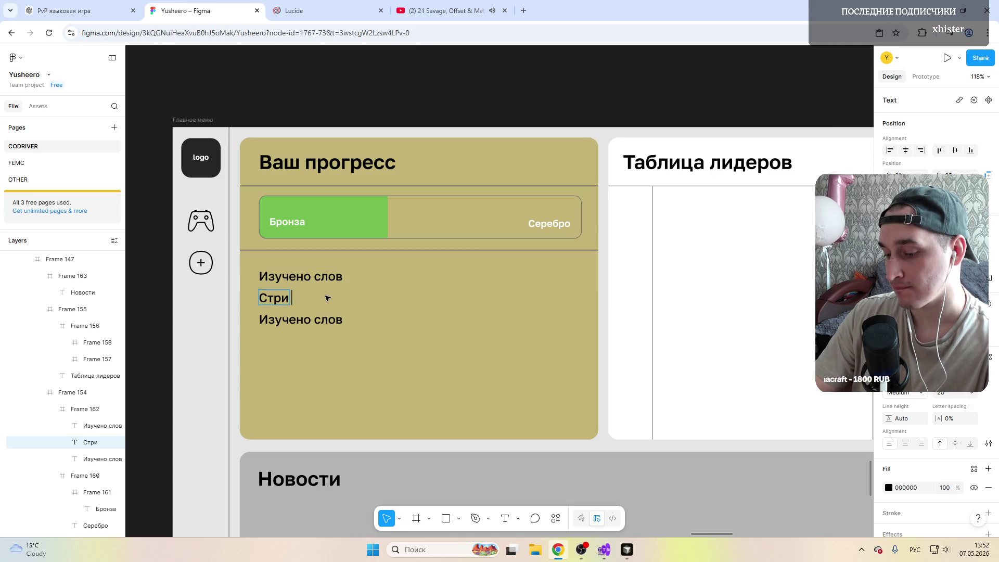
pyautogui.write('ных ответов')
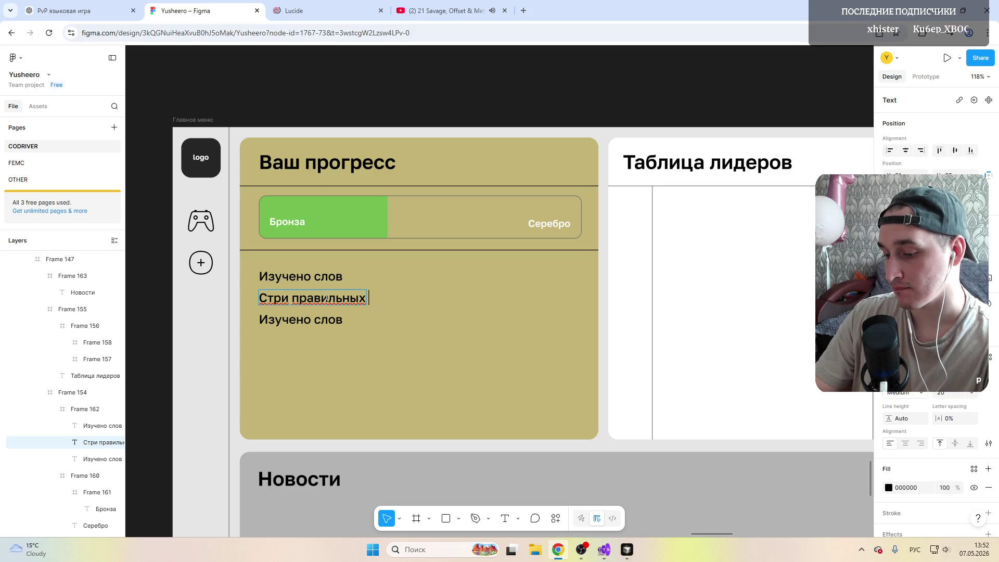
pyautogui.click(288, 298)
pyautogui.write('к')
# Step: Replace the third line's text with 'Процент неправильных ответов'
pyautogui.doubleClick(306, 319)
pyautogui.hotkey('ctrl', 'a')
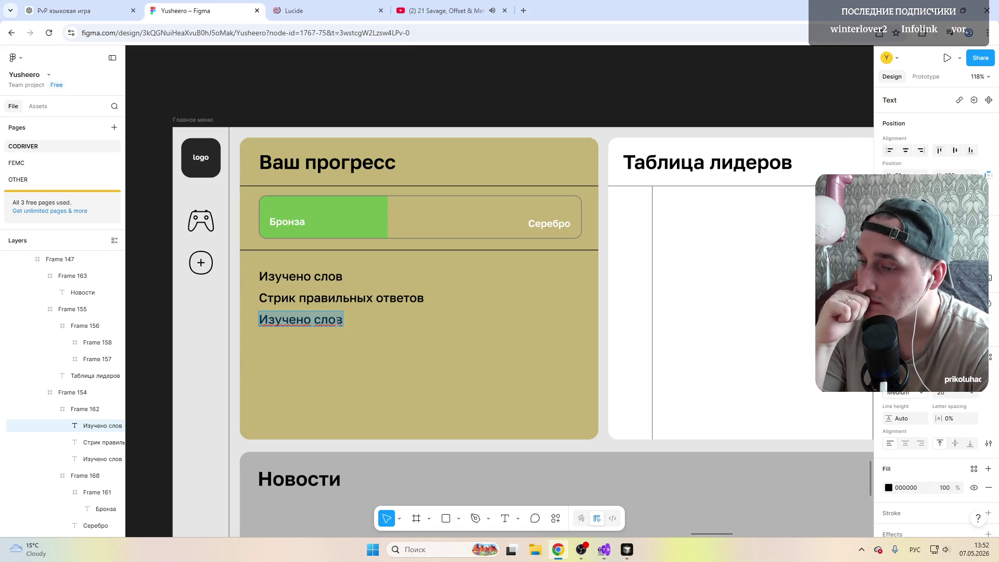
pyautogui.write('Мгр')
pyautogui.press('BackSpace')
pyautogui.press('BackSpace')
pyautogui.press('BackSpace')
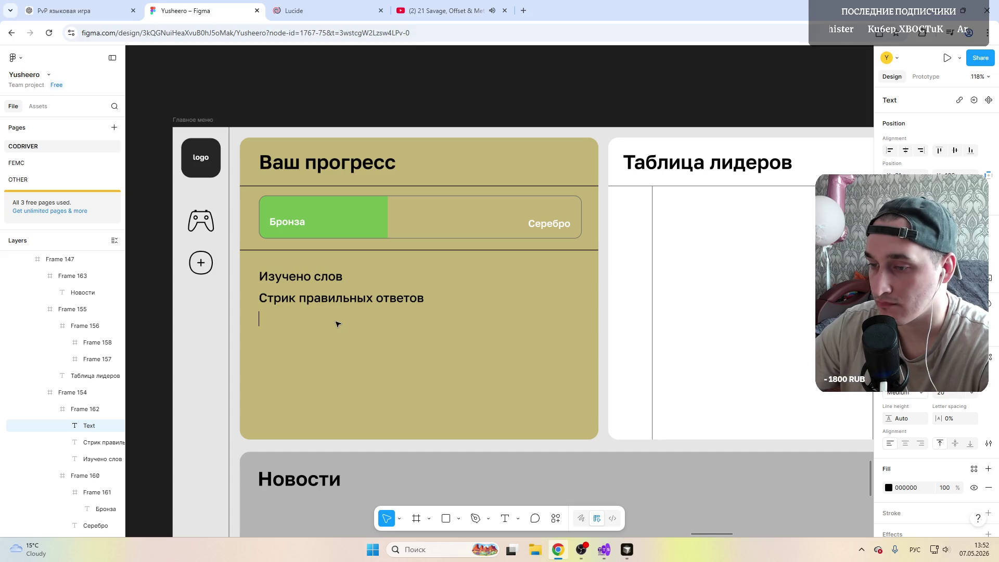
pyautogui.write('Процент')
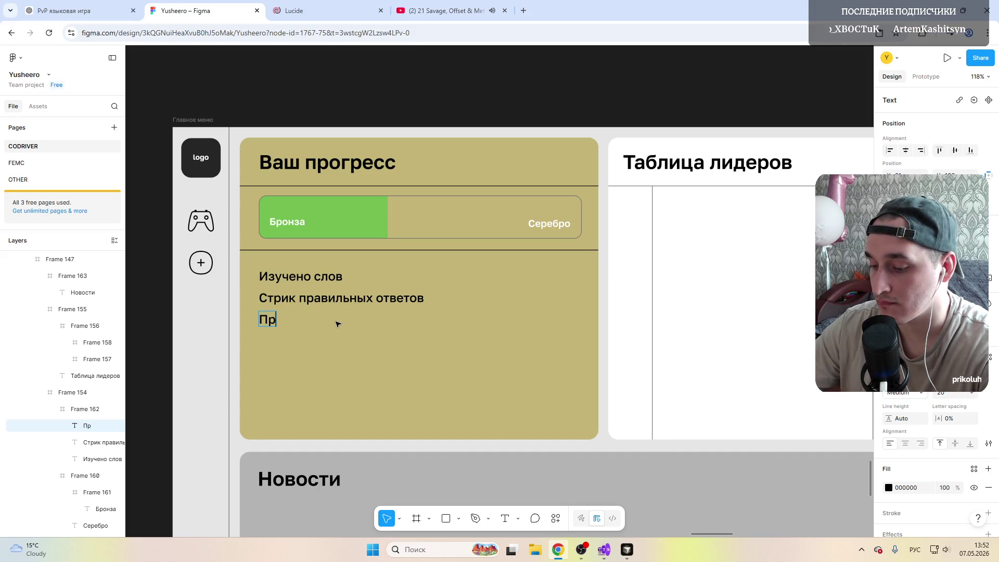
pyautogui.write(' неправилтьны')
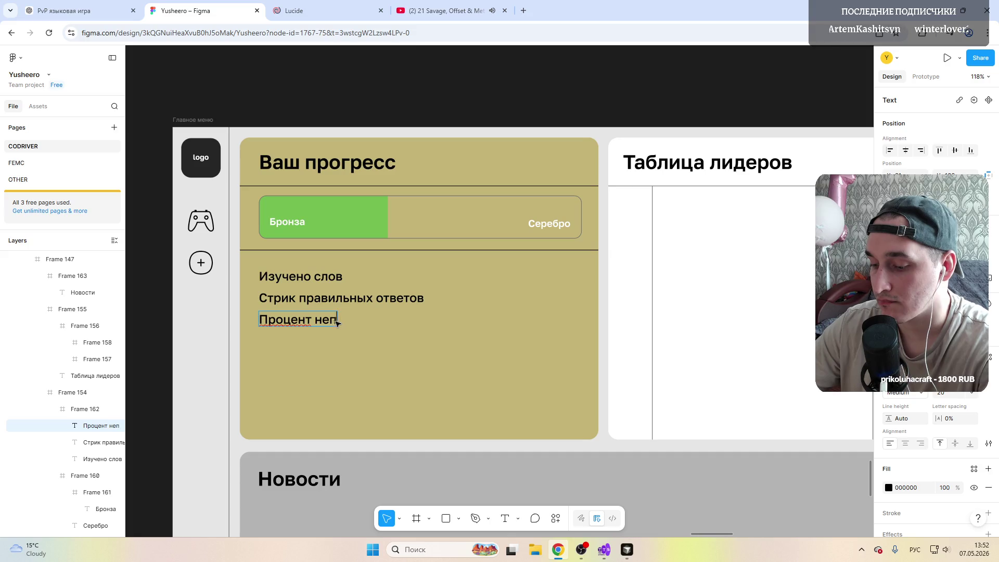
pyautogui.press('BackSpace')
pyautogui.press('BackSpace')
pyautogui.press('BackSpace')
pyautogui.write('ь')
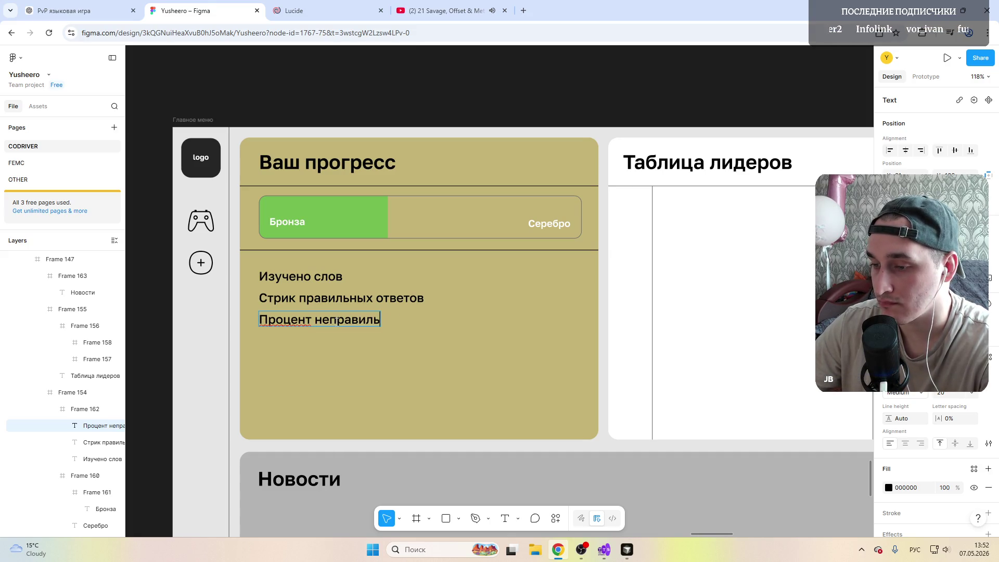
pyautogui.write('ных ')
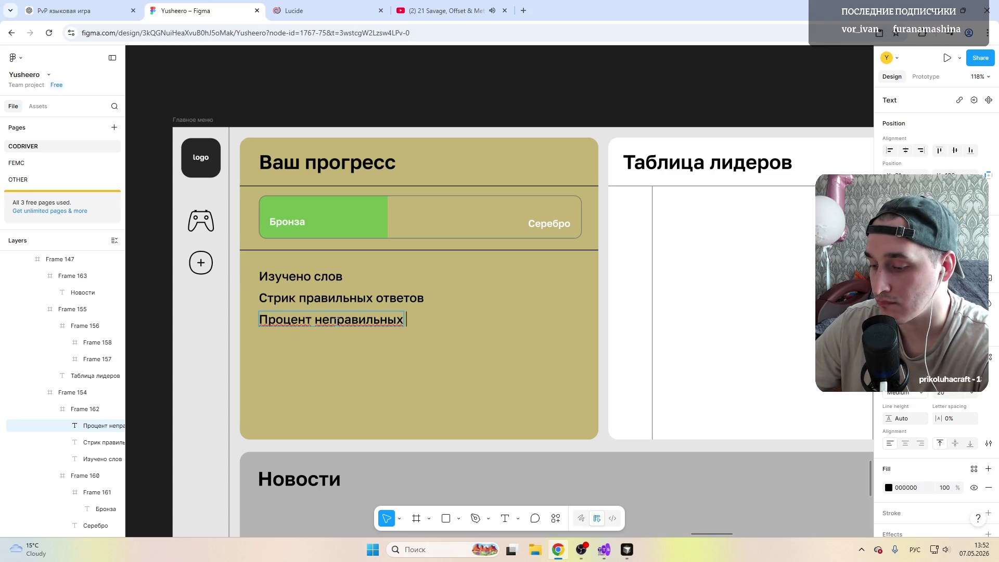
pyautogui.write('ответов')
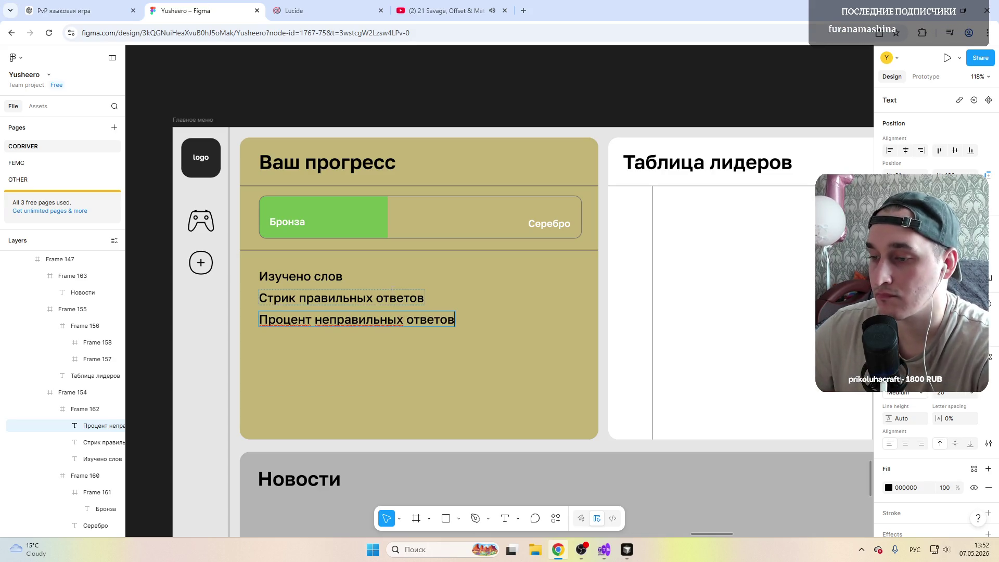
pyautogui.press('Escape')
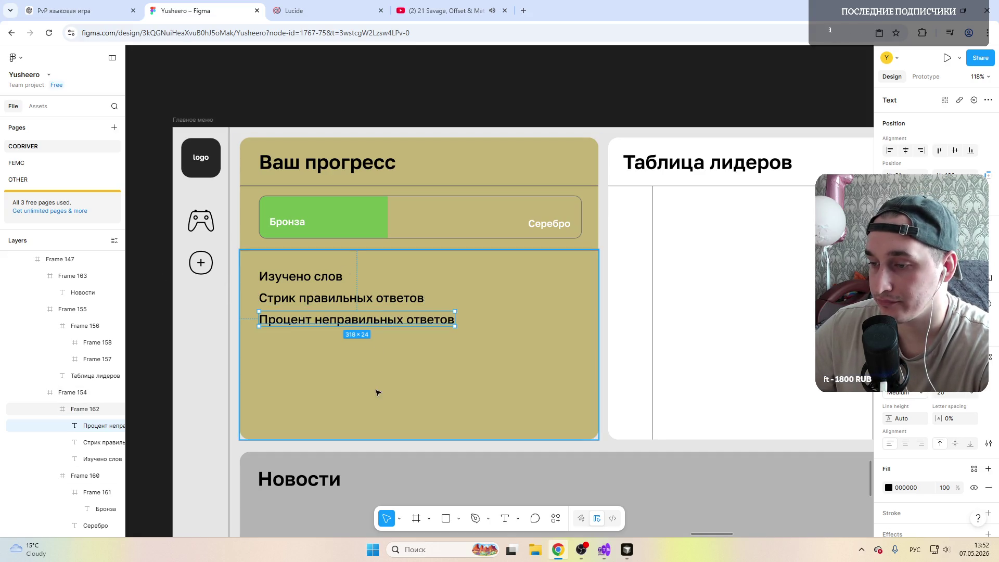
# Step: Clear the selection and zoom in and out to inspect the Главное меню dashboard
pyautogui.scroll(-5, 343, 347)
pyautogui.click(399, 179)
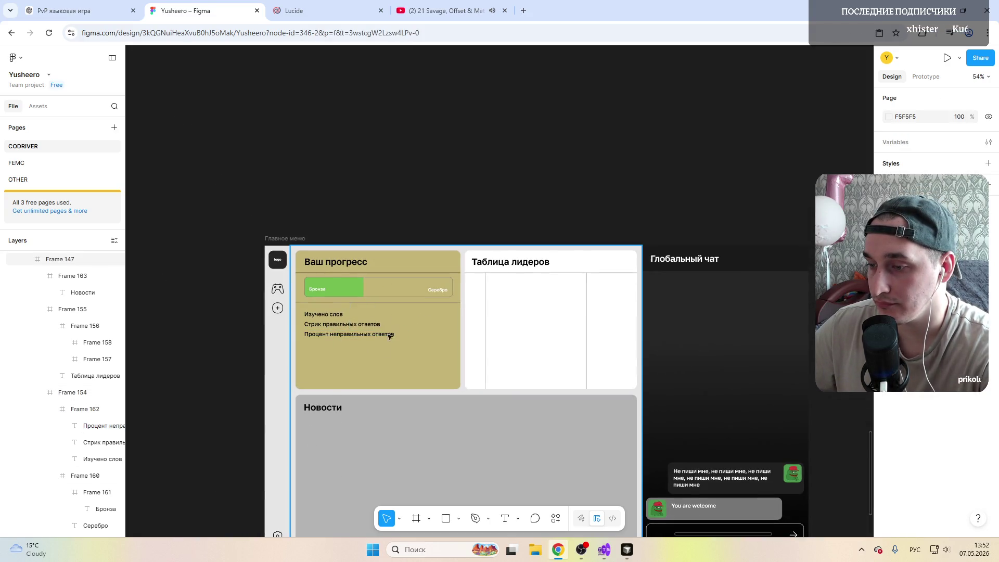
pyautogui.scroll(1, 379, 383)
pyautogui.scroll(-2, 375, 383)
pyautogui.scroll(1, 375, 384)
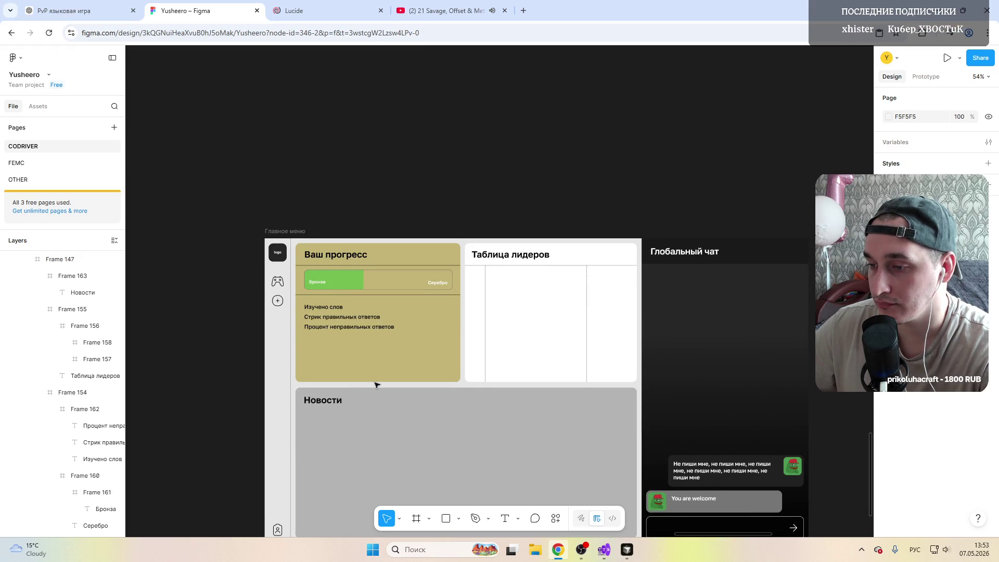
pyautogui.scroll(5, 374, 385)
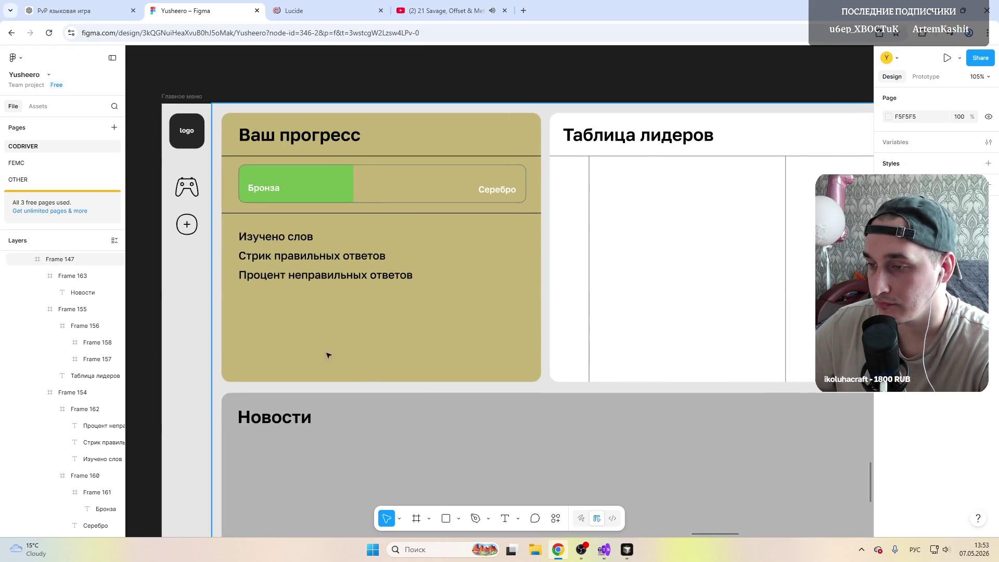
pyautogui.scroll(1, 327, 355)
pyautogui.scroll(-3, 325, 350)
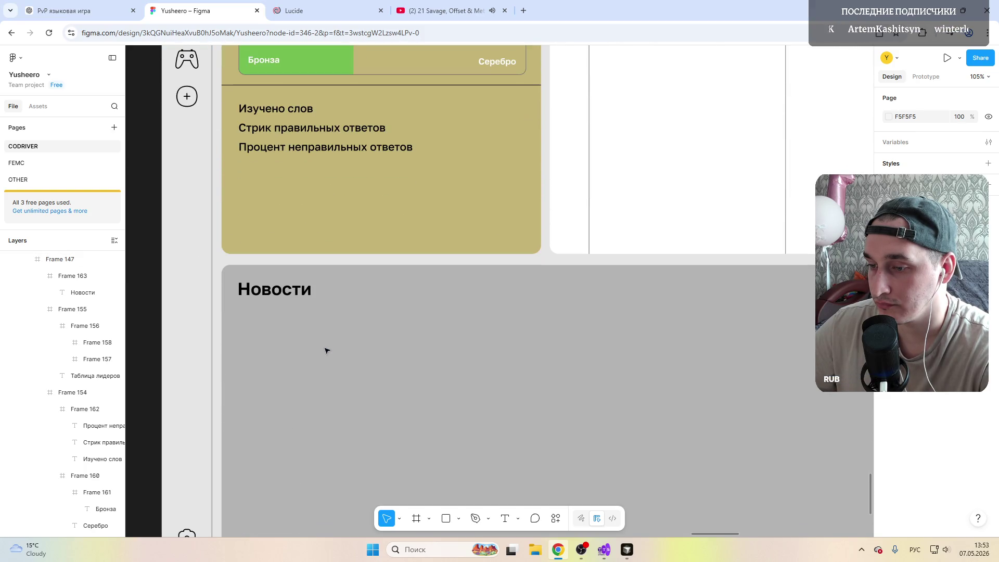
pyautogui.scroll(-3, 328, 348)
pyautogui.scroll(1, 370, 344)
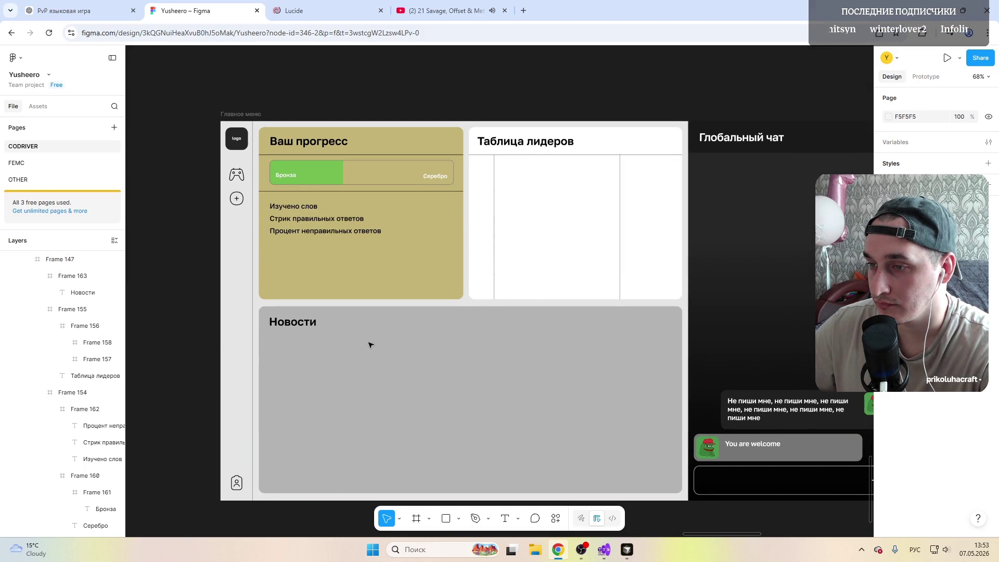
pyautogui.scroll(1, 506, 287)
pyautogui.scroll(-1, 507, 287)
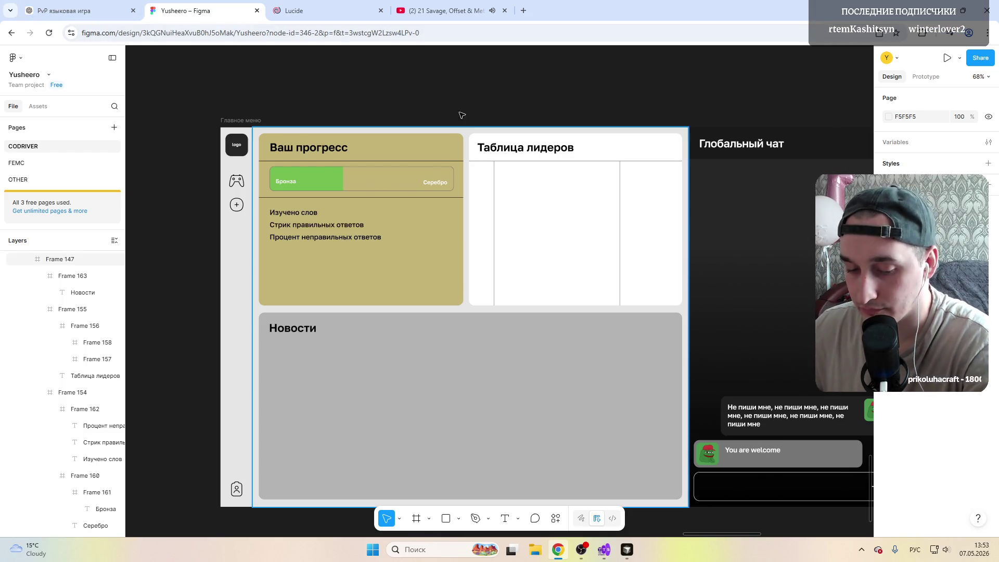
# Step: Pan across the dashboard once more, then bring the OBS Studio window forward
pyautogui.scroll(-3, 263, 265)
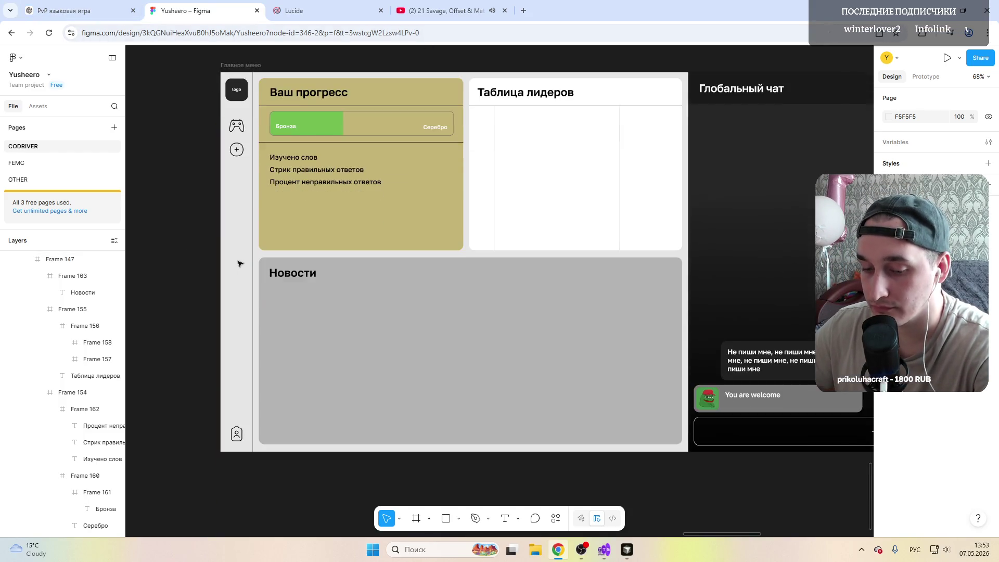
pyautogui.scroll(5, 338, 276)
pyautogui.scroll(-2, 352, 273)
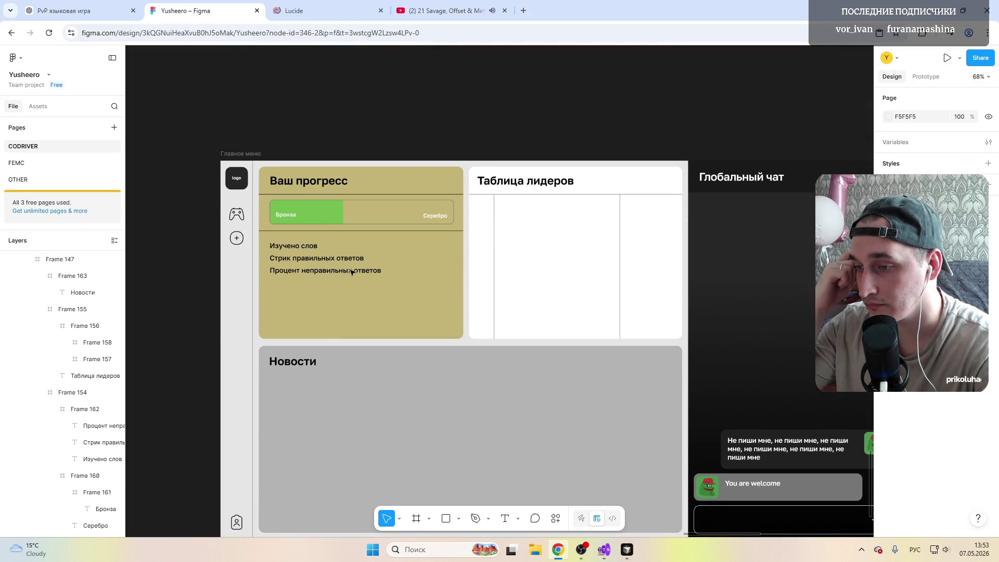
pyautogui.scroll(-3, 365, 272)
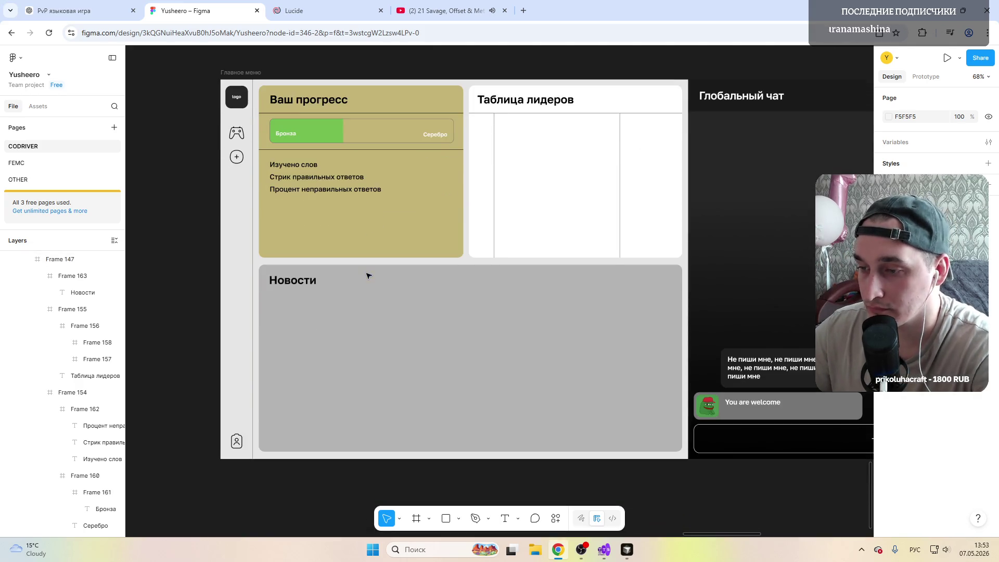
pyautogui.hscroll(2, 378, 271)
pyautogui.hscroll(2, 378, 271)
pyautogui.hscroll(-1, 378, 272)
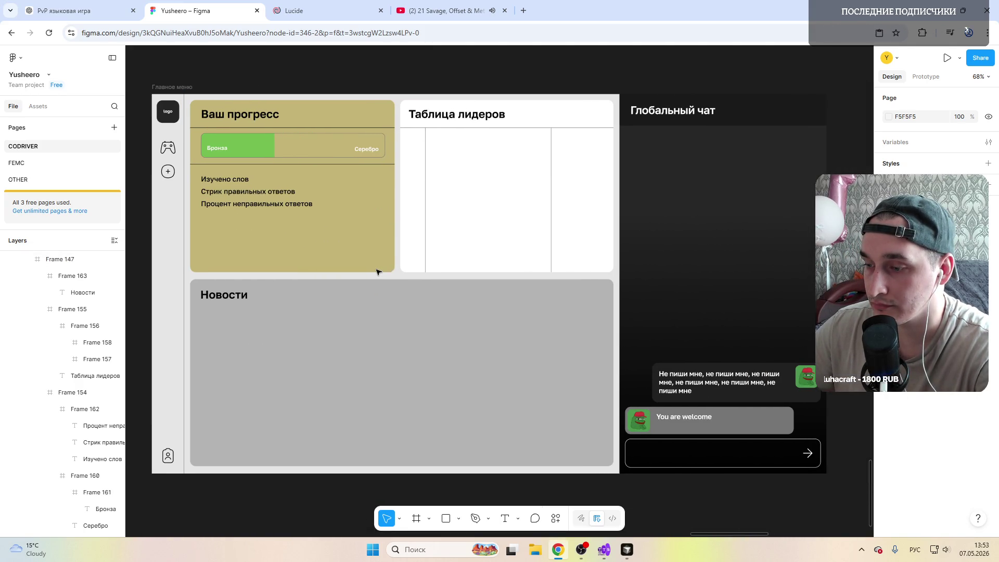
pyautogui.click(581, 550)
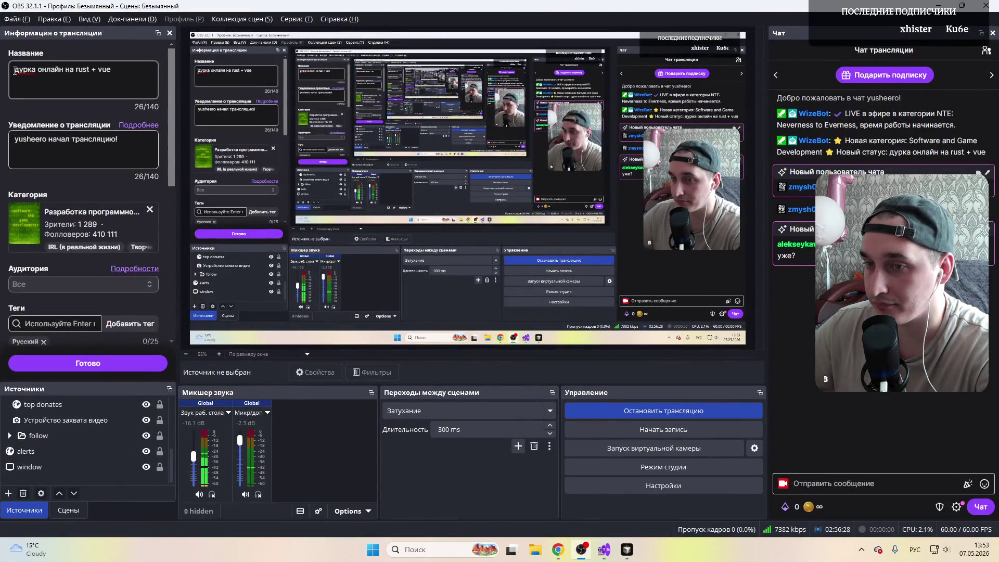
# Step: Set the stream title to 'Дальневосточный стример | Lang Competition на rust + vue' and apply it
pyautogui.click(69, 92)
pyautogui.write('Дальневосточный')
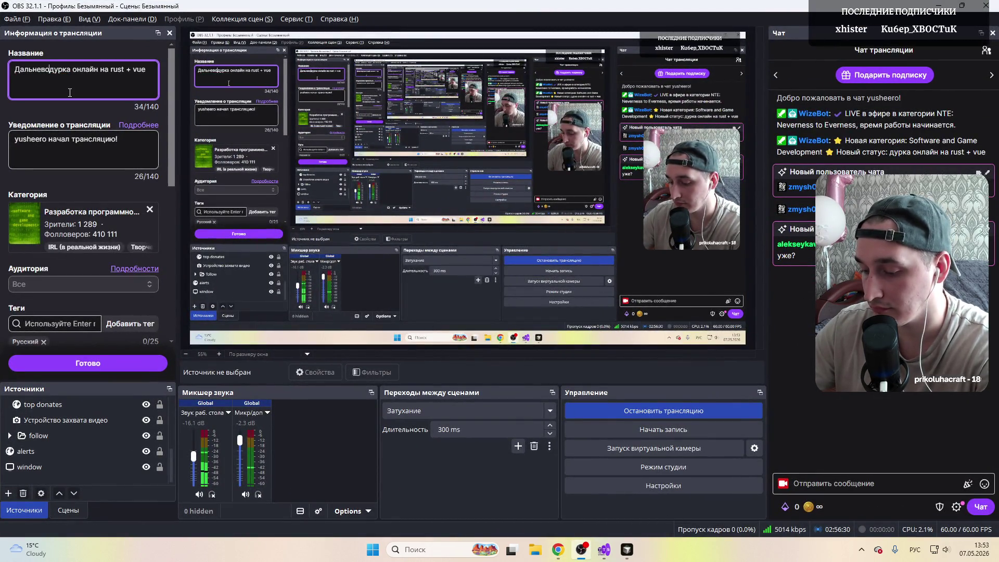
pyautogui.write(' стример')
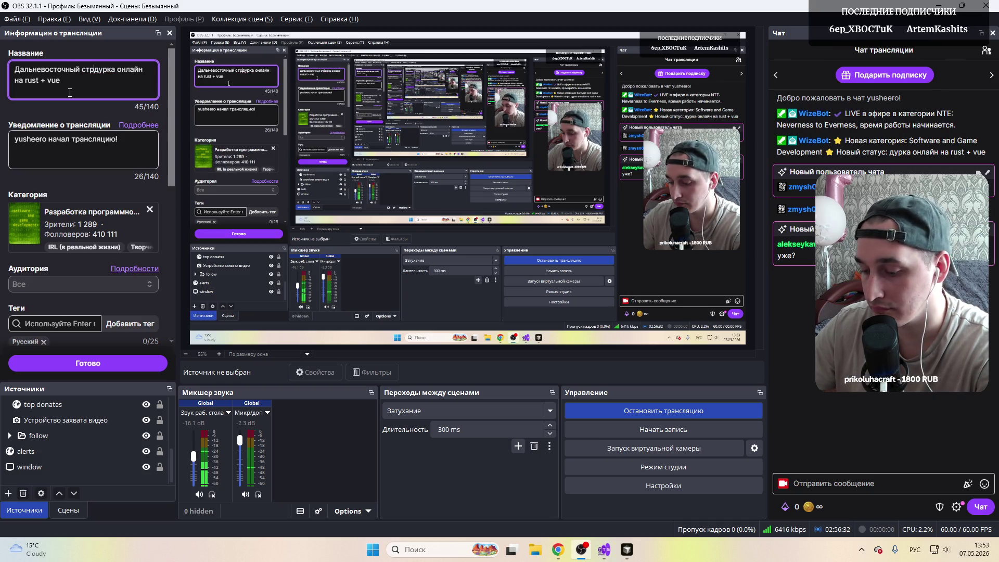
pyautogui.hotkey('alt', 'shift')
pyautogui.write('|')
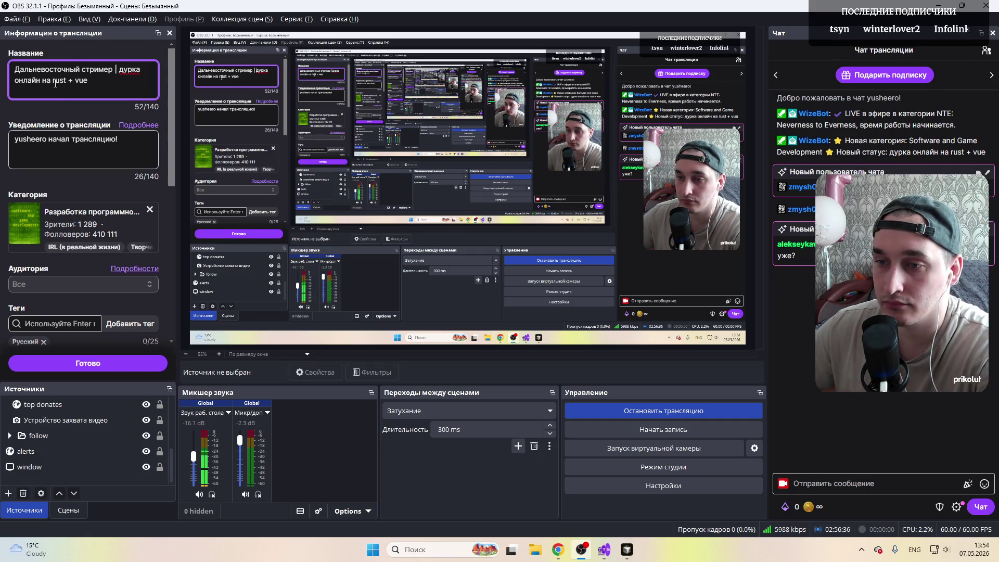
pyautogui.moveTo(41, 82)
pyautogui.mouseDown()
pyautogui.moveTo(15, 80)
pyautogui.moveTo(143, 69)
pyautogui.moveTo(119, 70)
pyautogui.mouseUp()
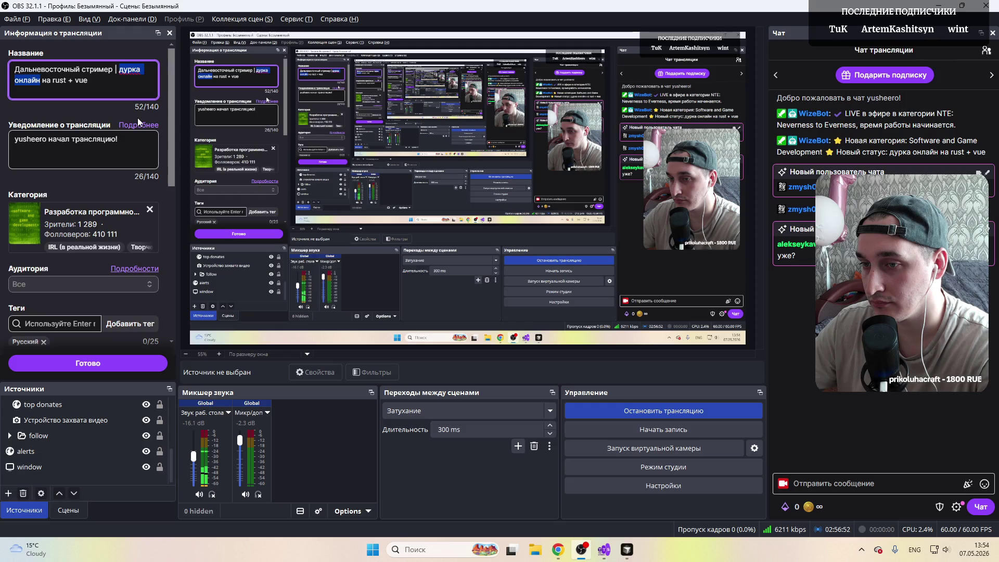
pyautogui.write('Lan')
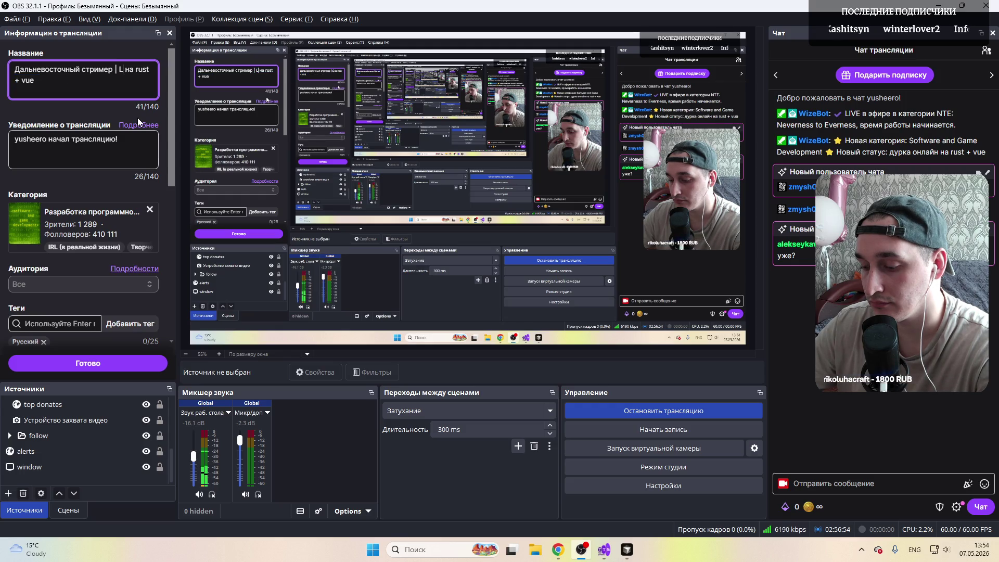
pyautogui.write('g Comp')
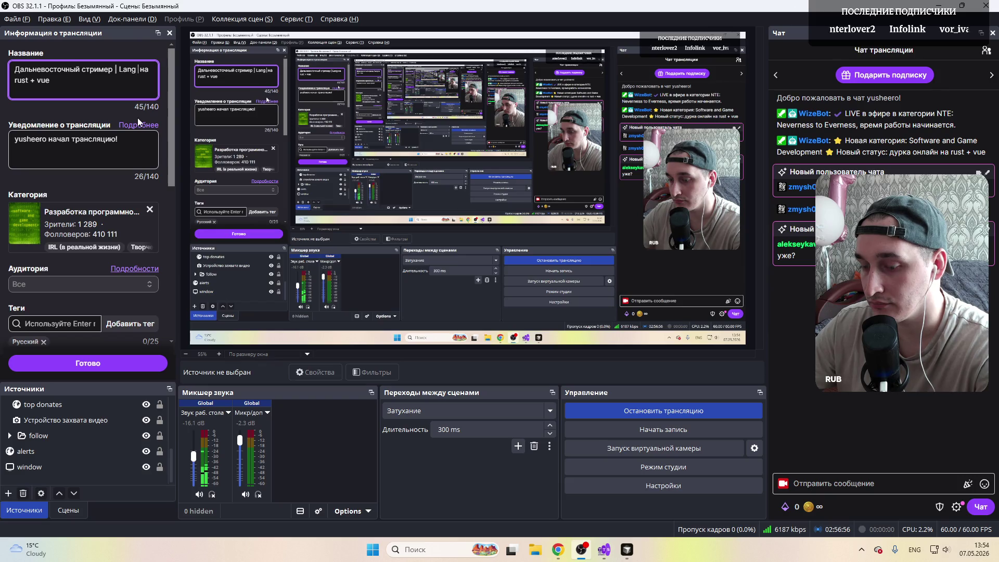
pyautogui.write('etition')
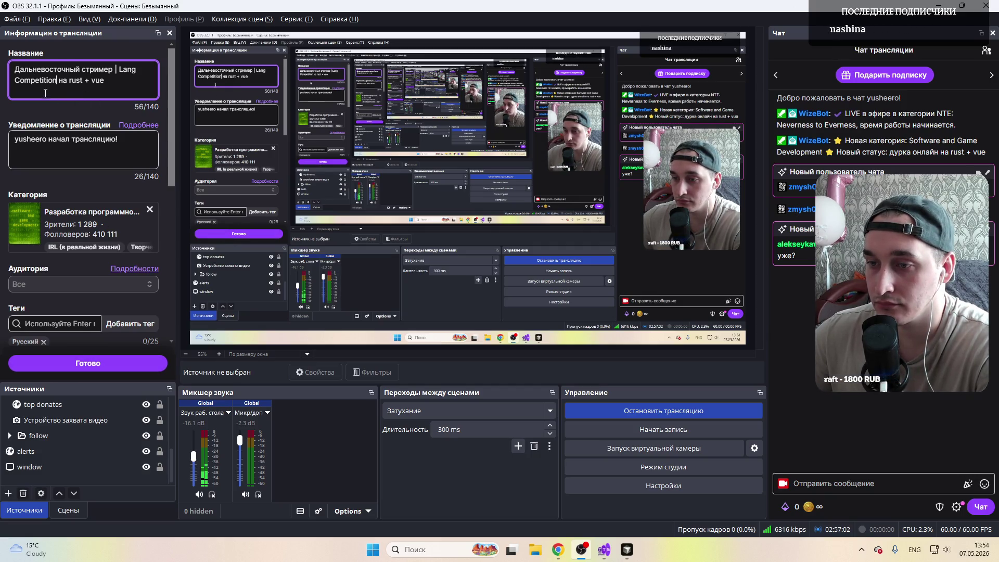
pyautogui.click(84, 362)
pyautogui.click(84, 362)
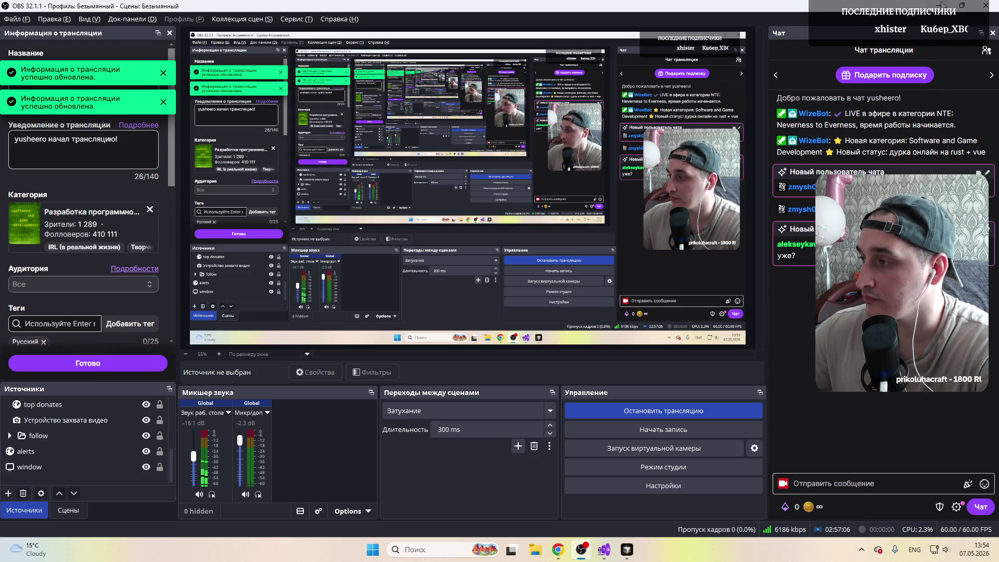
# Step: Return to the browser's Figma design tab
pyautogui.hotkey('alt', 'Tab')
pyautogui.click(442, 11)
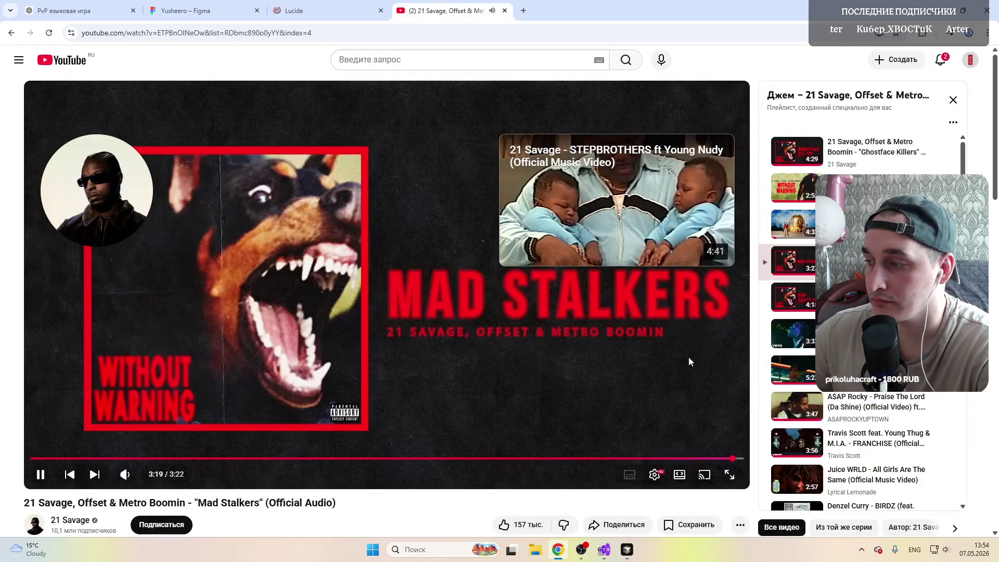
pyautogui.click(307, 7)
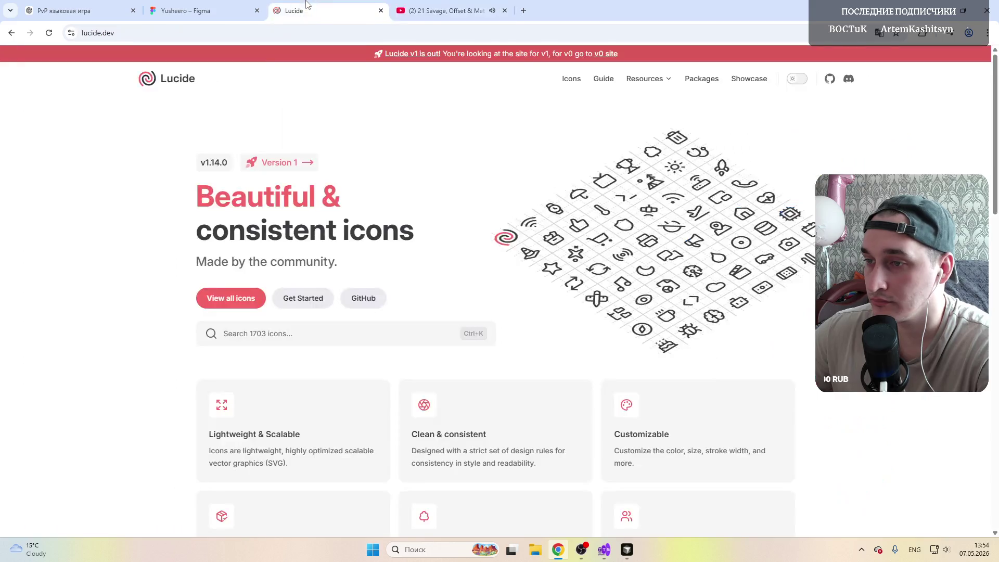
pyautogui.click(177, 5)
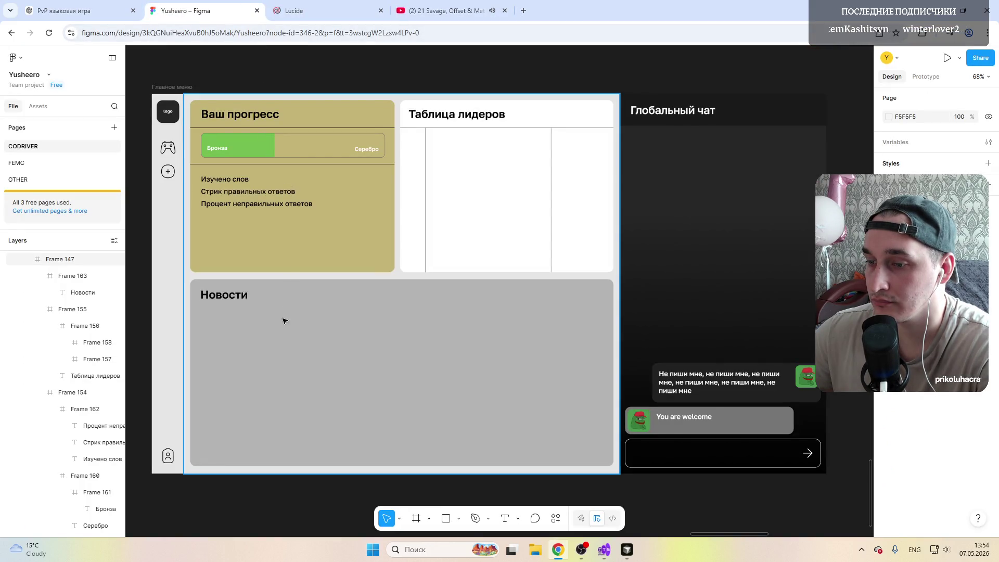
pyautogui.scroll(-1, 295, 260)
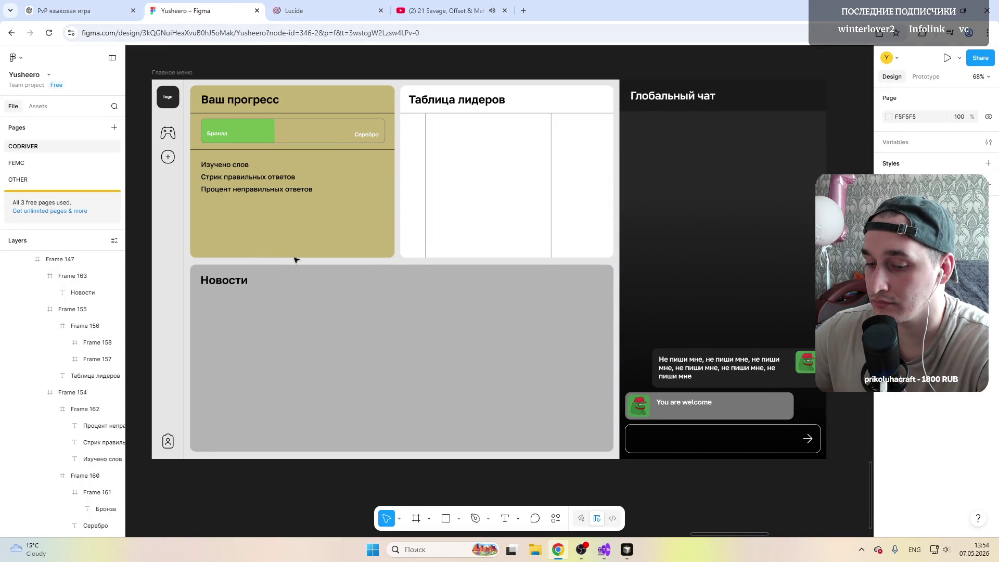
pyautogui.click(604, 549)
pyautogui.click(577, 307)
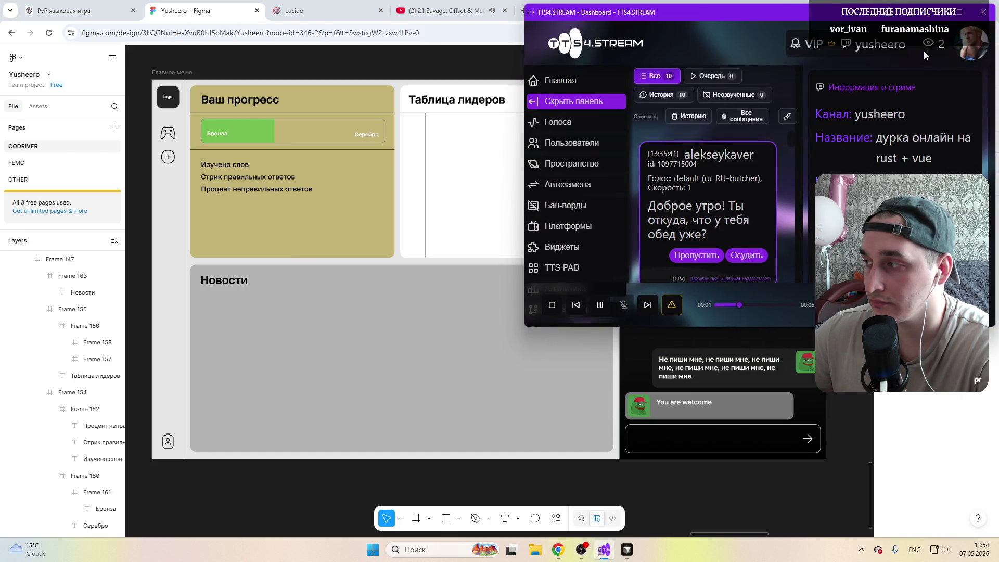
pyautogui.click(935, 18)
pyautogui.click(83, 10)
pyautogui.click(167, 4)
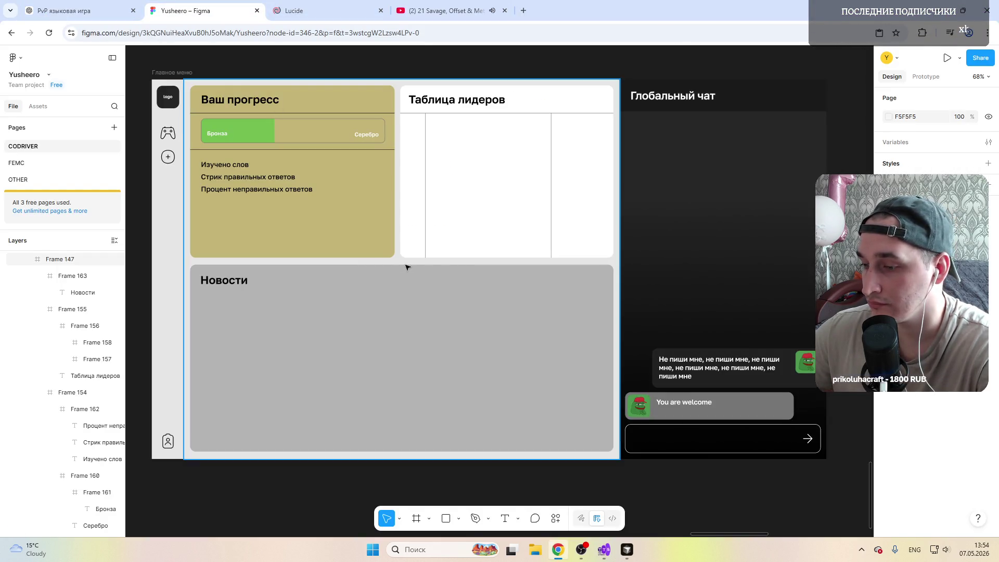
pyautogui.scroll(-1, 406, 267)
pyautogui.scroll(3, 406, 267)
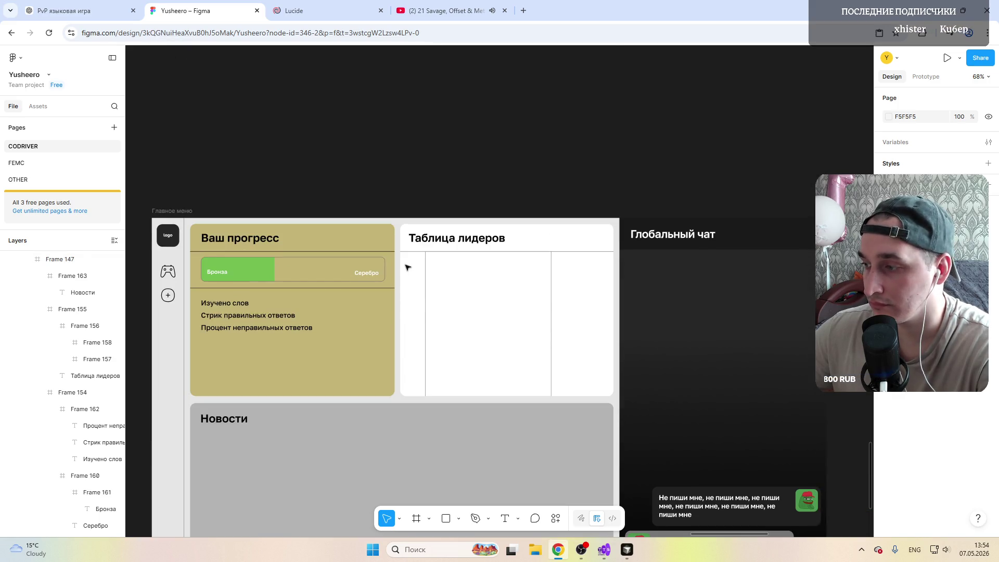
pyautogui.scroll(-2, 406, 267)
pyautogui.scroll(-2, 377, 244)
pyautogui.scroll(-5, 377, 244)
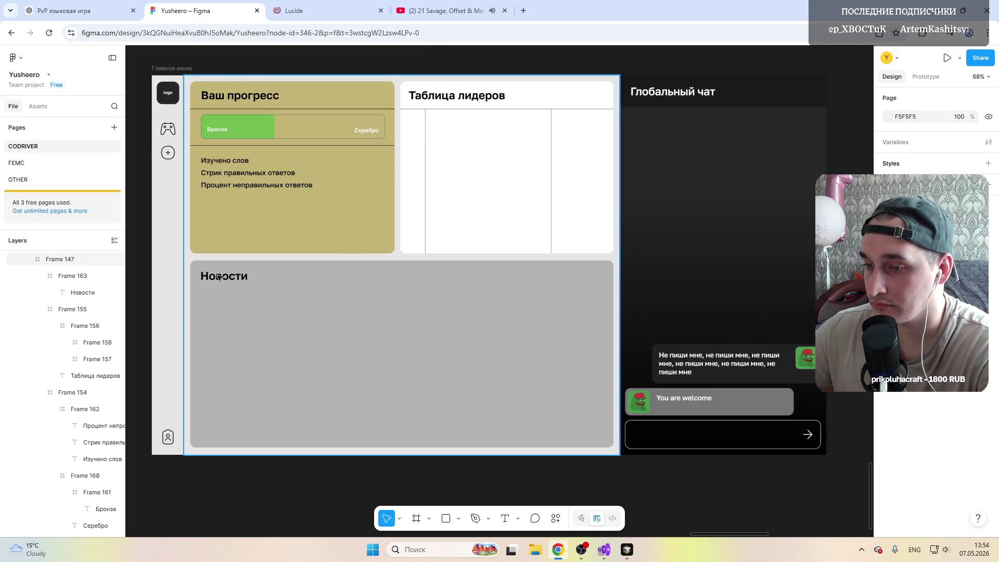
pyautogui.click(251, 290)
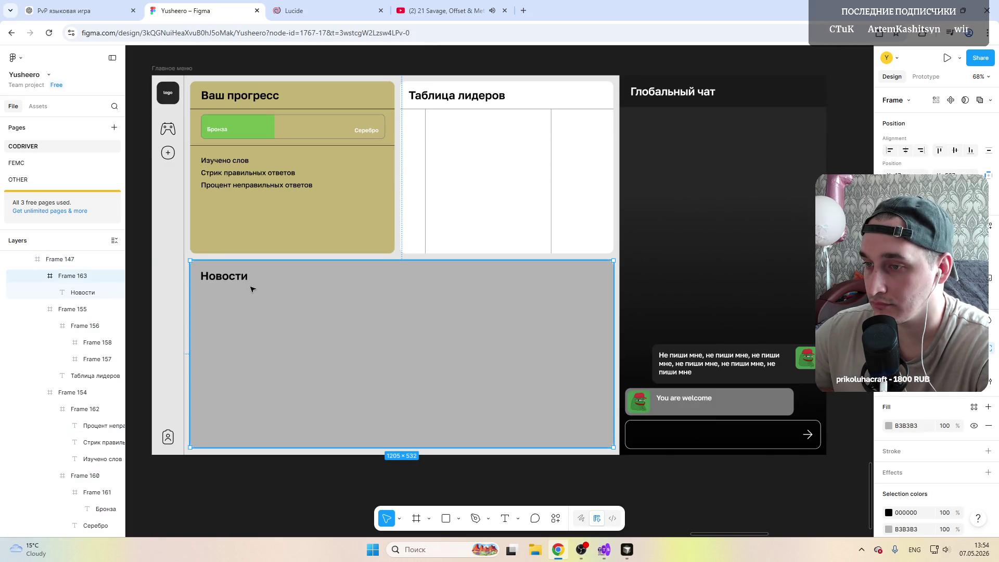
pyautogui.click(677, 511)
pyautogui.scroll(2, 365, 312)
pyautogui.scroll(1, 346, 308)
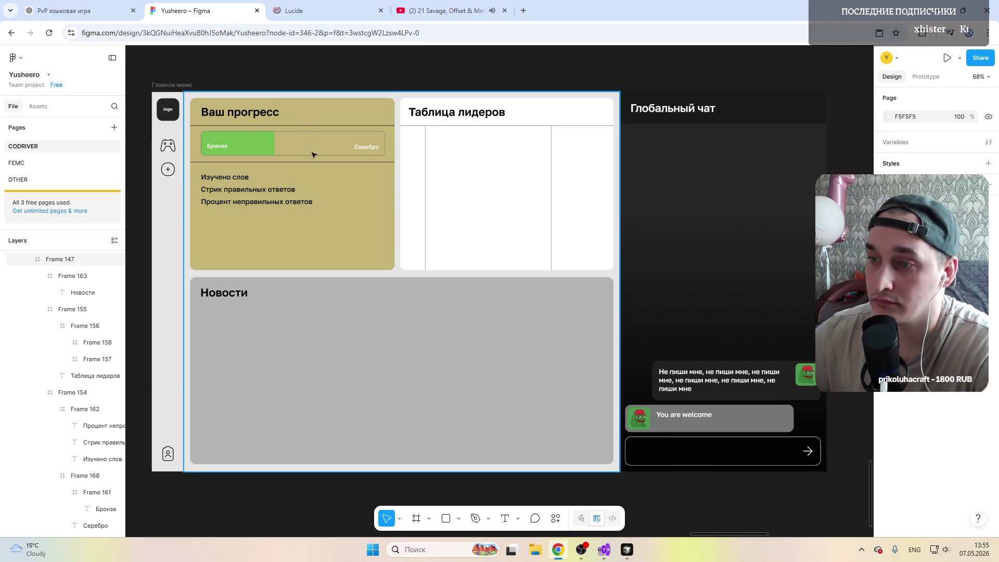
# Step: Move the progress bar up, narrow it slightly, and nudge the Серебро label left
pyautogui.doubleClick(295, 120)
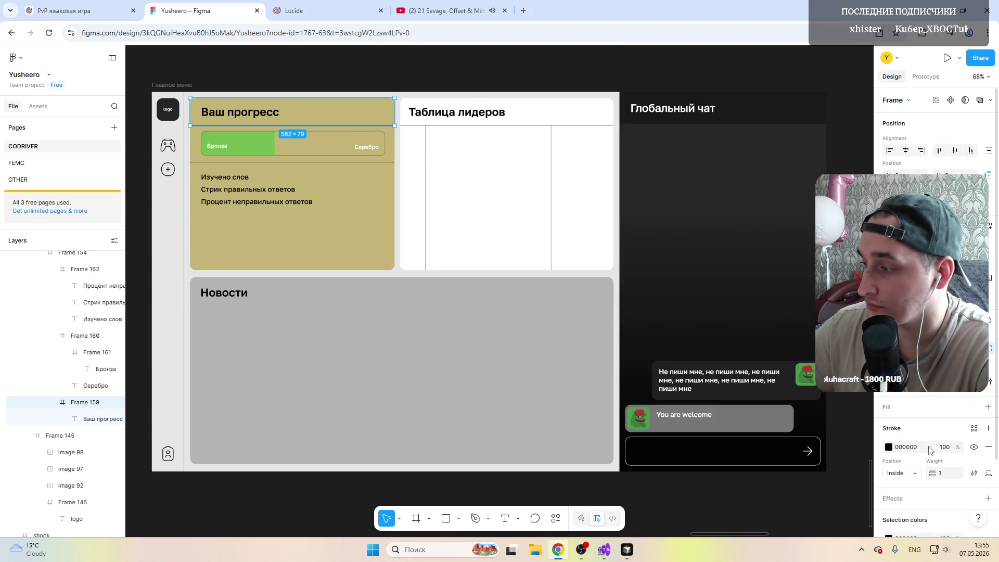
pyautogui.scroll(5, 197, 105)
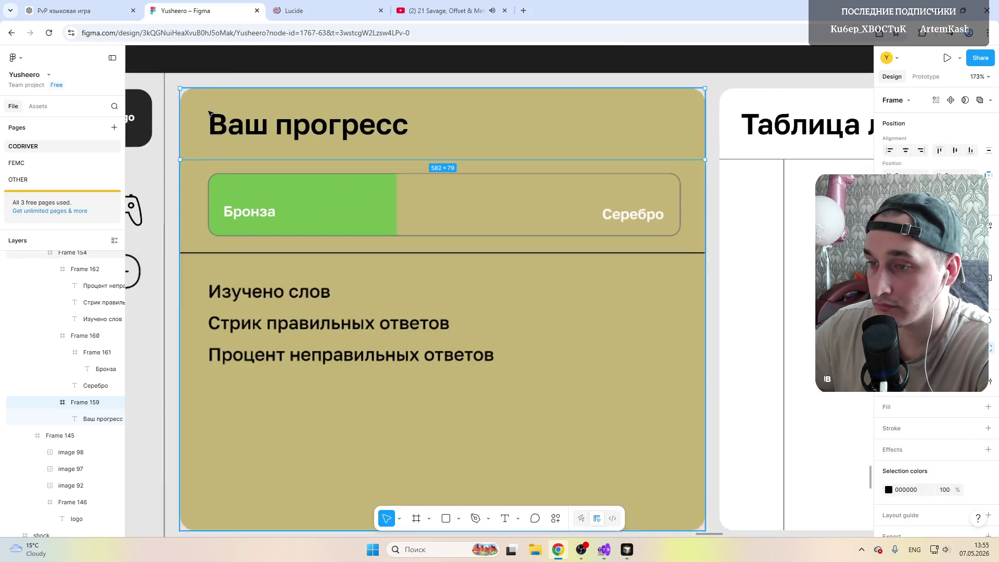
pyautogui.click(231, 199)
pyautogui.moveTo(231, 200); pyautogui.dragTo(239, 189)
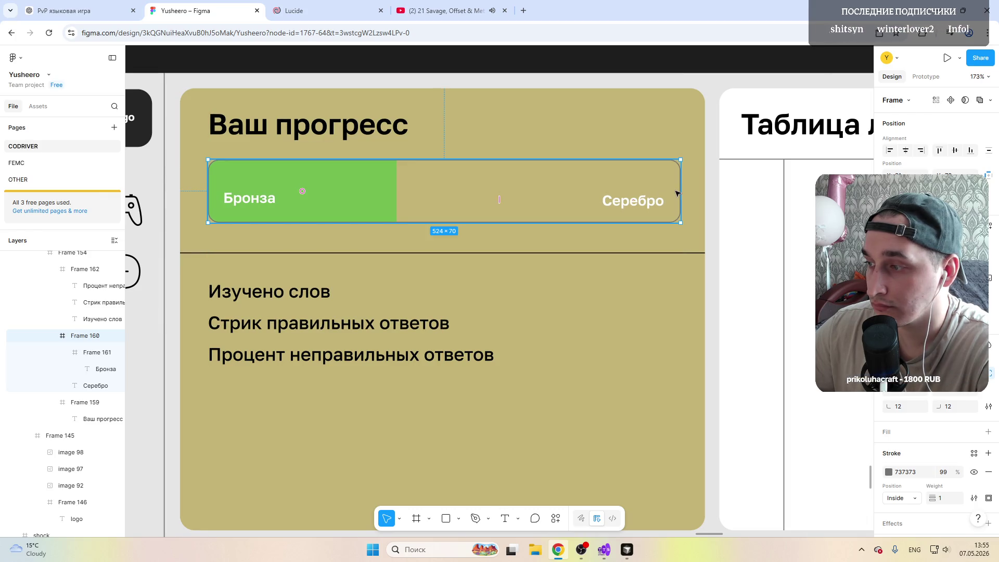
pyautogui.moveTo(680, 194); pyautogui.dragTo(631, 206)
pyautogui.click(639, 208)
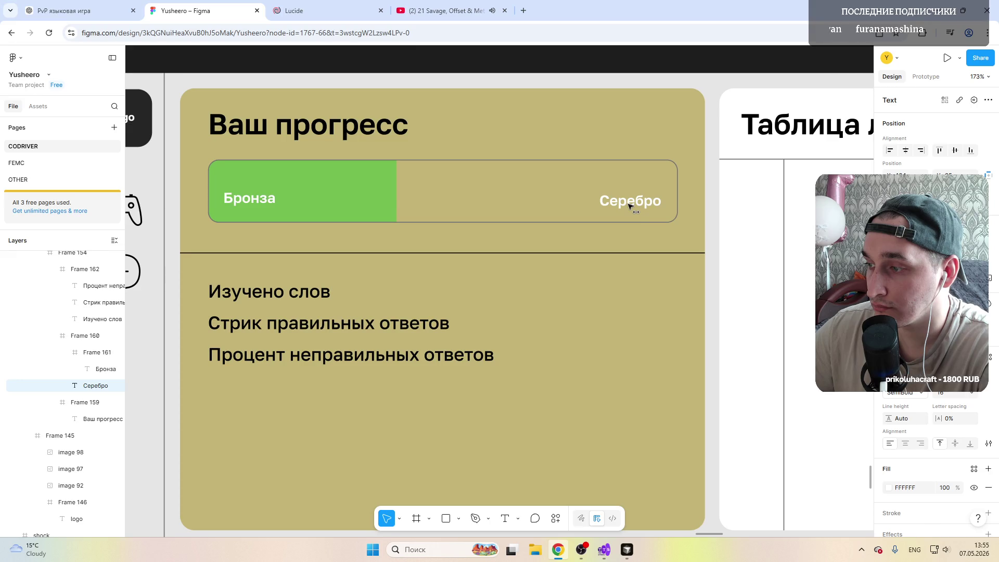
pyautogui.click(427, 240)
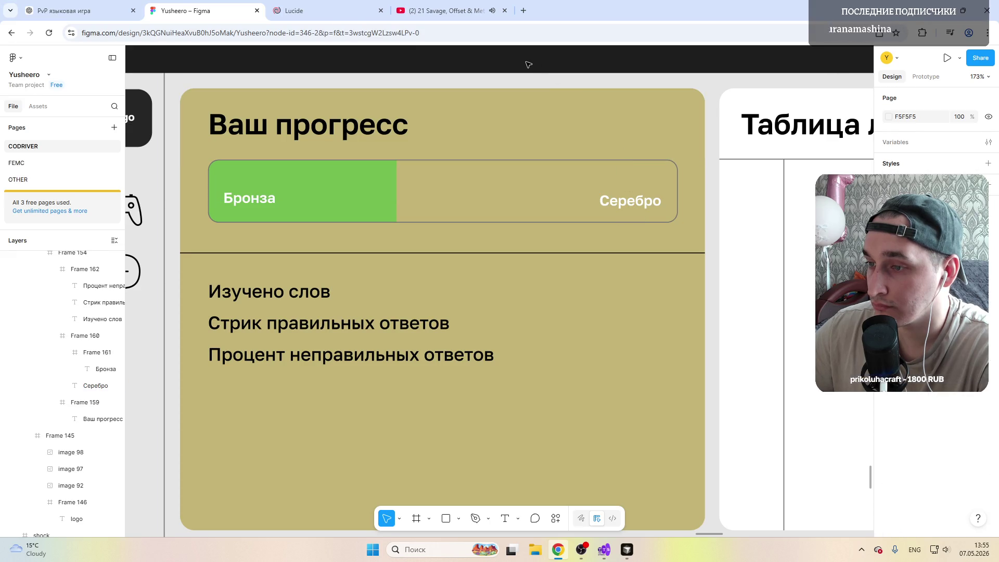
# Step: Stack the three stat lines tightly beneath the progress bar, leaving their old block empty
pyautogui.click(251, 254)
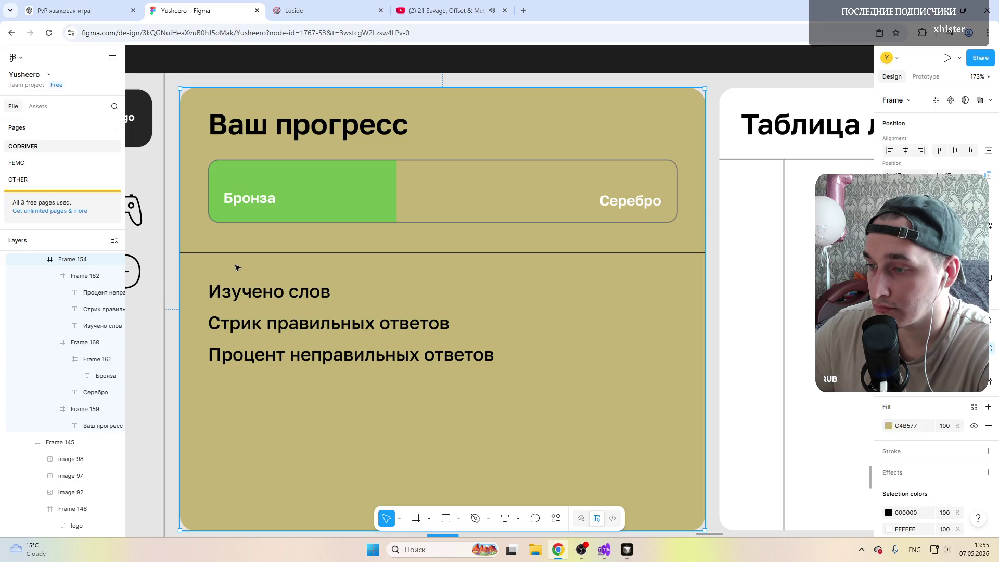
pyautogui.click(236, 268)
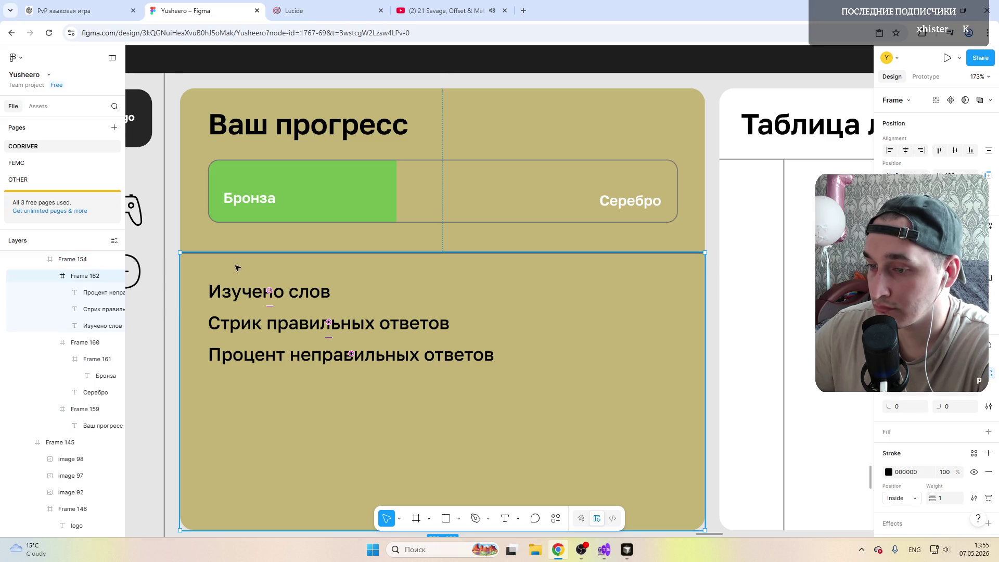
pyautogui.click(239, 297)
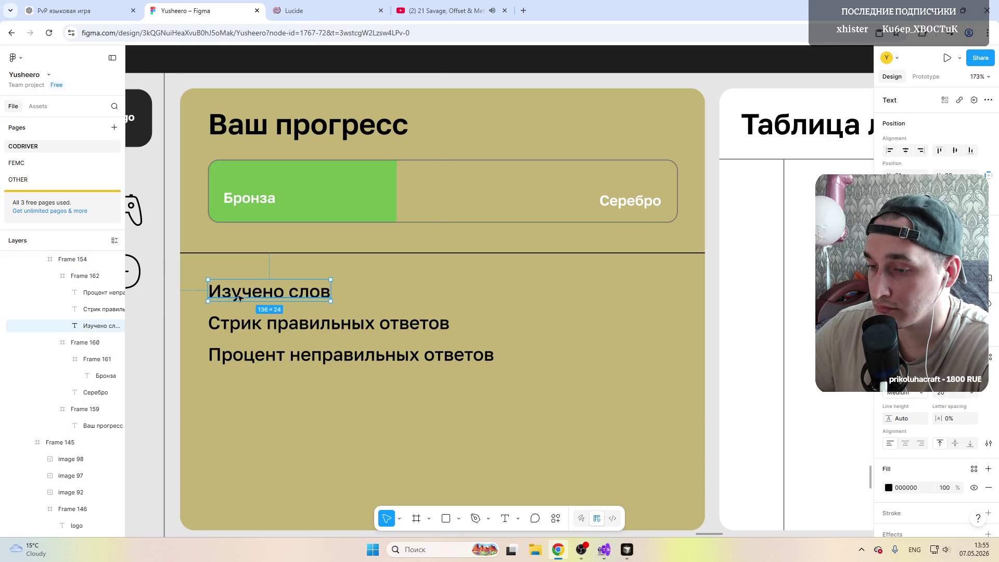
pyautogui.click(239, 260)
pyautogui.moveTo(235, 279); pyautogui.dragTo(237, 349)
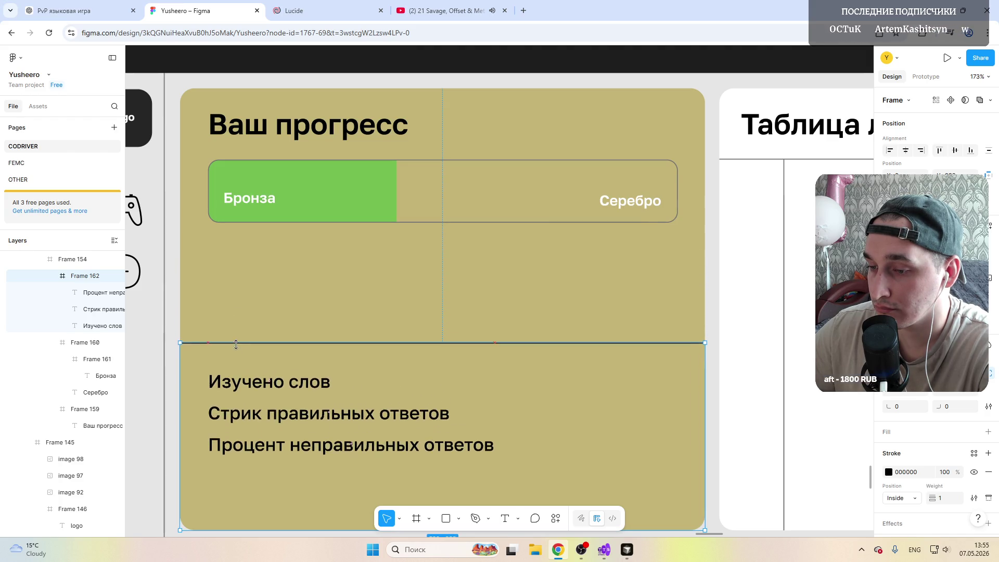
pyautogui.moveTo(240, 385); pyautogui.dragTo(232, 253)
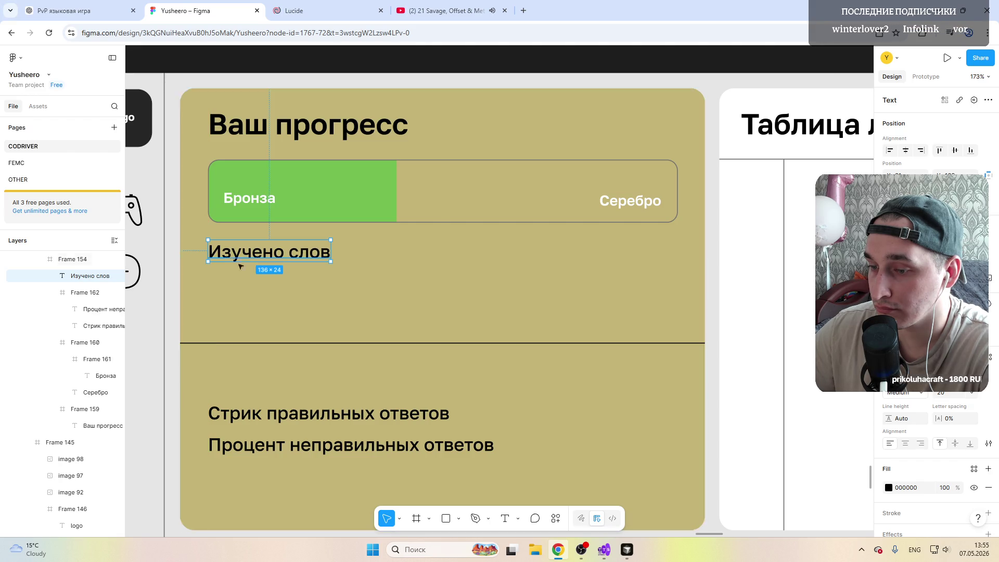
pyautogui.moveTo(252, 414)
pyautogui.mouseDown()
pyautogui.moveTo(269, 321)
pyautogui.moveTo(253, 284)
pyautogui.mouseUp()
pyautogui.click(275, 445)
pyautogui.moveTo(276, 445); pyautogui.dragTo(273, 313)
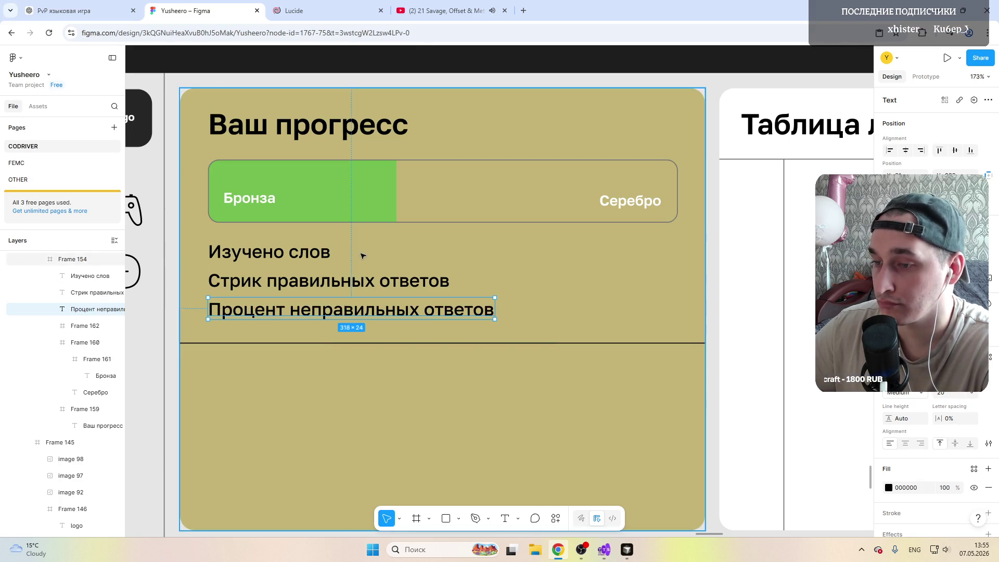
pyautogui.keyDown('ctrl'); pyautogui.scroll(-5, 361, 258); pyautogui.keyUp('ctrl')
pyautogui.click(335, 319)
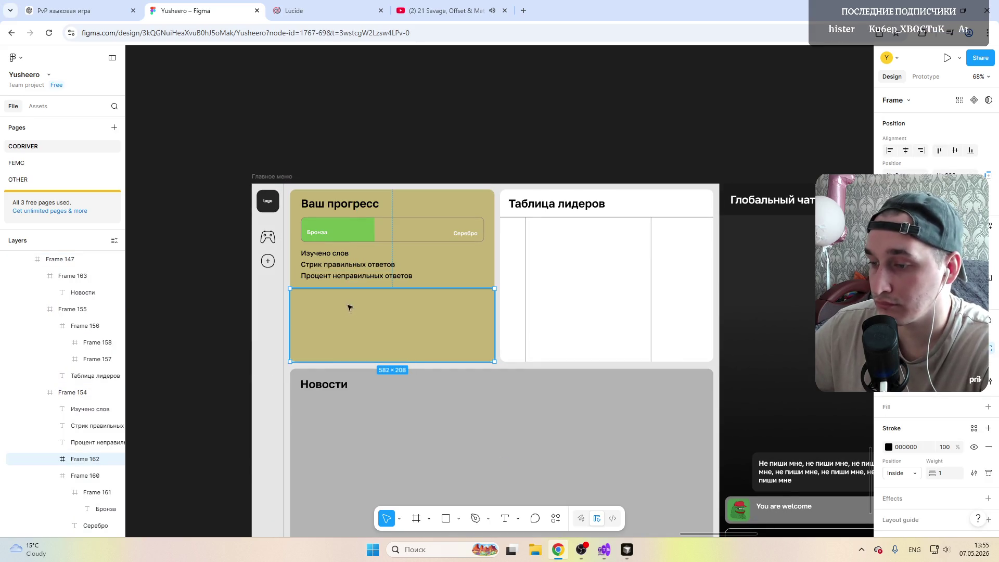
# Step: Delete the empty stat block and clear the selection
pyautogui.press('Delete')
pyautogui.click(386, 305)
pyautogui.press('Escape')
pyautogui.keyDown('ctrl'); pyautogui.scroll(4, 387, 227); pyautogui.keyUp('ctrl')
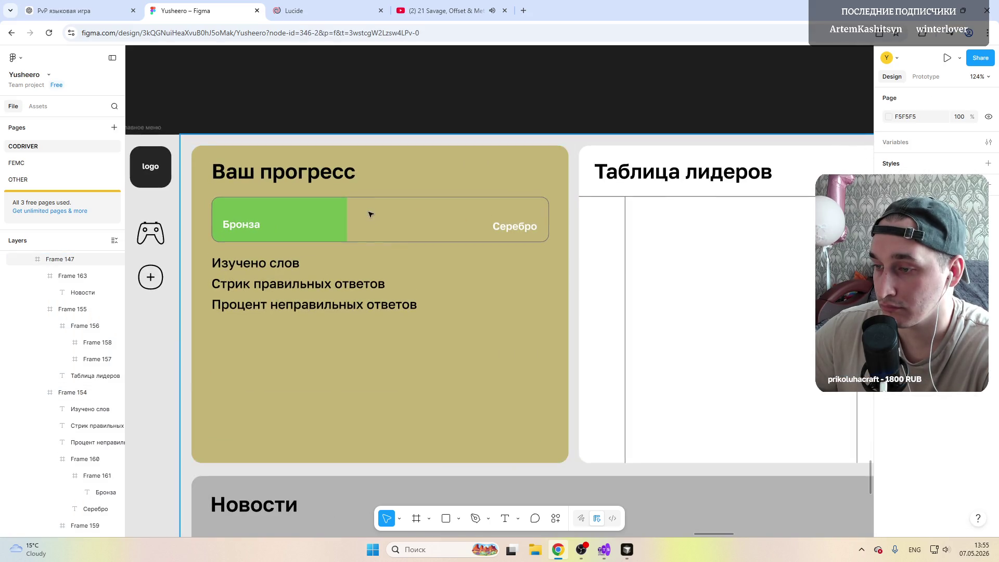
# Step: Darken the progress bar's stroke colour in the colour picker
pyautogui.click(361, 202)
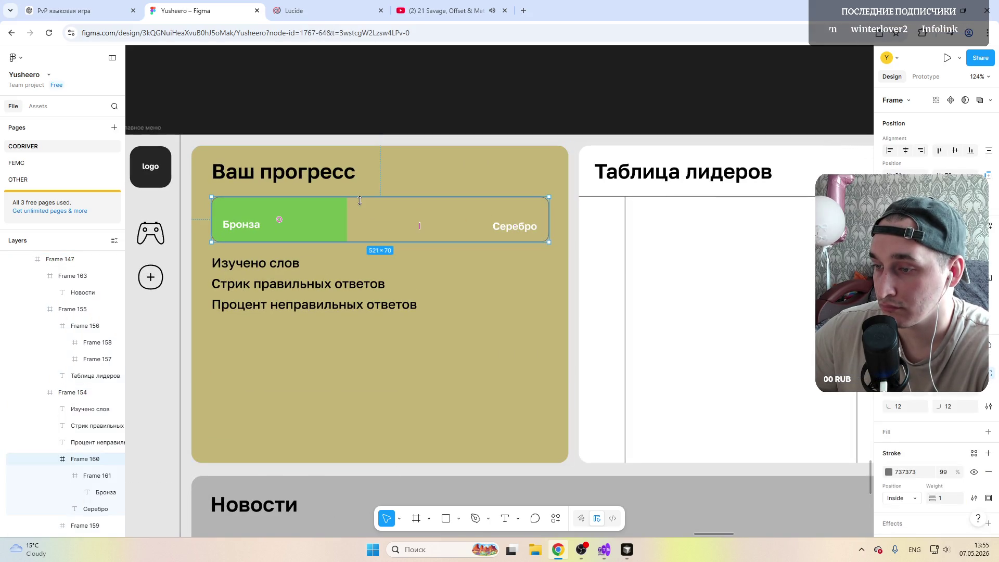
pyautogui.click(889, 472)
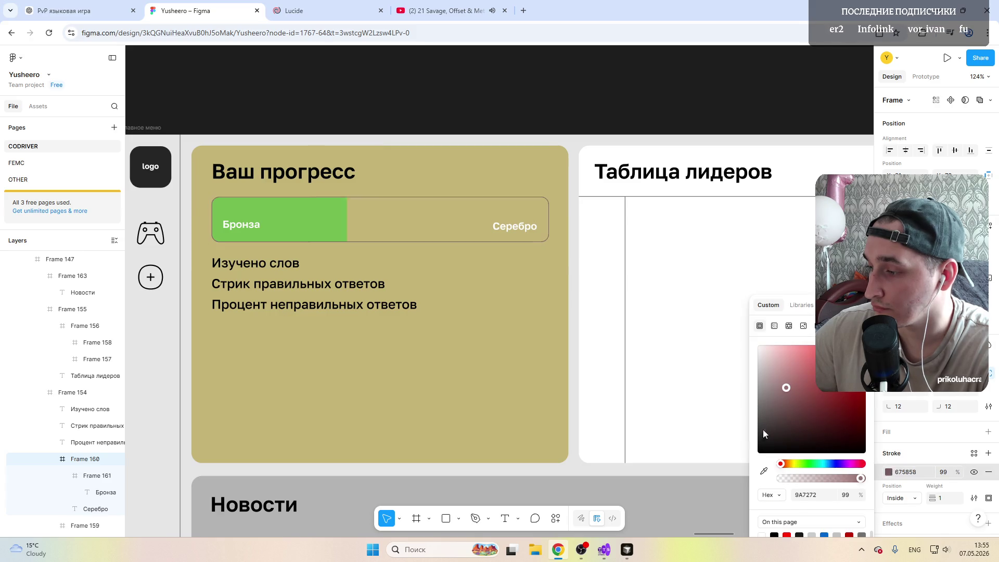
pyautogui.moveTo(762, 429); pyautogui.dragTo(758, 453)
pyautogui.click(448, 92)
pyautogui.keyDown('ctrl'); pyautogui.scroll(-5, 351, 263); pyautogui.keyUp('ctrl')
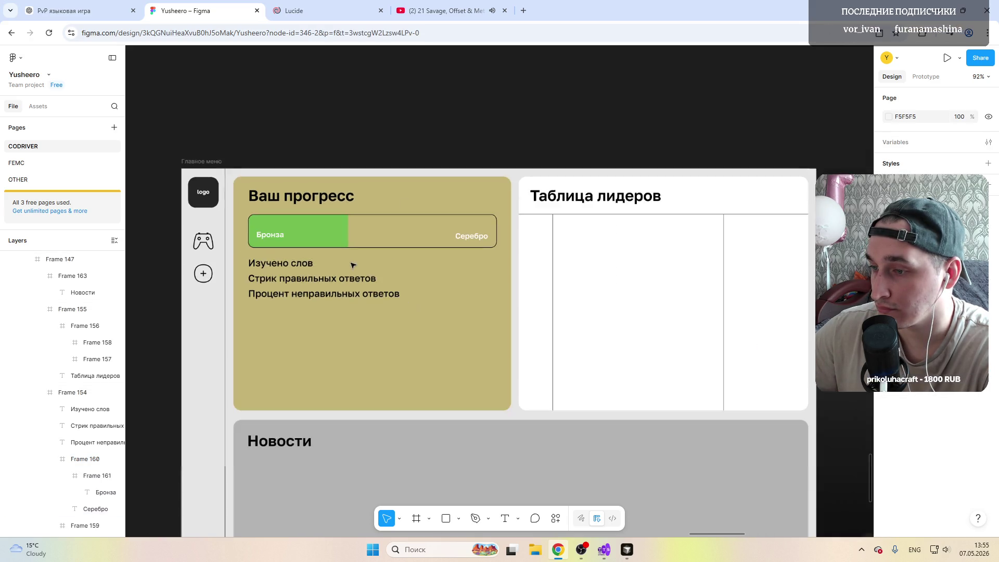
pyautogui.keyDown('ctrl'); pyautogui.scroll(-1, 313, 258); pyautogui.keyUp('ctrl')
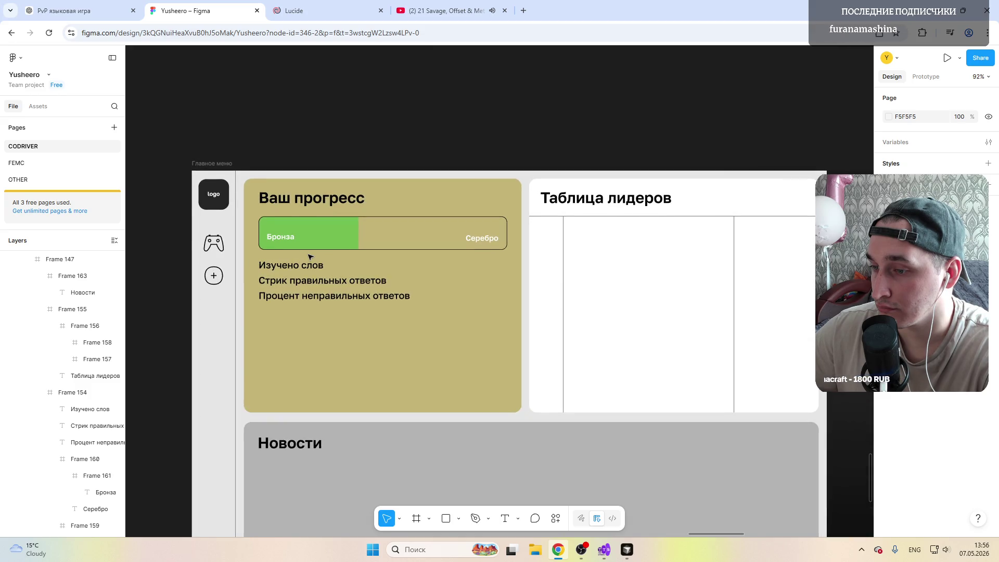
pyautogui.keyDown('ctrl'); pyautogui.scroll(3, 312, 257); pyautogui.keyUp('ctrl')
pyautogui.keyDown('ctrl'); pyautogui.scroll(-5, 309, 257); pyautogui.keyUp('ctrl')
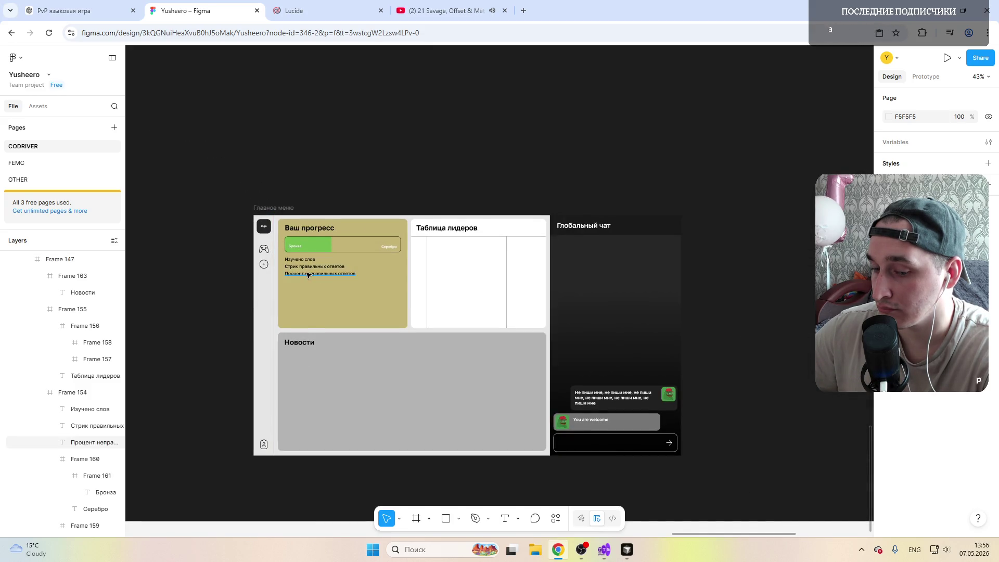
pyautogui.keyDown('ctrl'); pyautogui.scroll(3, 307, 275); pyautogui.keyUp('ctrl')
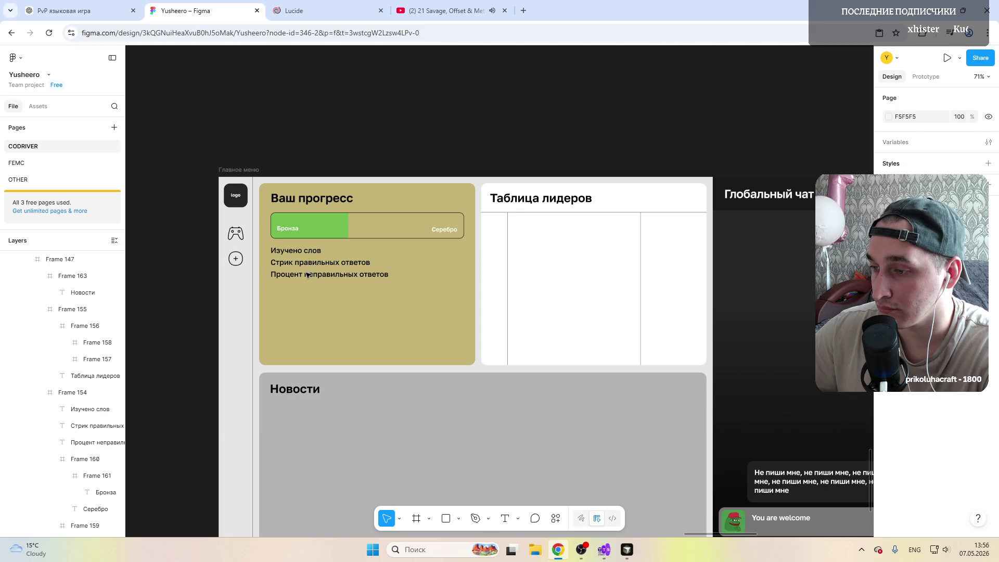
pyautogui.scroll(-3, 307, 275)
pyautogui.keyDown('ctrl'); pyautogui.scroll(3, 308, 274); pyautogui.keyUp('ctrl')
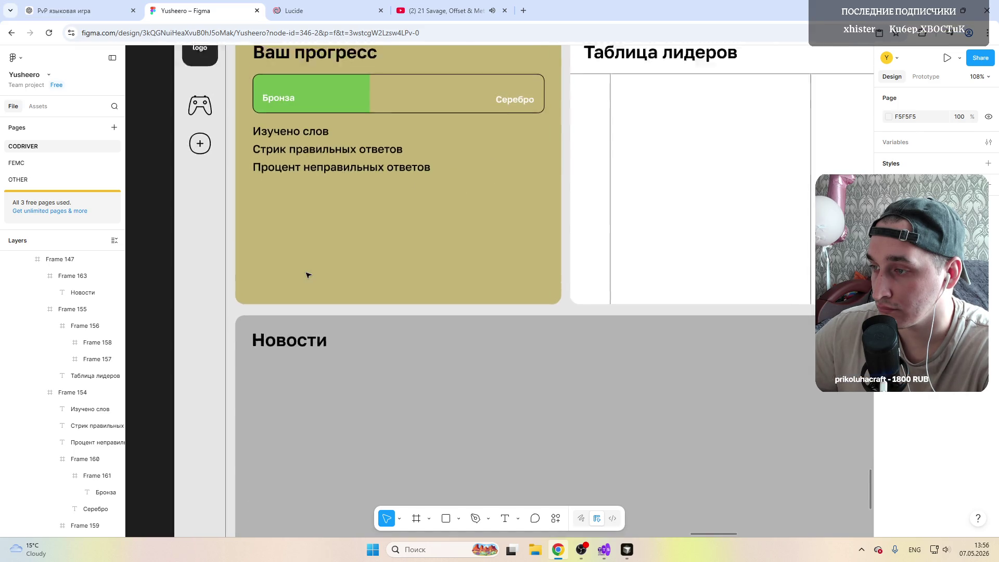
pyautogui.scroll(3, 308, 274)
pyautogui.keyDown('ctrl'); pyautogui.scroll(-3, 310, 268); pyautogui.keyUp('ctrl')
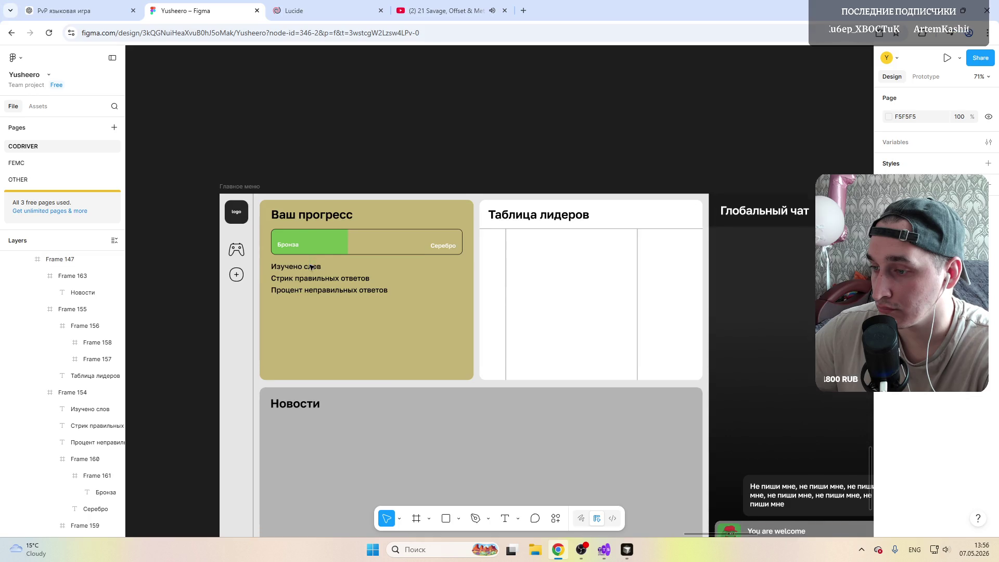
pyautogui.scroll(-1, 311, 267)
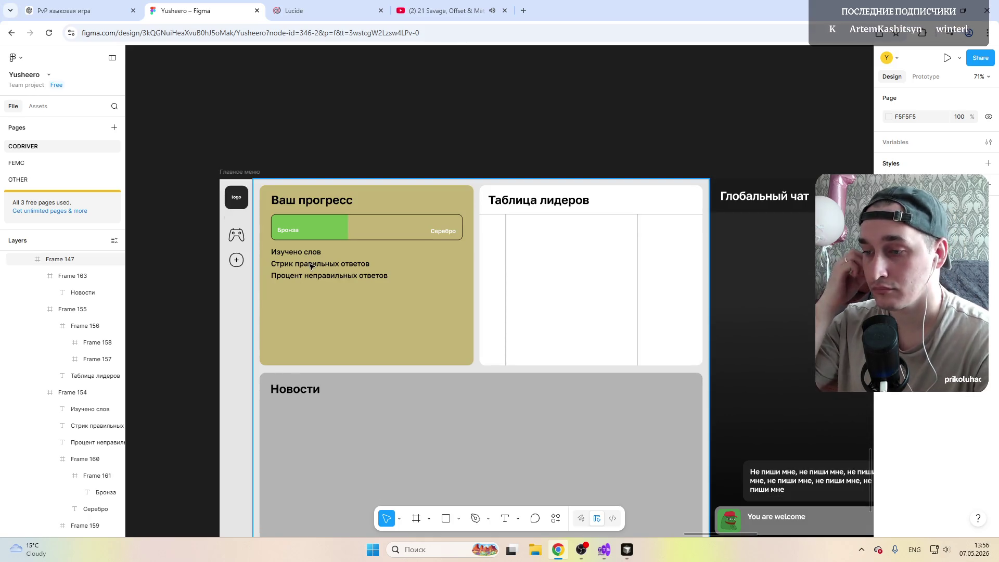
pyautogui.scroll(-2, 320, 276)
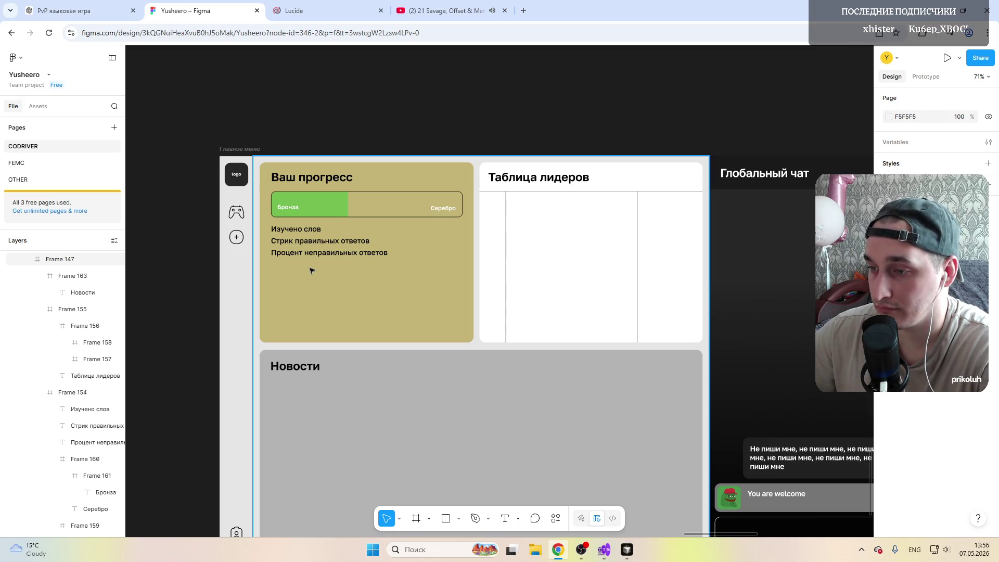
pyautogui.scroll(-2, 311, 270)
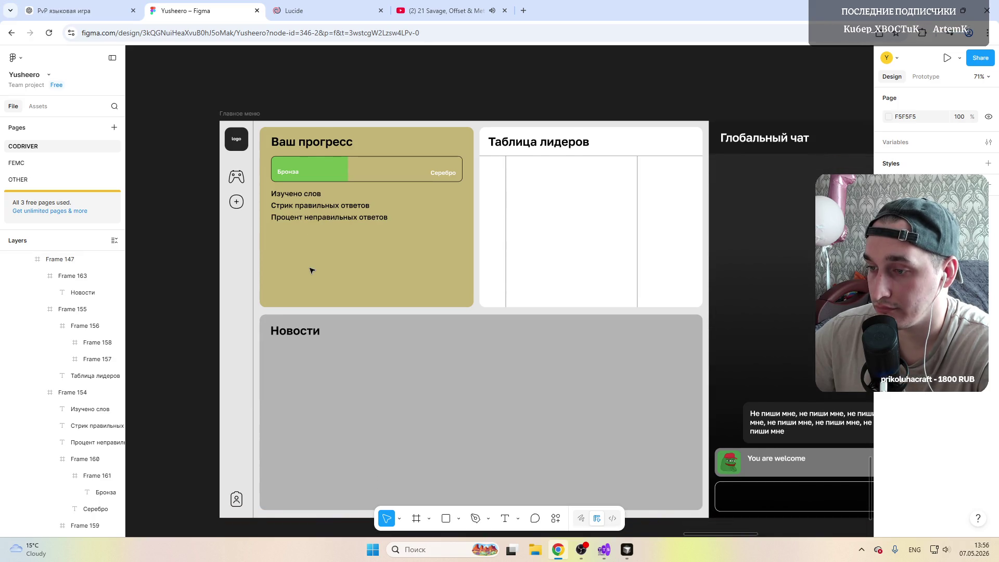
pyautogui.scroll(1, 311, 270)
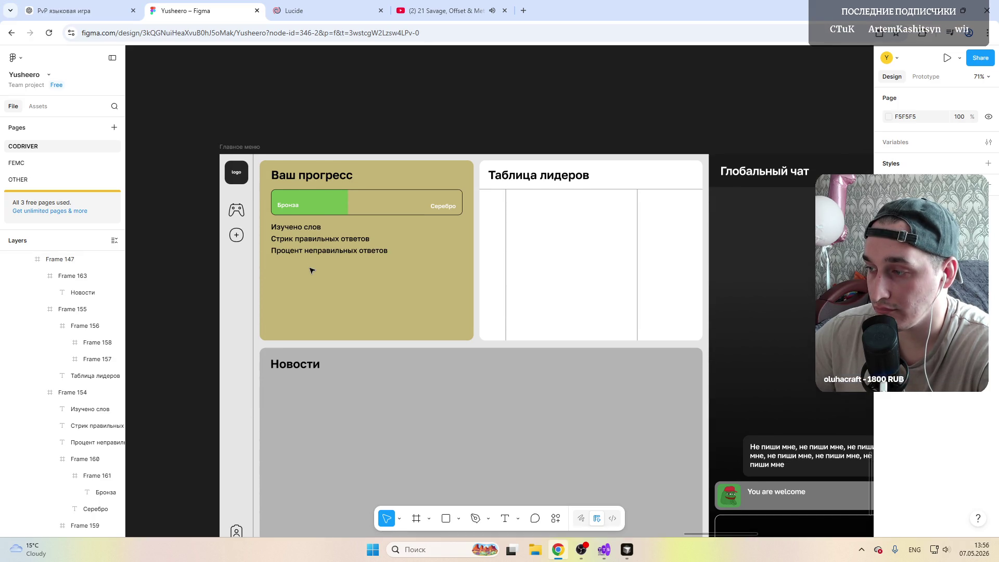
pyautogui.scroll(-3, 310, 268)
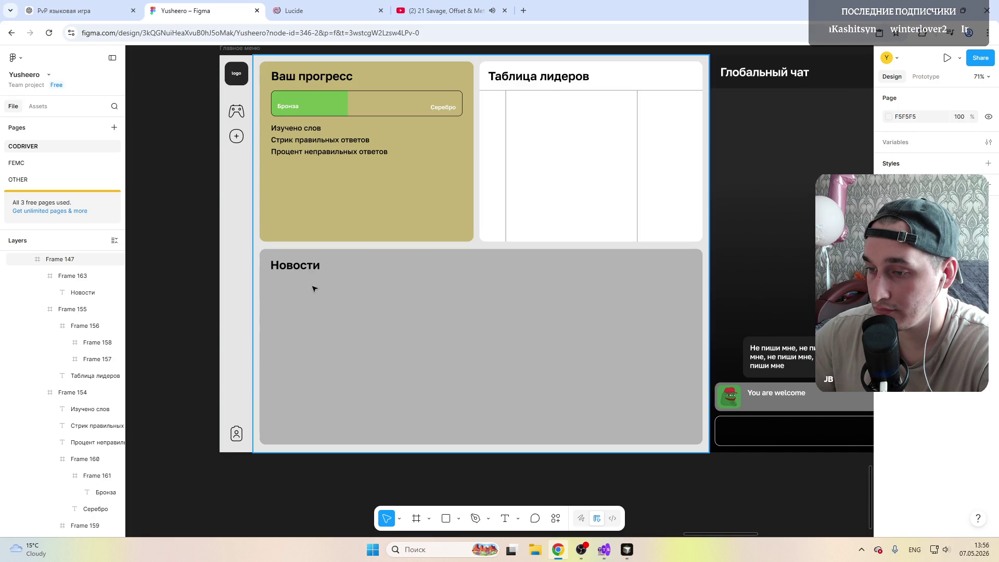
pyautogui.scroll(-1, 314, 288)
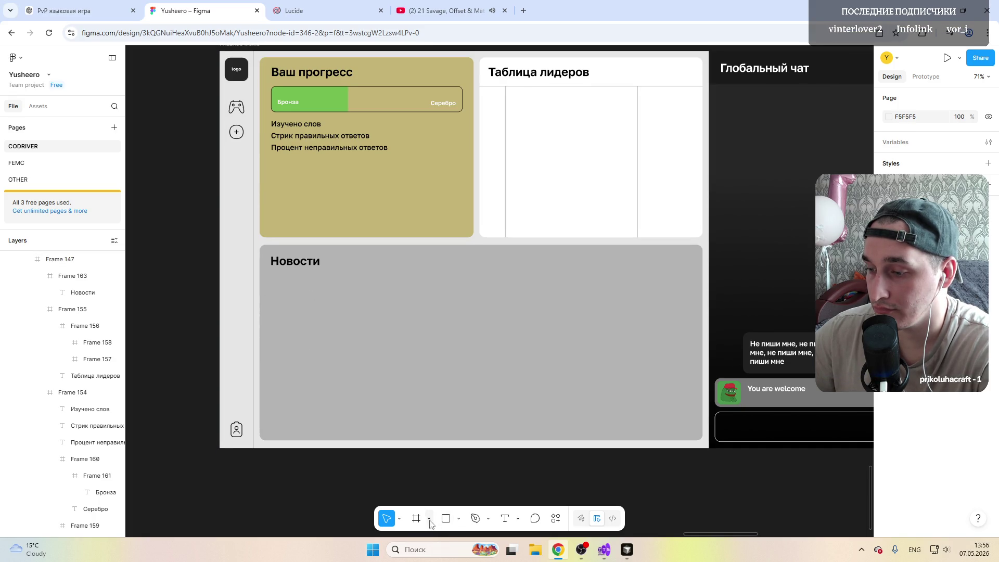
# Step: Draw a white 360×445 card frame inside the Новости panel
pyautogui.press('f')
pyautogui.moveTo(272, 275)
pyautogui.mouseDown()
pyautogui.moveTo(279, 396)
pyautogui.moveTo(312, 435)
pyautogui.moveTo(383, 440)
pyautogui.mouseUp()
pyautogui.moveTo(295, 275); pyautogui.dragTo(269, 302)
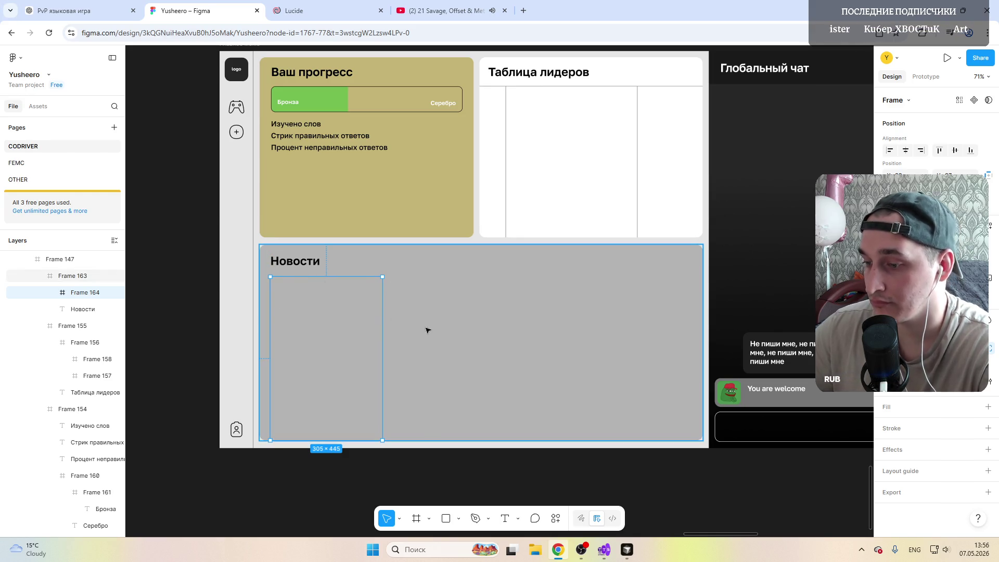
pyautogui.moveTo(382, 336)
pyautogui.mouseDown()
pyautogui.moveTo(427, 337)
pyautogui.moveTo(410, 339)
pyautogui.mouseUp()
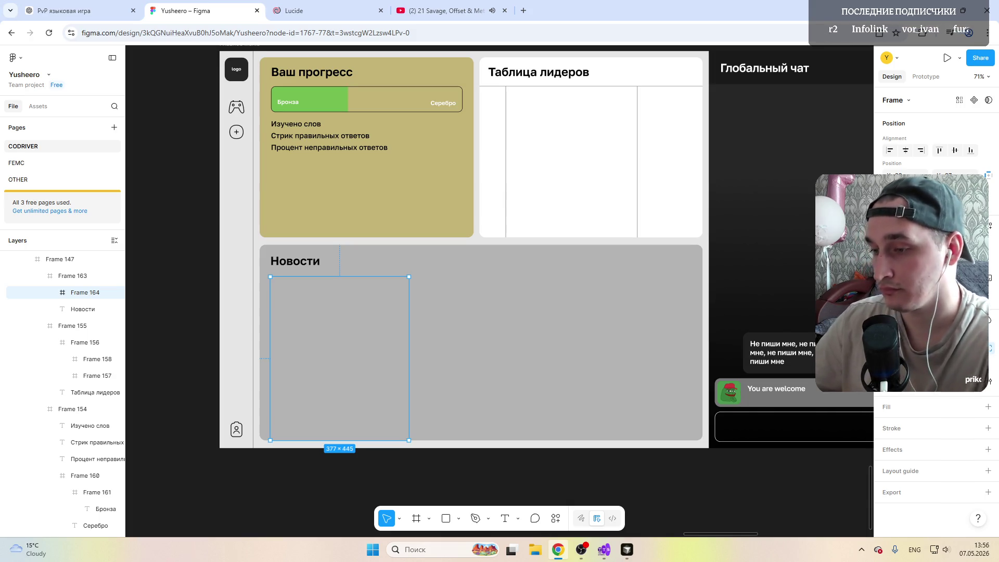
pyautogui.press('Return')
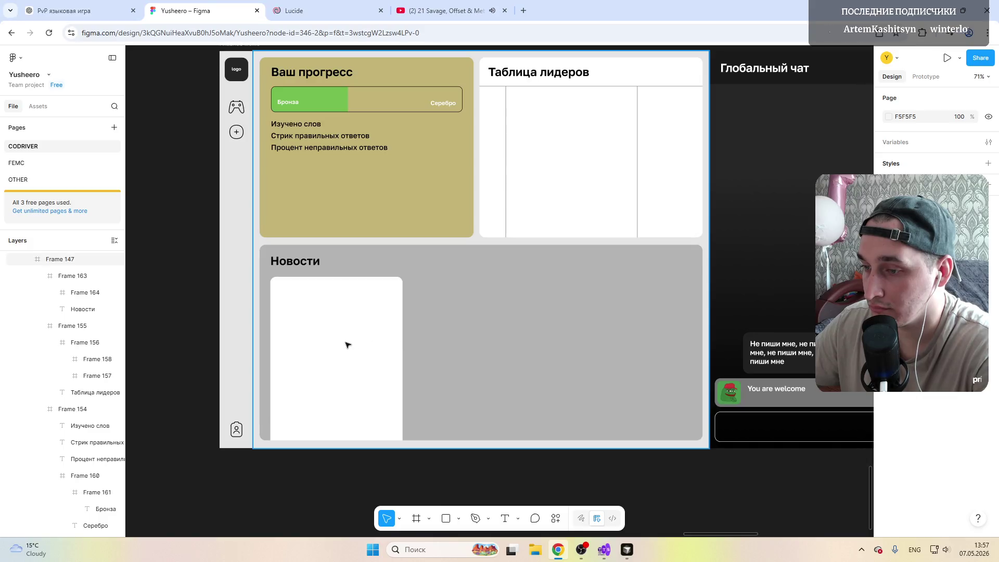
# Step: Place a copy of the card beside the first, deleting an extra third copy
pyautogui.click(472, 332)
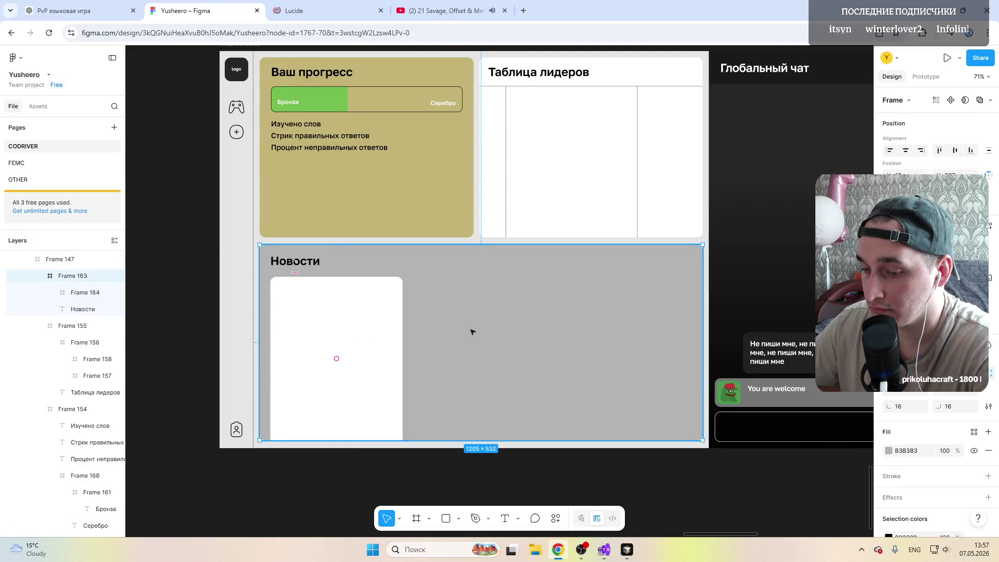
pyautogui.click(379, 339)
pyautogui.moveTo(380, 339); pyautogui.dragTo(475, 346)
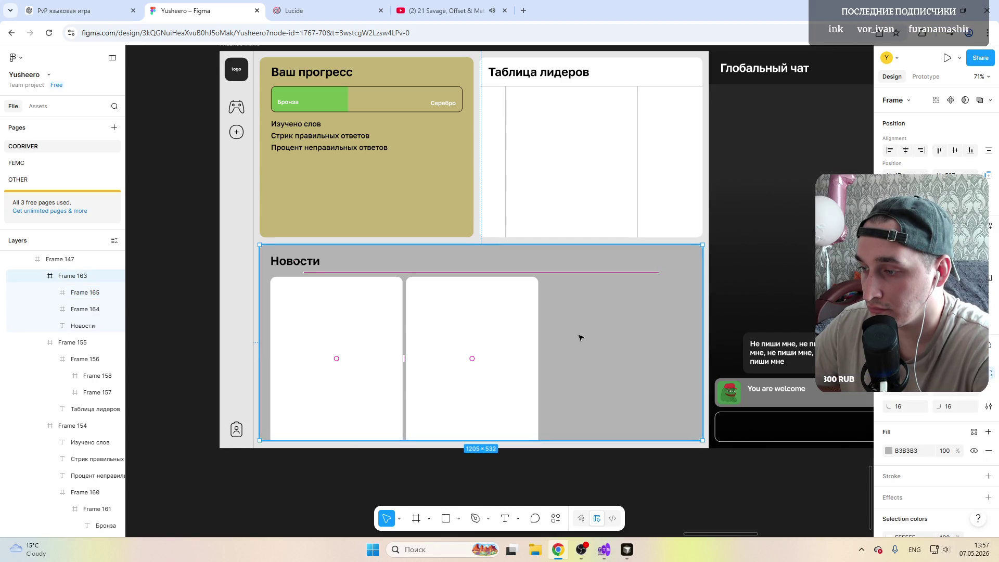
pyautogui.hotkey('ctrl', 'd')
pyautogui.moveTo(335, 341); pyautogui.dragTo(597, 344)
pyautogui.scroll(-5, 597, 344)
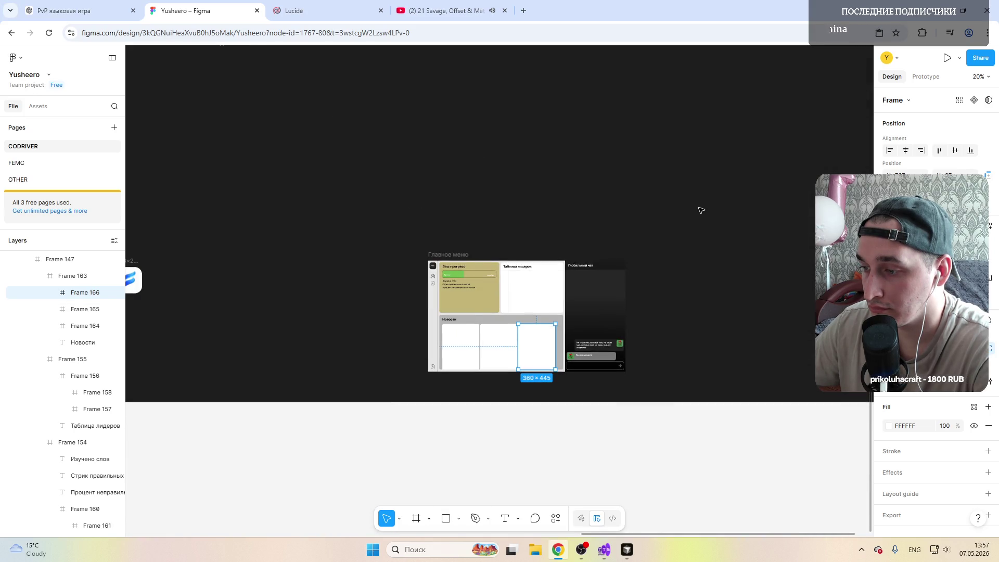
pyautogui.click(659, 290)
pyautogui.scroll(5, 497, 359)
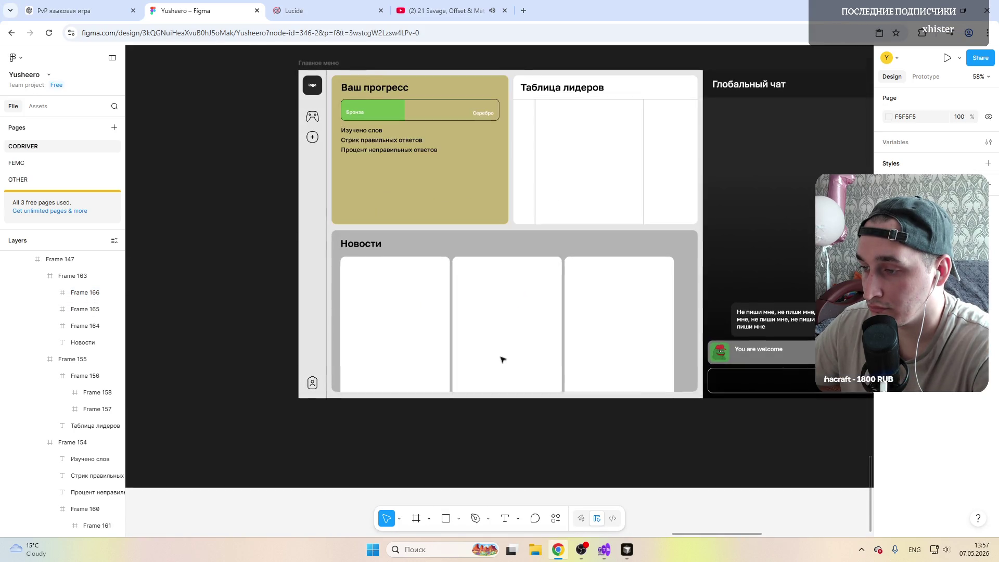
pyautogui.scroll(-3, 513, 357)
pyautogui.click(570, 345)
pyautogui.click(573, 344)
pyautogui.click(577, 303)
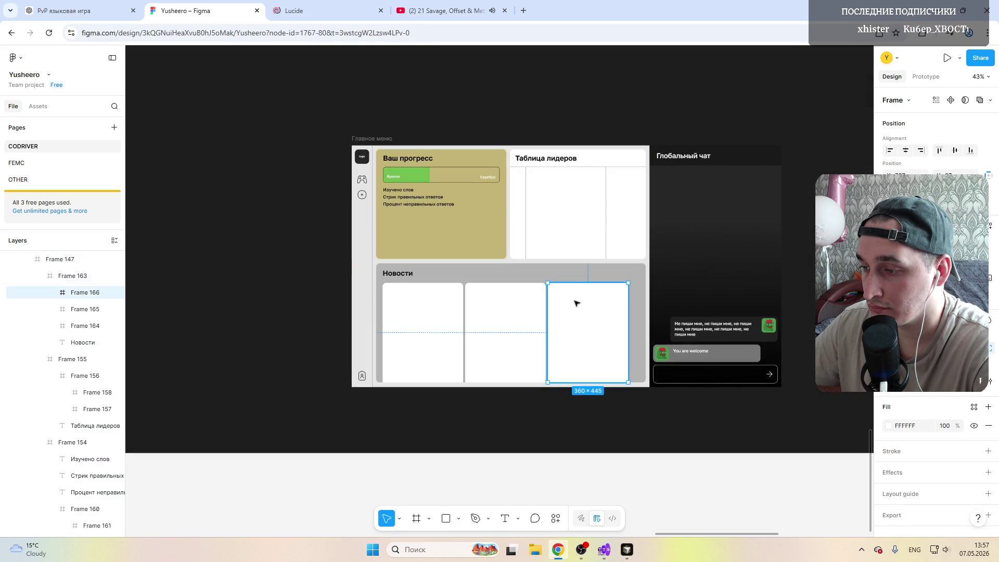
pyautogui.press('Delete')
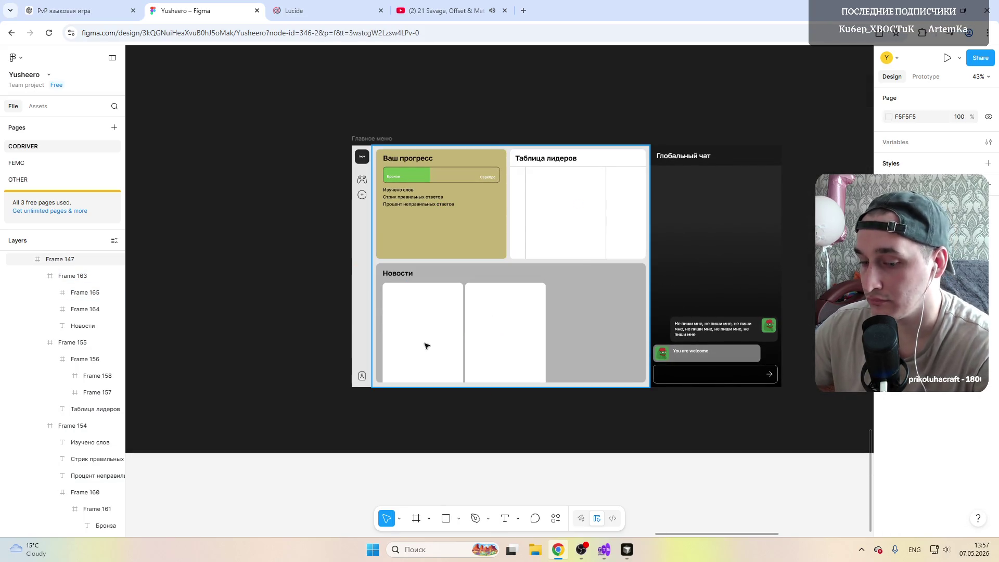
pyautogui.scroll(2, 425, 334)
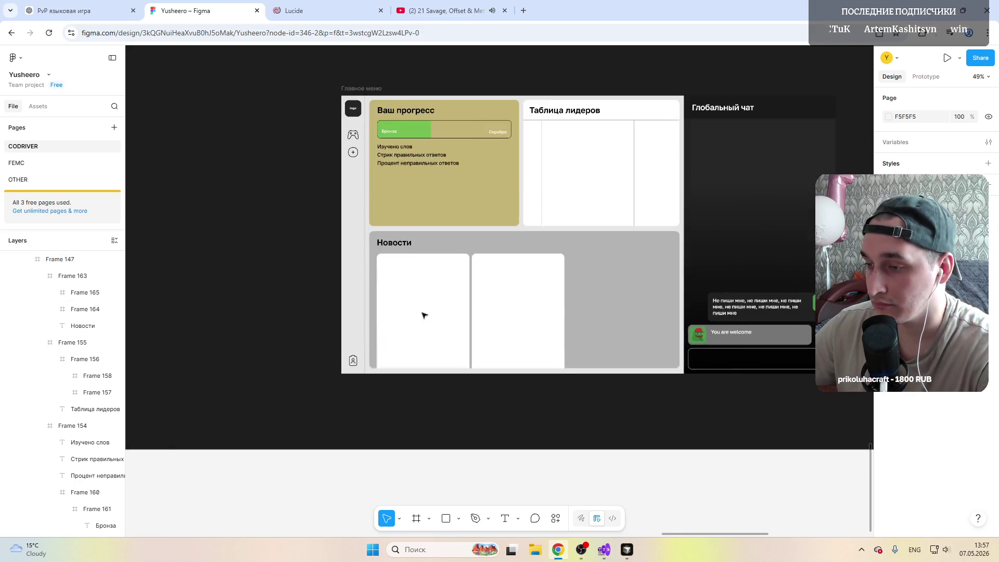
pyautogui.scroll(3, 424, 315)
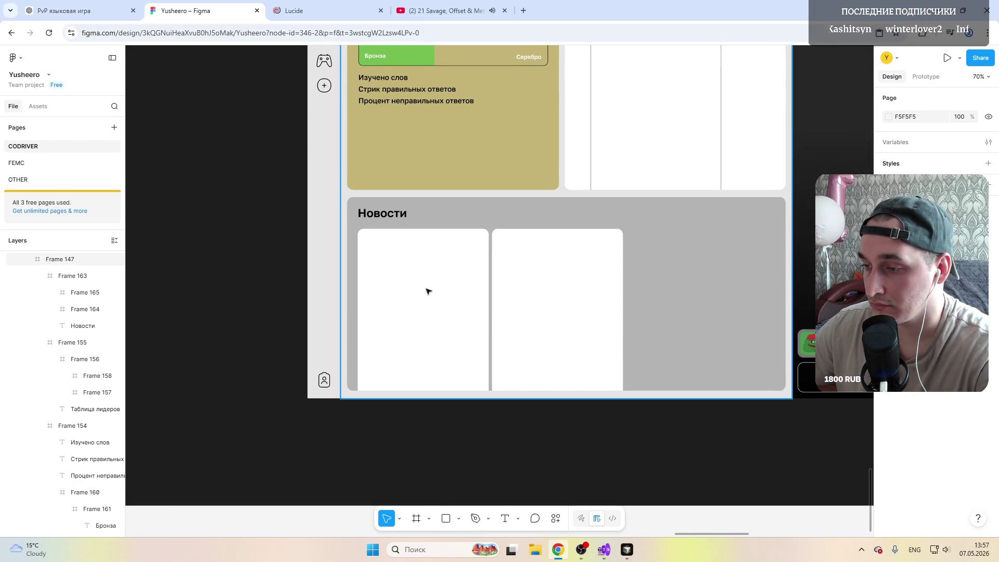
pyautogui.scroll(-3, 429, 319)
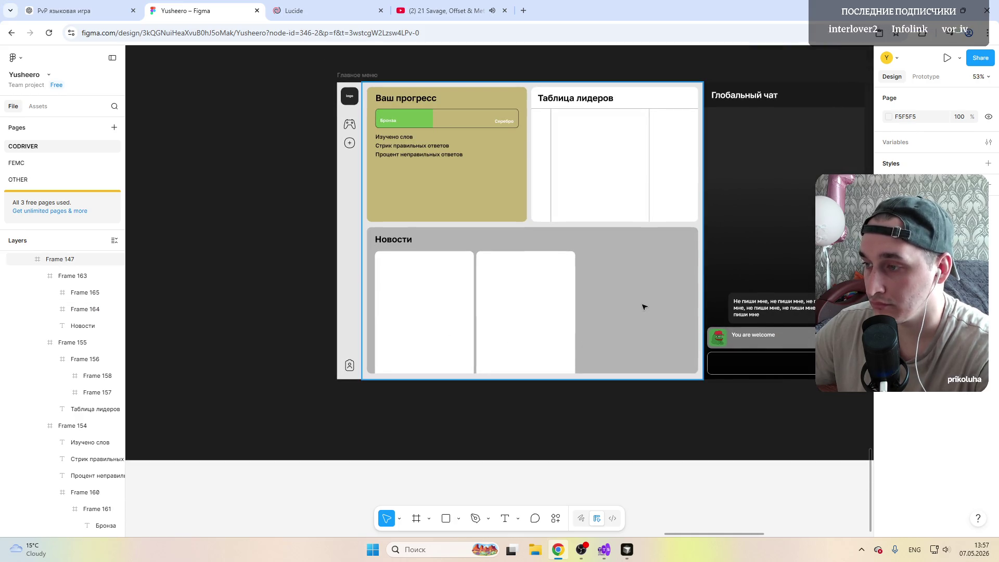
pyautogui.scroll(3, 643, 307)
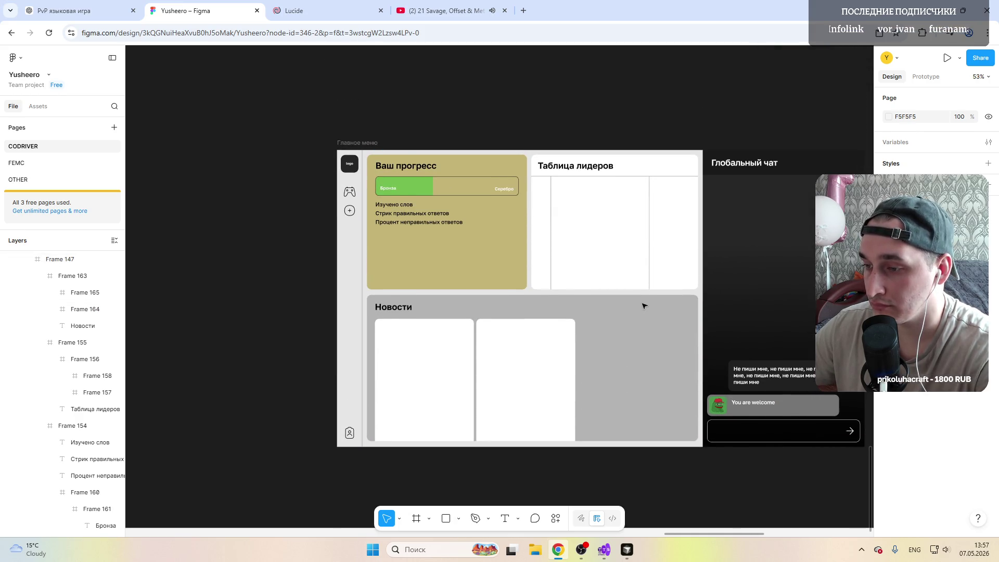
pyautogui.scroll(2, 633, 323)
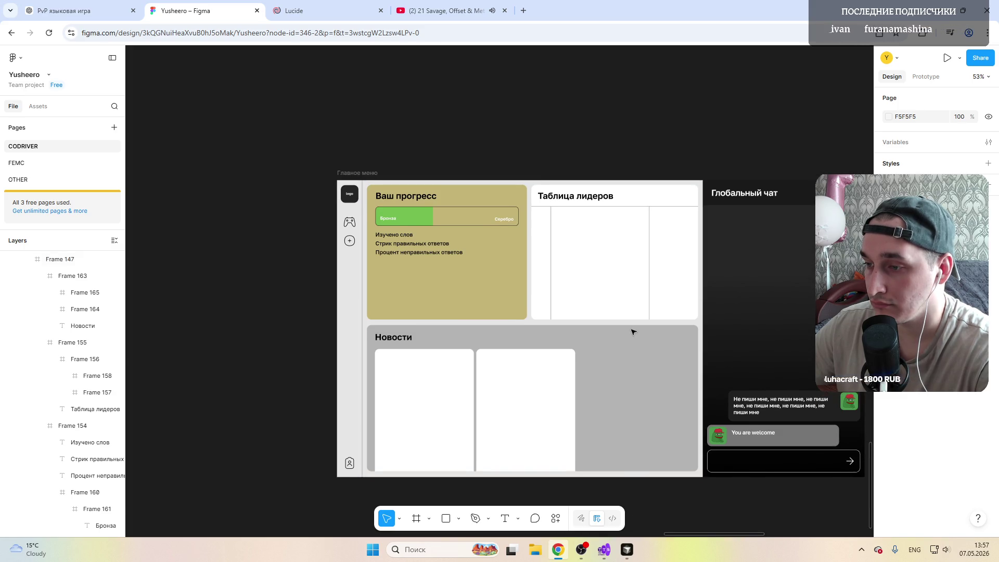
pyautogui.scroll(1, 629, 311)
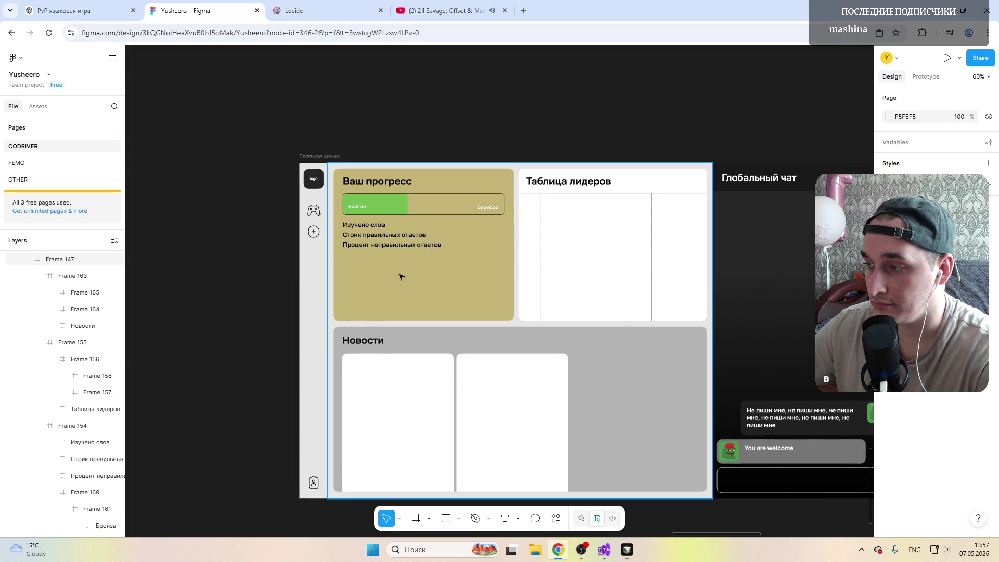
pyautogui.hscroll(5, 552, 340)
pyautogui.hscroll(-2, 552, 340)
pyautogui.hscroll(-4, 552, 340)
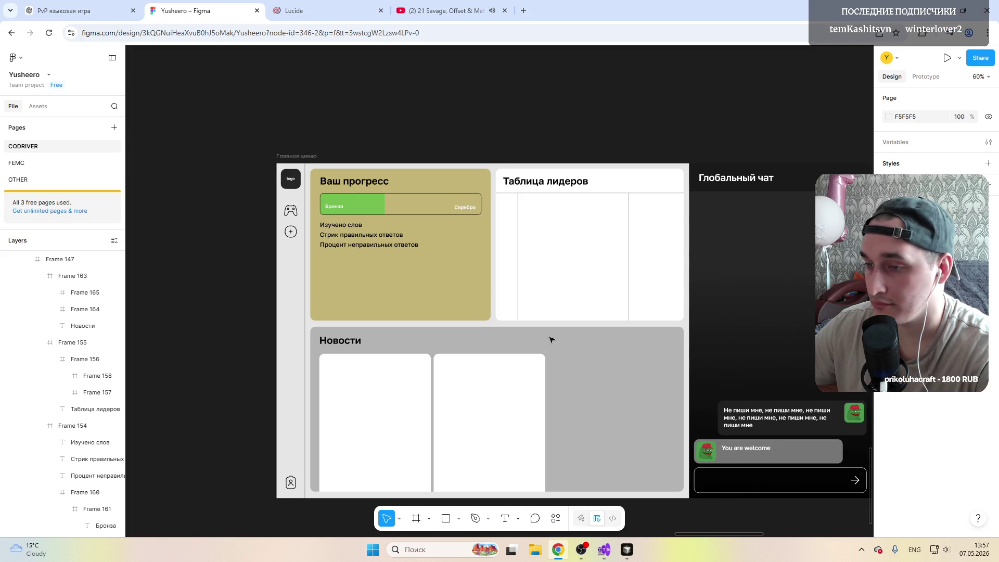
pyautogui.doubleClick(359, 184)
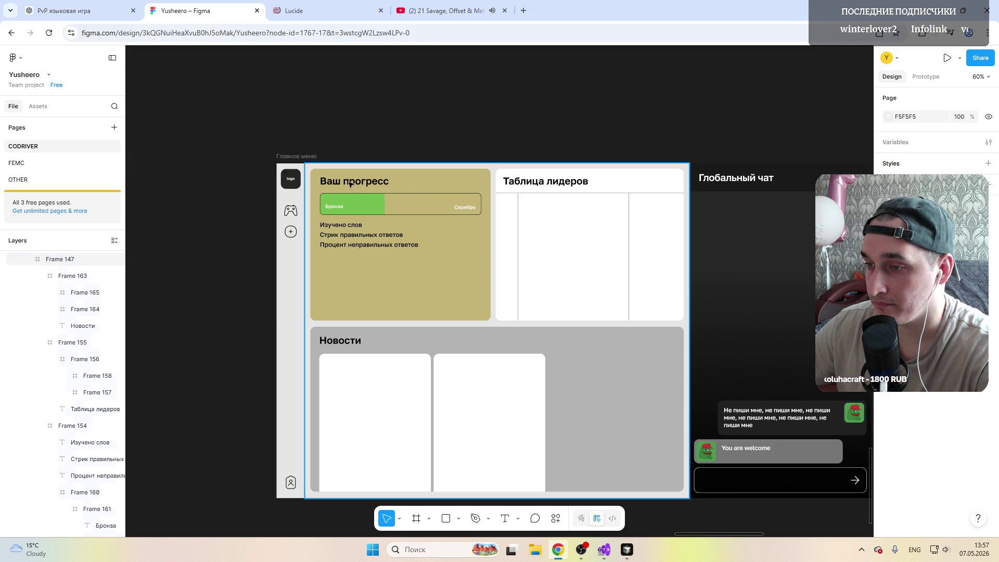
pyautogui.moveTo(939, 419); pyautogui.dragTo(925, 420)
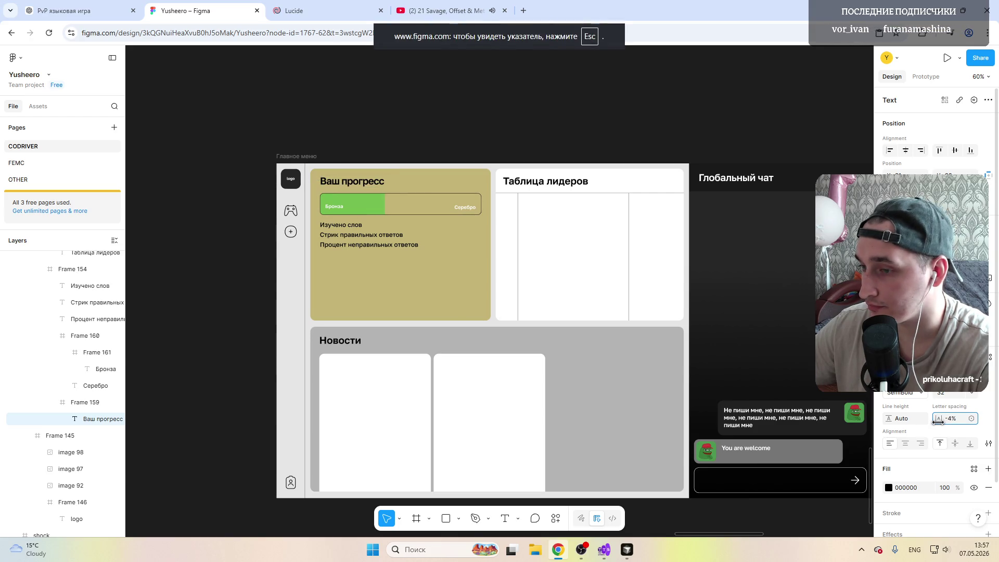
# Step: Tighten letter spacing of the Ваш прогресс and Таблица лидеров (-4%) headings
pyautogui.moveTo(939, 422); pyautogui.dragTo(944, 422)
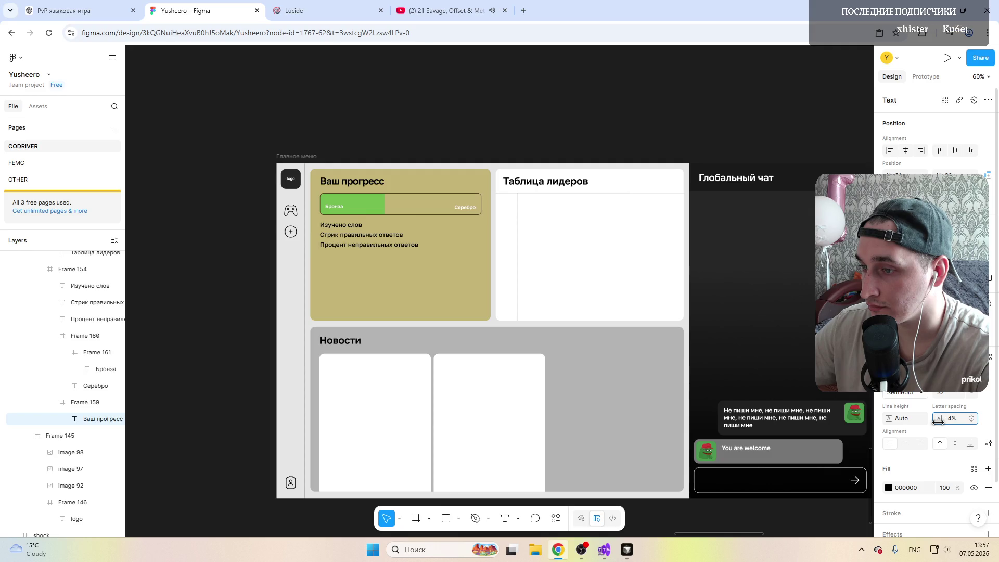
pyautogui.click(557, 185)
pyautogui.click(557, 185)
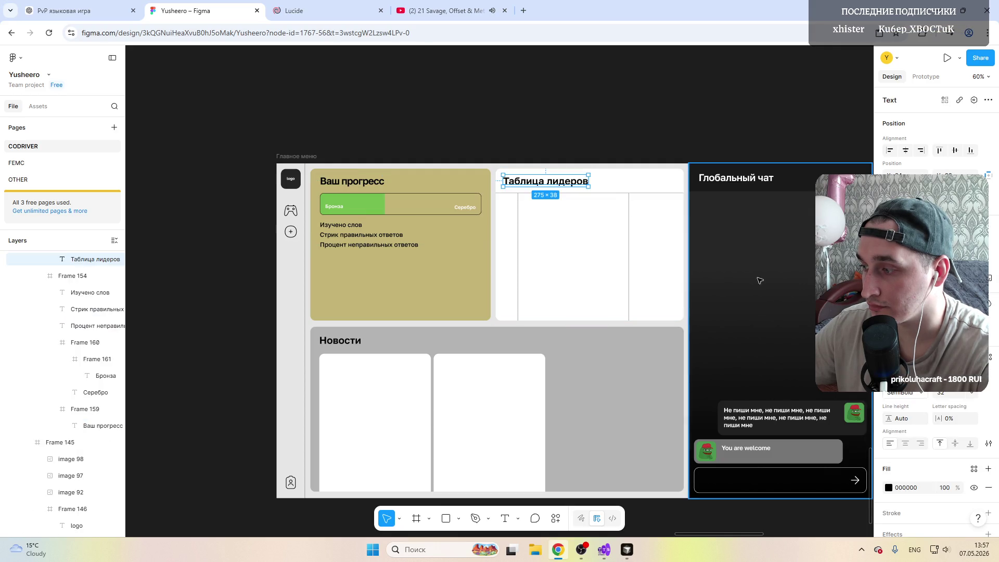
pyautogui.moveTo(942, 419); pyautogui.dragTo(938, 424)
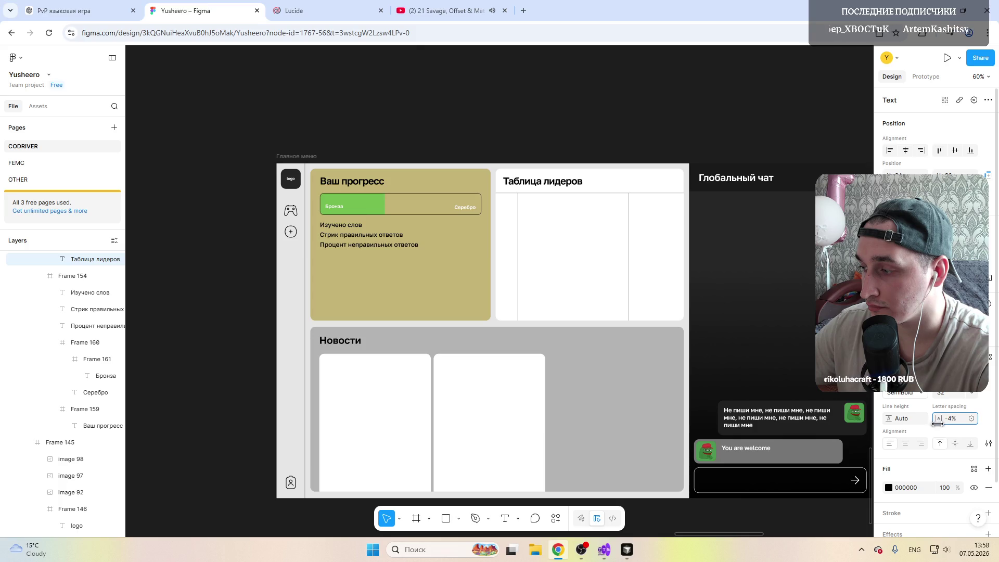
# Step: Tighten the Новости heading to -3% and the Глобальный чат heading's letter spacing
pyautogui.click(345, 342)
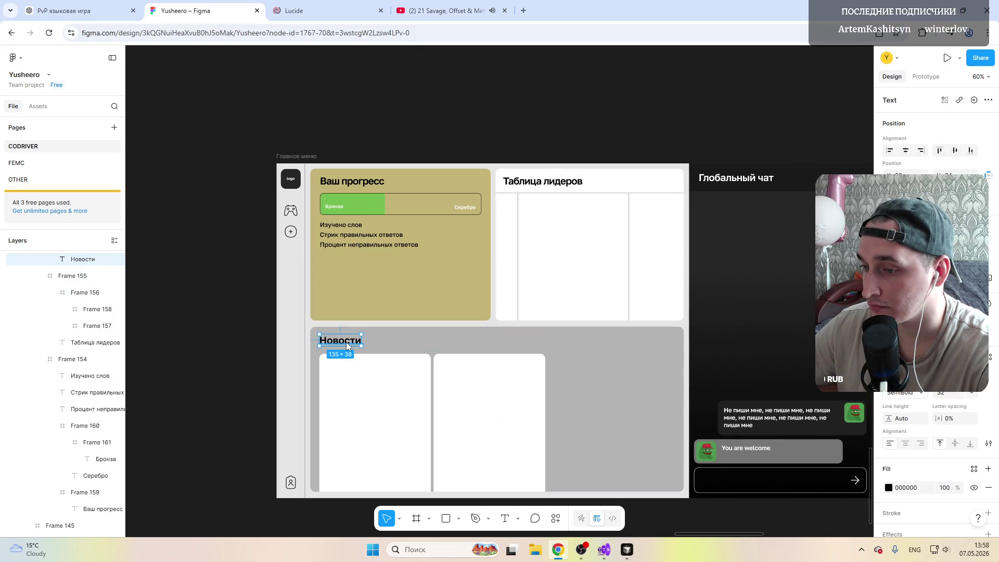
pyautogui.moveTo(940, 418); pyautogui.dragTo(936, 422)
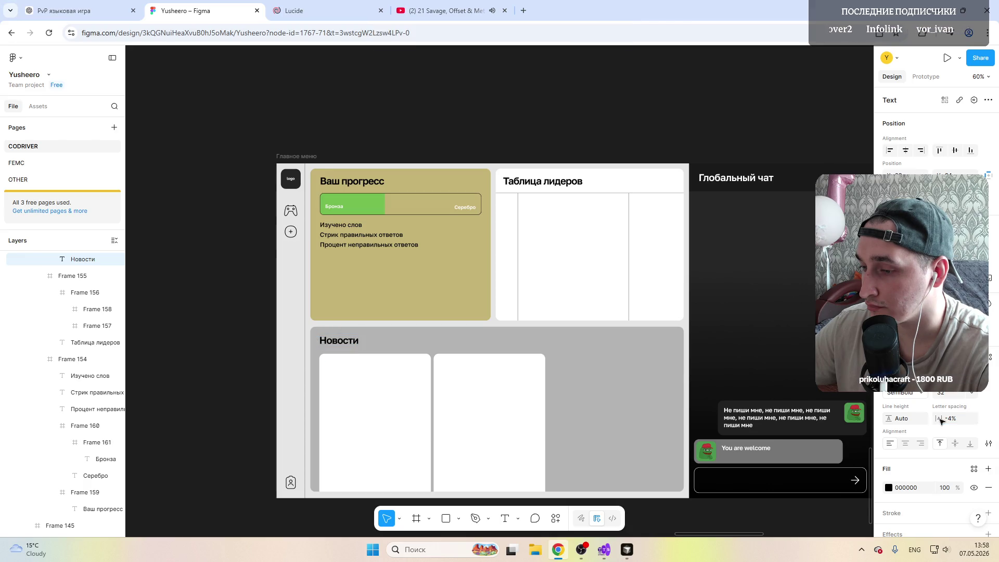
pyautogui.click(728, 180)
pyautogui.click(727, 179)
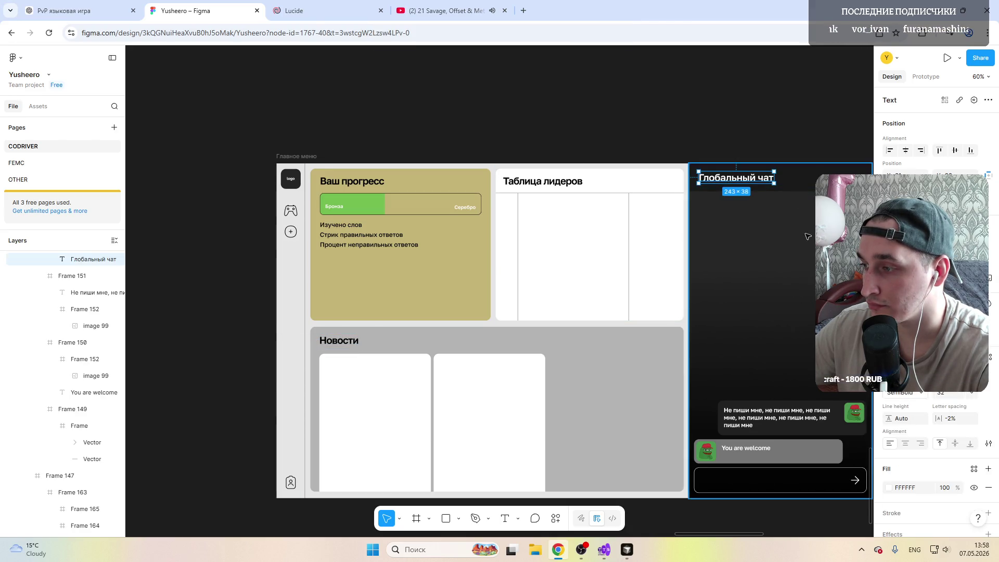
pyautogui.moveTo(940, 418); pyautogui.dragTo(937, 419)
pyautogui.click(772, 414)
pyautogui.click(748, 451)
pyautogui.click(339, 224)
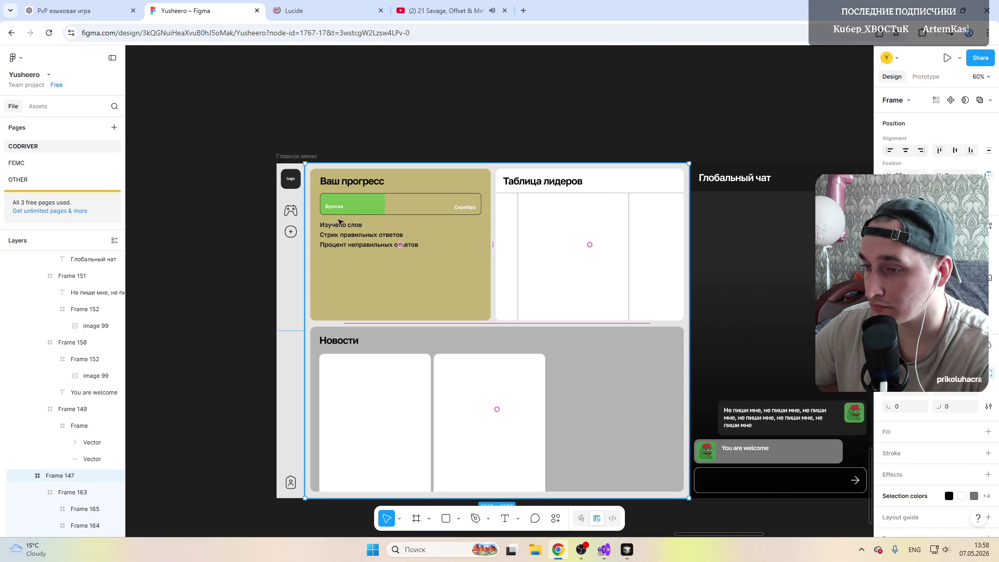
# Step: Tighten the Бронза and Серебро progress-bar labels to -3%/-4% letter spacing
pyautogui.doubleClick(341, 210)
pyautogui.doubleClick(341, 209)
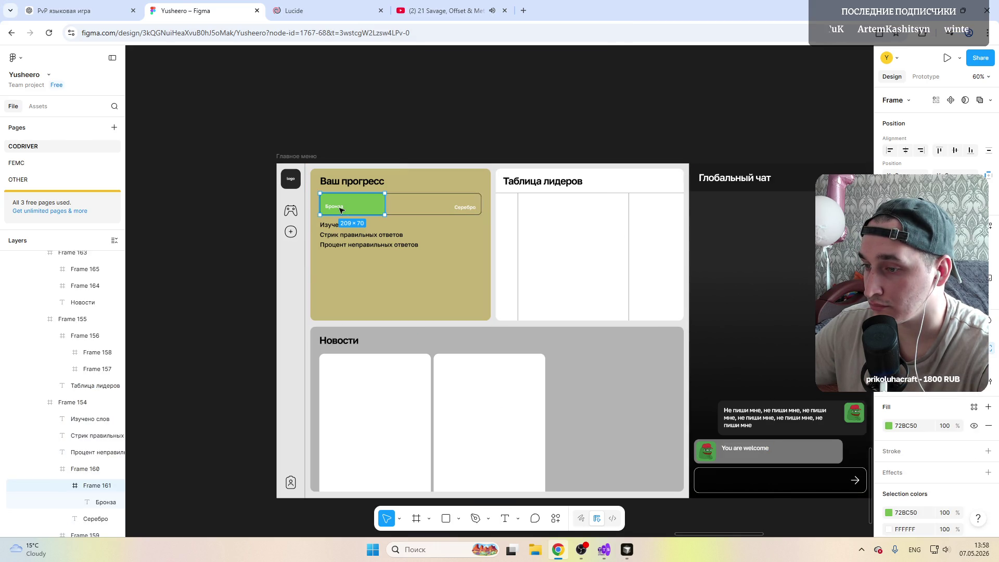
pyautogui.doubleClick(338, 208)
pyautogui.moveTo(939, 418); pyautogui.dragTo(939, 419)
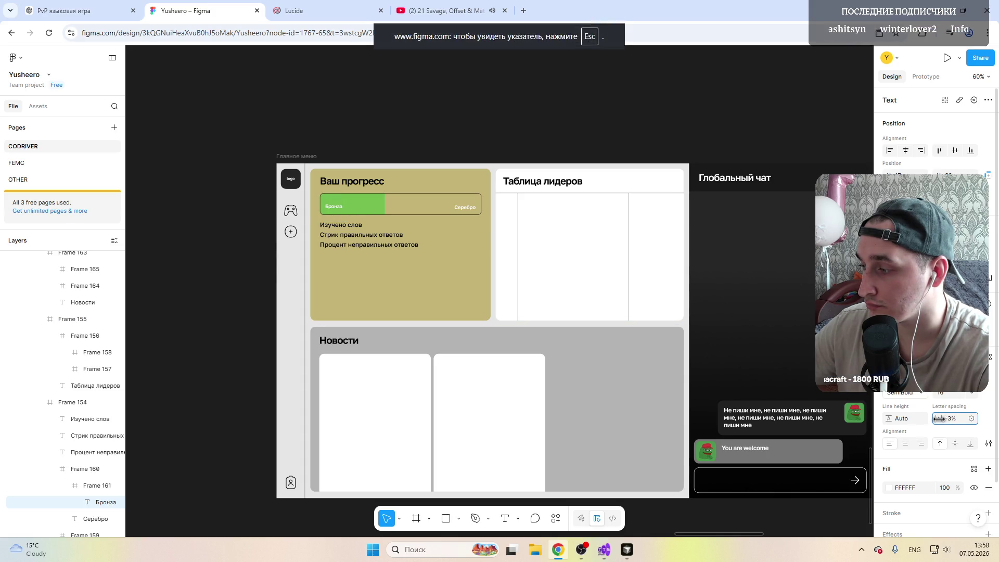
pyautogui.click(473, 210)
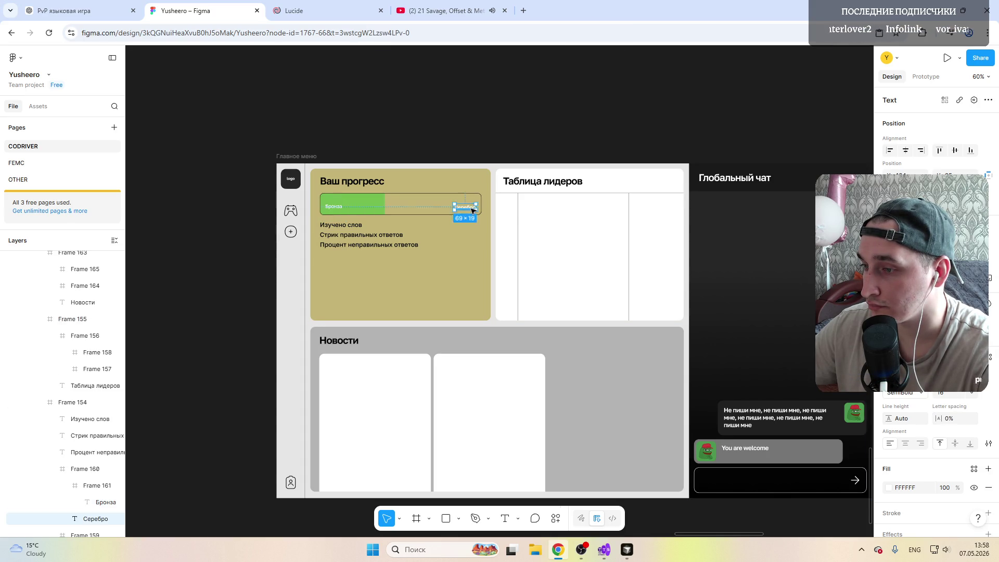
pyautogui.moveTo(939, 418); pyautogui.dragTo(931, 418)
# Step: Set the three stat lines under the progress bar to -4% letter spacing
pyautogui.click(349, 253)
pyautogui.click(338, 228)
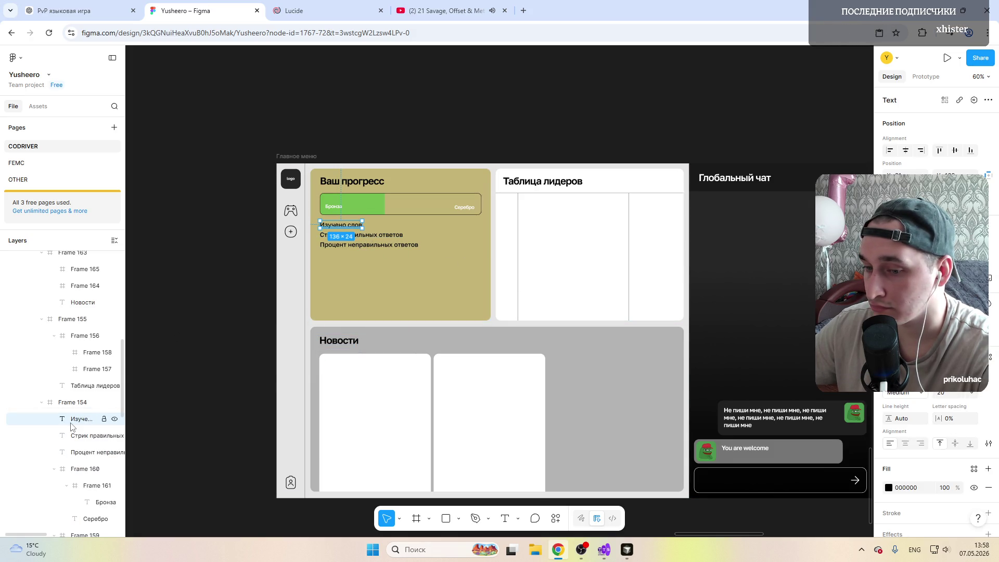
pyautogui.click(75, 452)
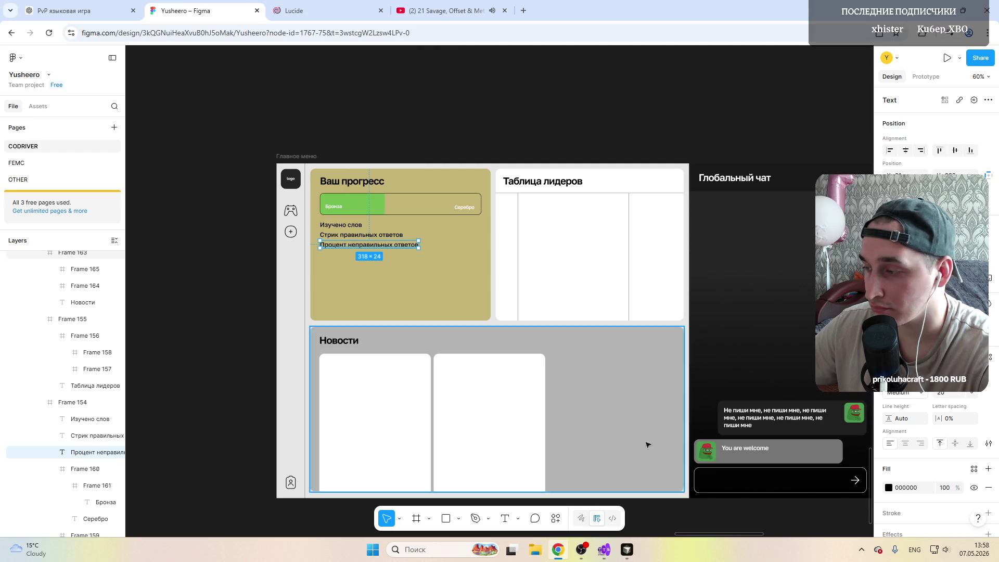
pyautogui.click(78, 419)
pyautogui.keyDown('shift'); pyautogui.click(78, 452); pyautogui.keyUp('shift')
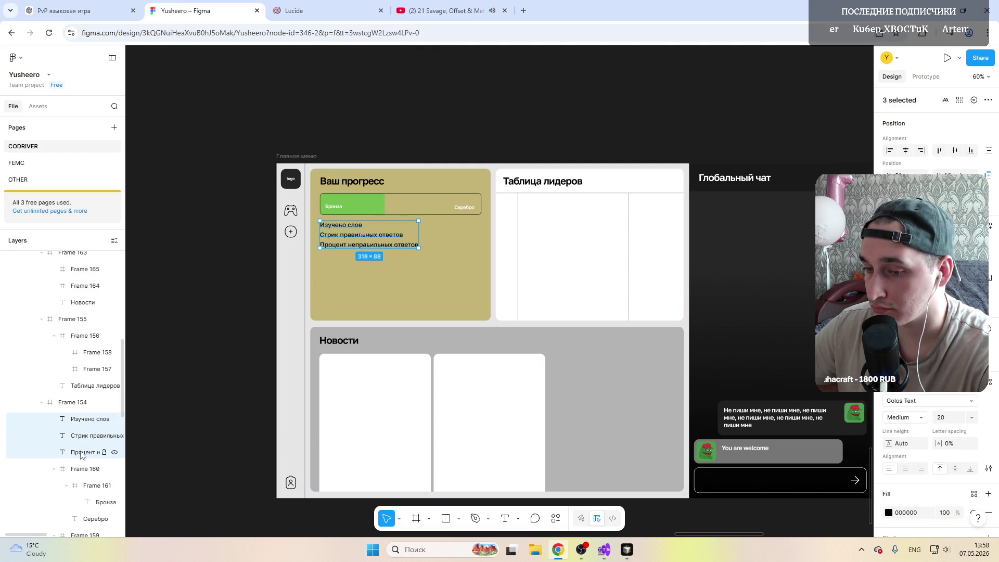
pyautogui.moveTo(938, 447); pyautogui.dragTo(933, 449)
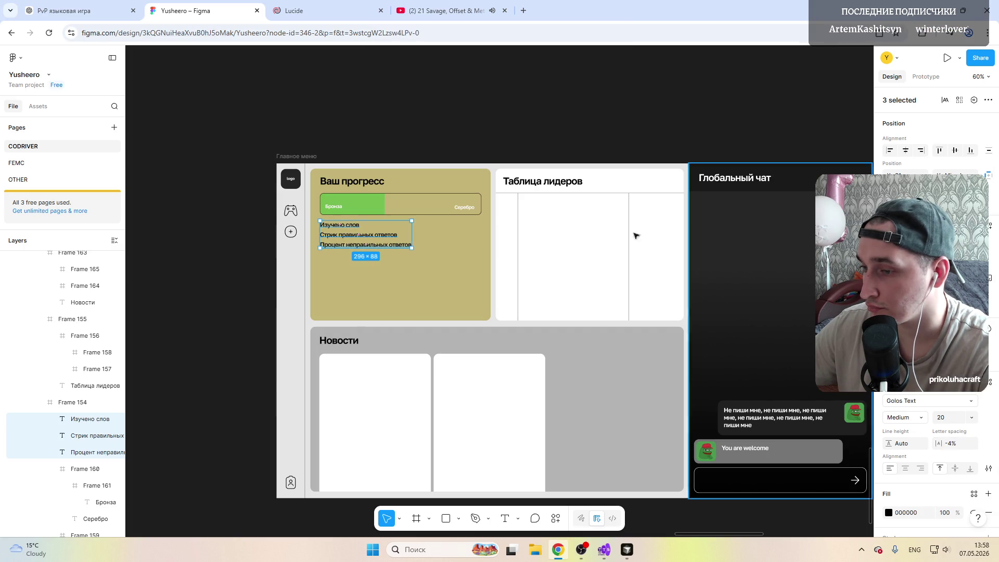
pyautogui.click(335, 127)
pyautogui.scroll(1, 413, 255)
pyautogui.scroll(2, 413, 255)
pyautogui.scroll(-3, 413, 255)
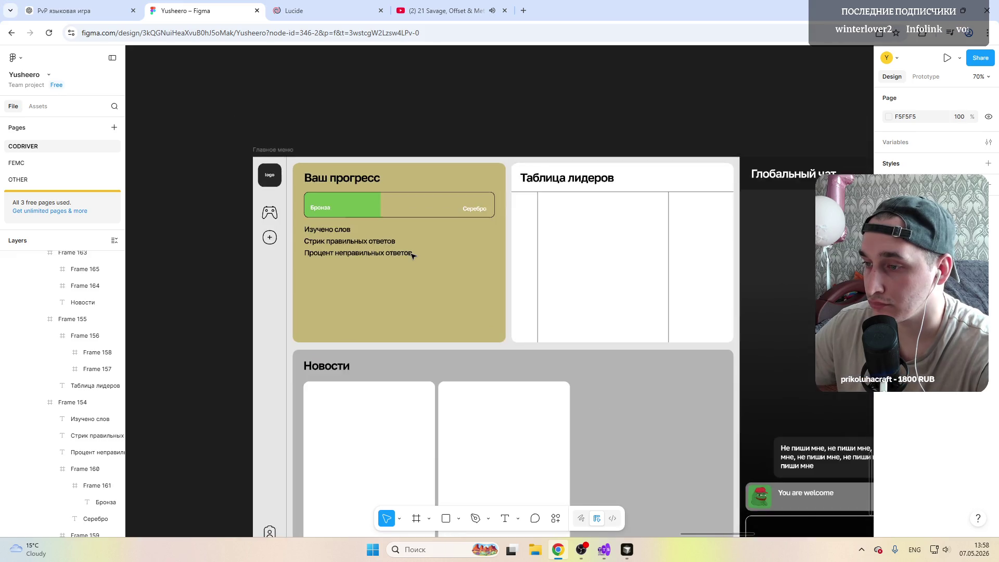
pyautogui.hscroll(3, 394, 283)
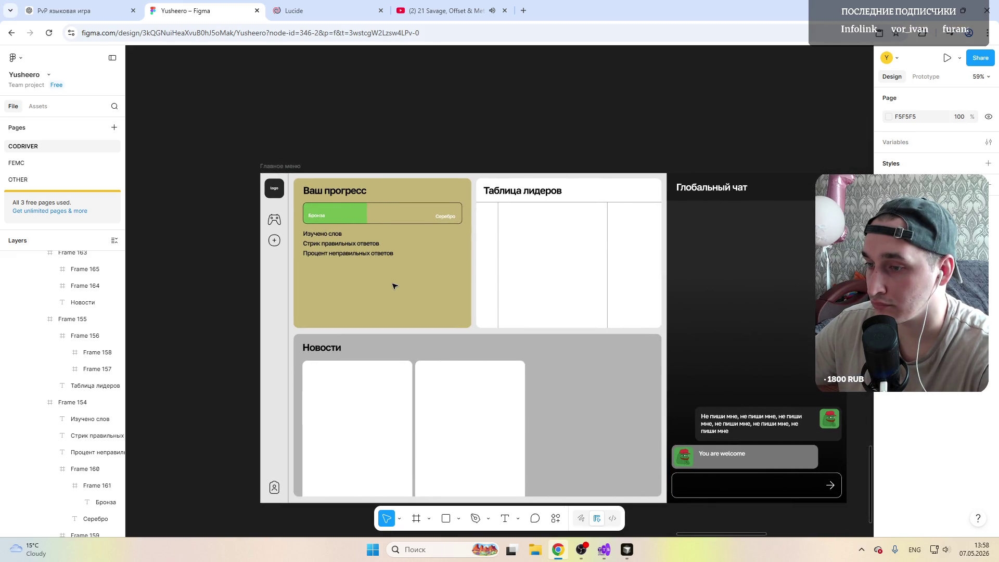
pyautogui.scroll(-1, 395, 286)
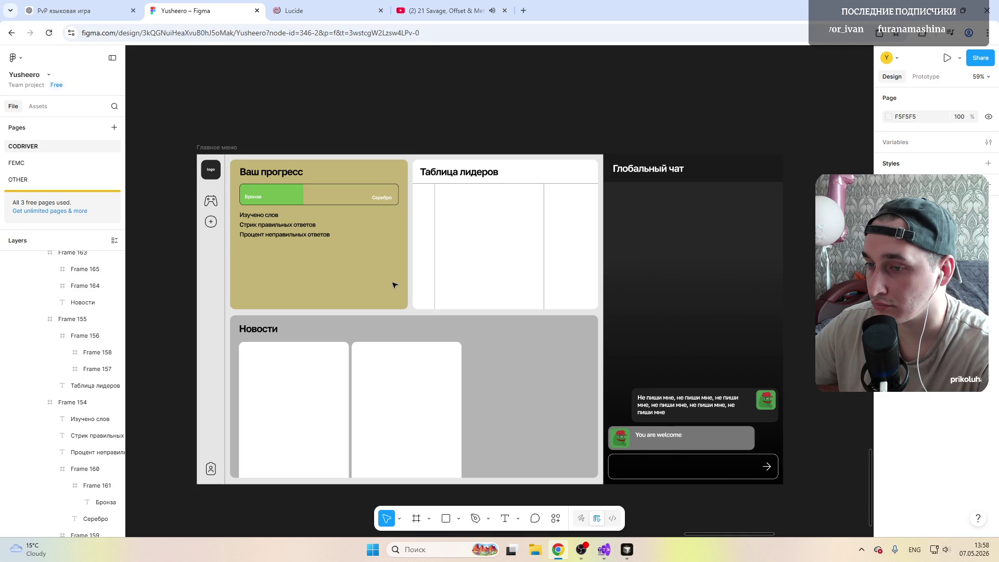
pyautogui.scroll(5, 183, 151)
pyautogui.click(249, 188)
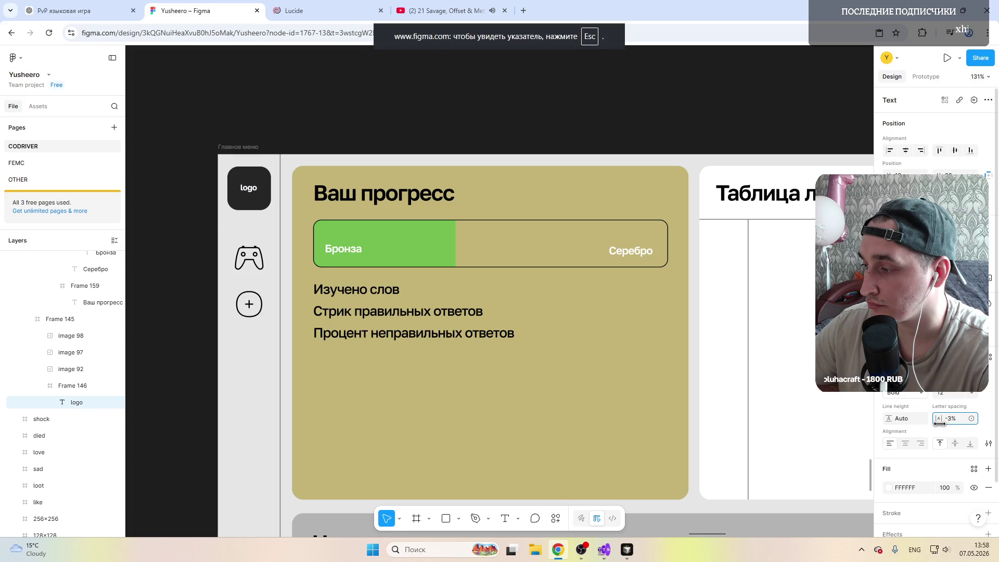
pyautogui.click(340, 165)
pyautogui.scroll(-5, 408, 292)
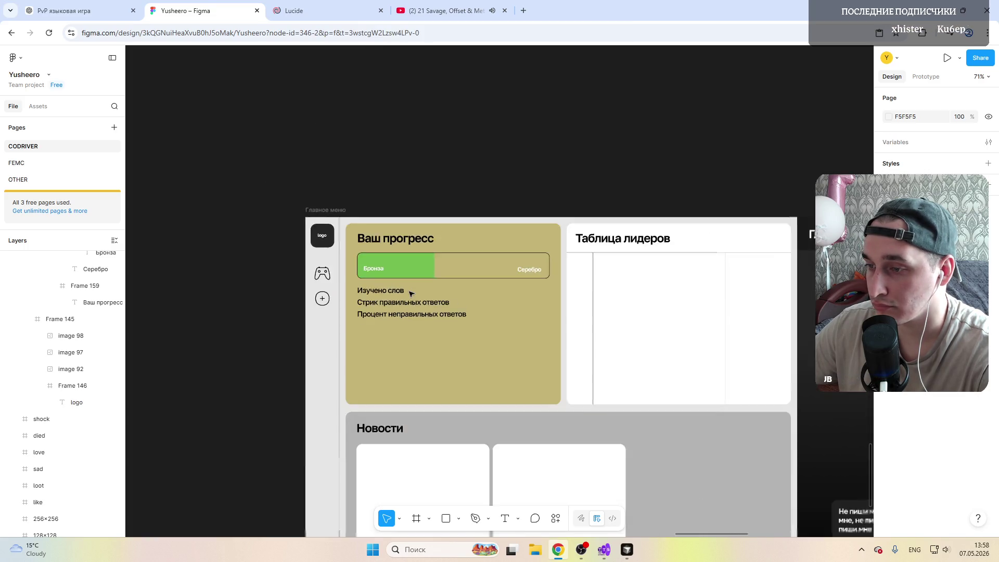
pyautogui.hscroll(2, 444, 348)
pyautogui.hscroll(3, 443, 349)
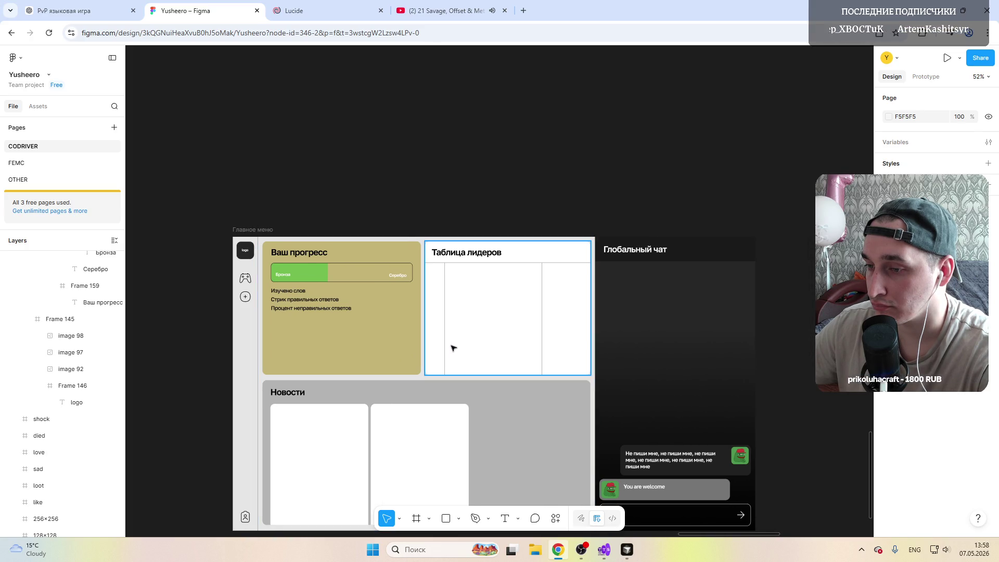
pyautogui.scroll(-1, 455, 351)
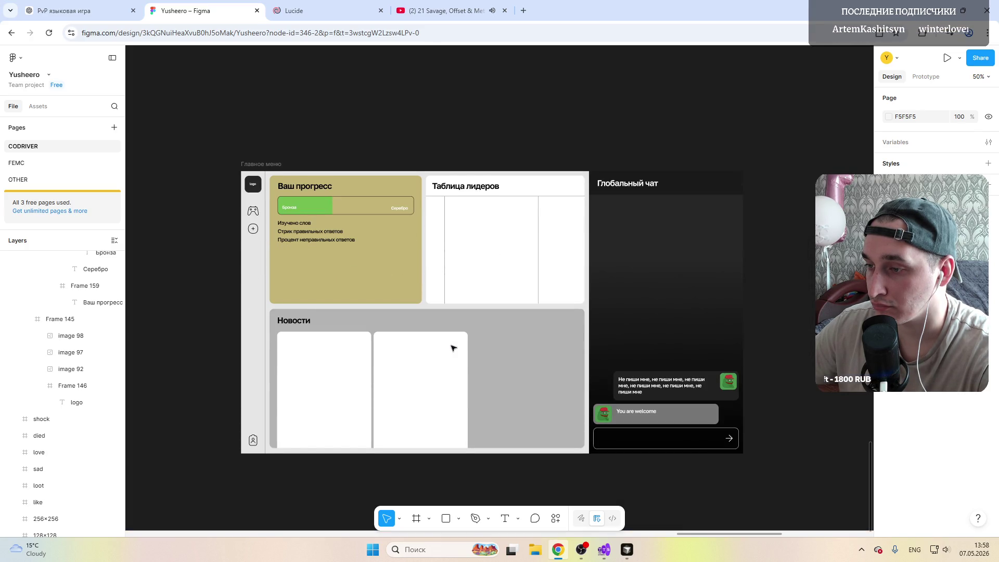
pyautogui.scroll(-1, 453, 348)
pyautogui.keyDown('ctrl'); pyautogui.scroll(3, 453, 347); pyautogui.keyUp('ctrl')
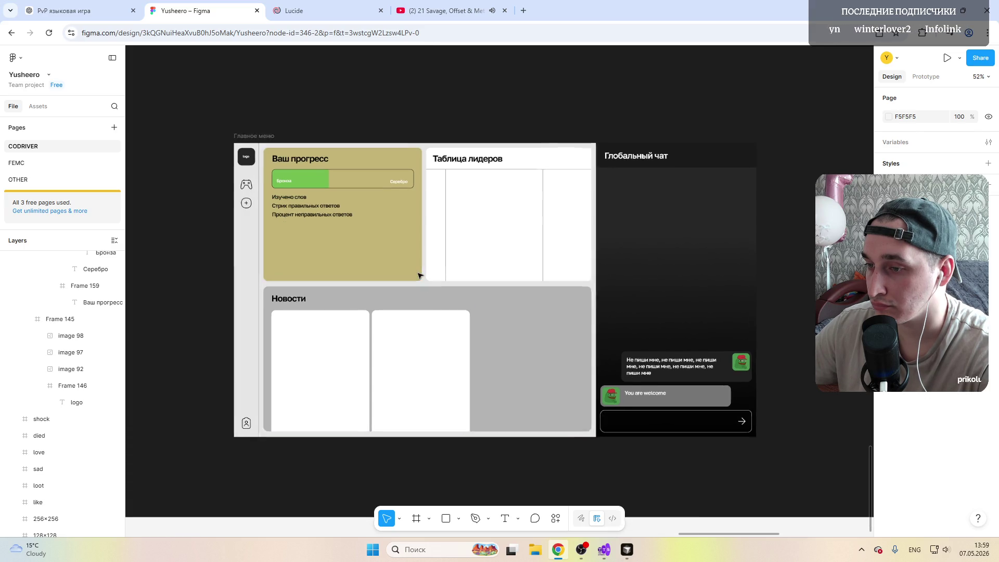
pyautogui.keyDown('ctrl'); pyautogui.scroll(-2, 574, 312); pyautogui.keyUp('ctrl')
pyautogui.hscroll(2, 474, 301)
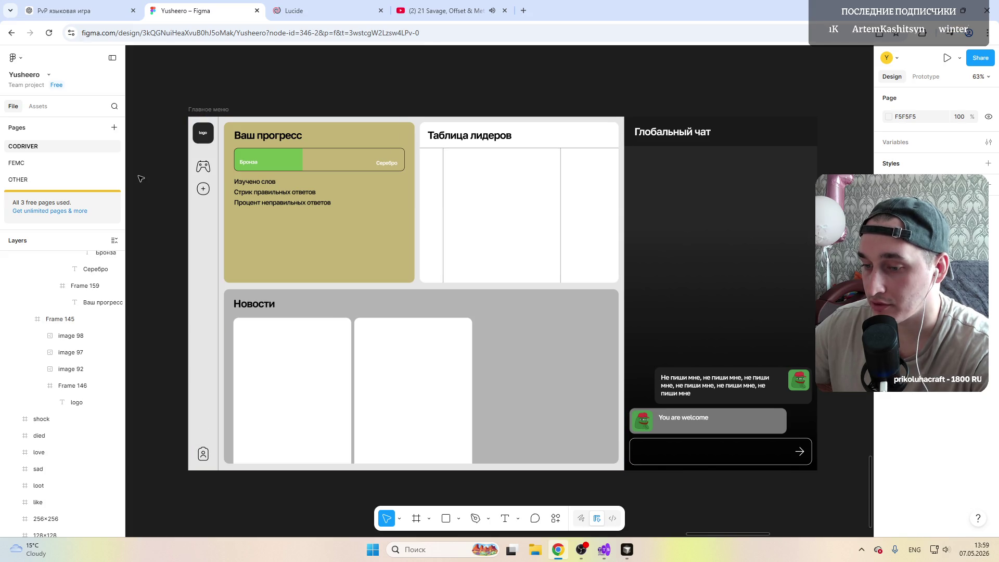
pyautogui.click(582, 549)
# Step: Save the stream information in OBS with Готово and return to the Figma design
pyautogui.click(88, 363)
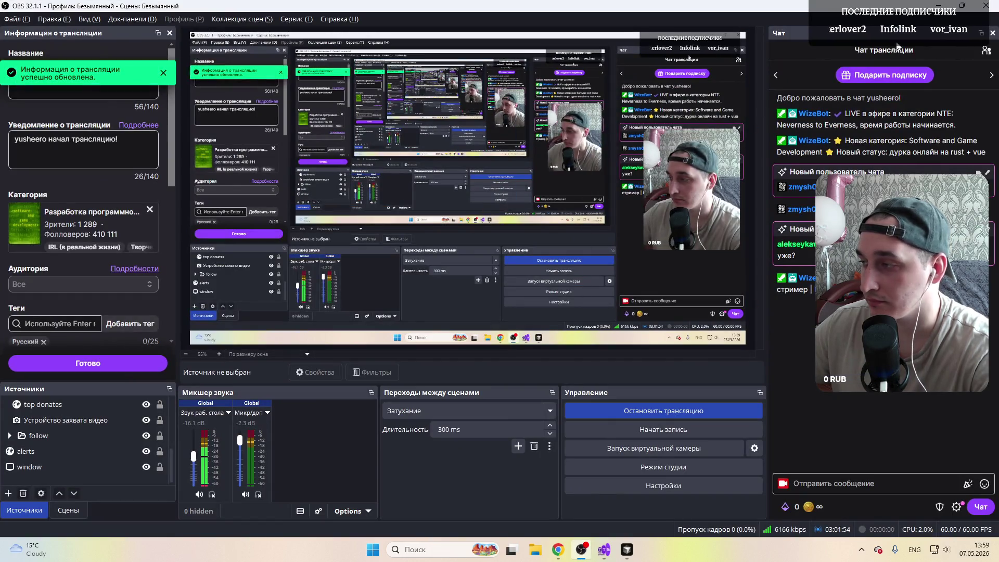
pyautogui.hotkey('alt', 'Tab')
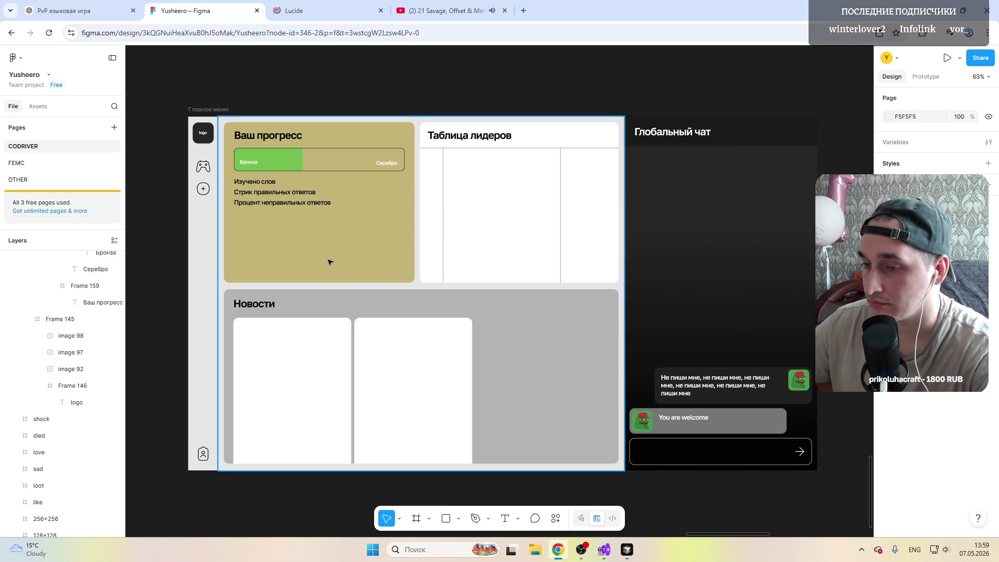
# Step: Extend the Новости panel about 16 px lower and set its corner radii to 0
pyautogui.scroll(-1, 332, 262)
pyautogui.scroll(2, 331, 263)
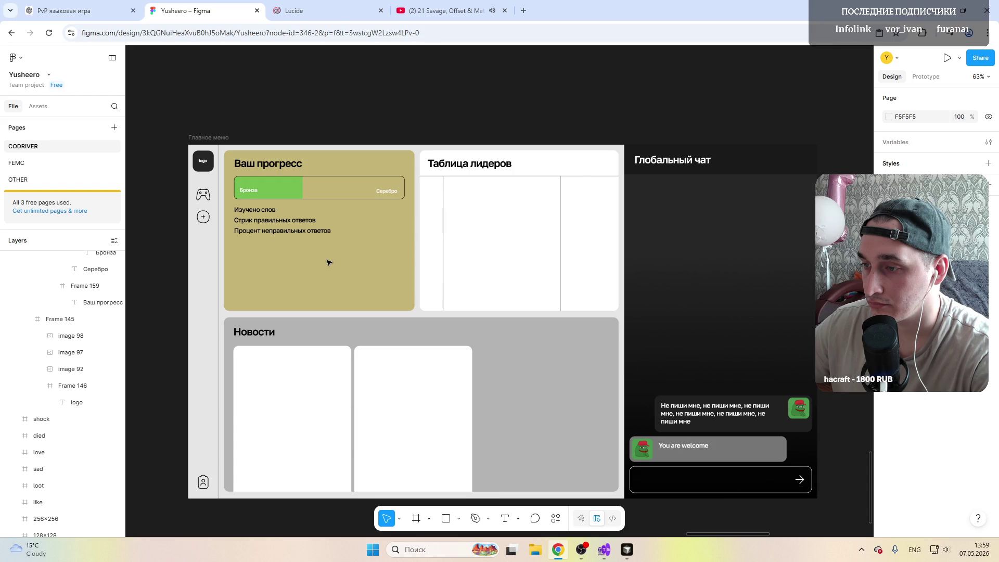
pyautogui.scroll(-2, 328, 262)
pyautogui.scroll(3, 328, 262)
pyautogui.scroll(-2, 328, 262)
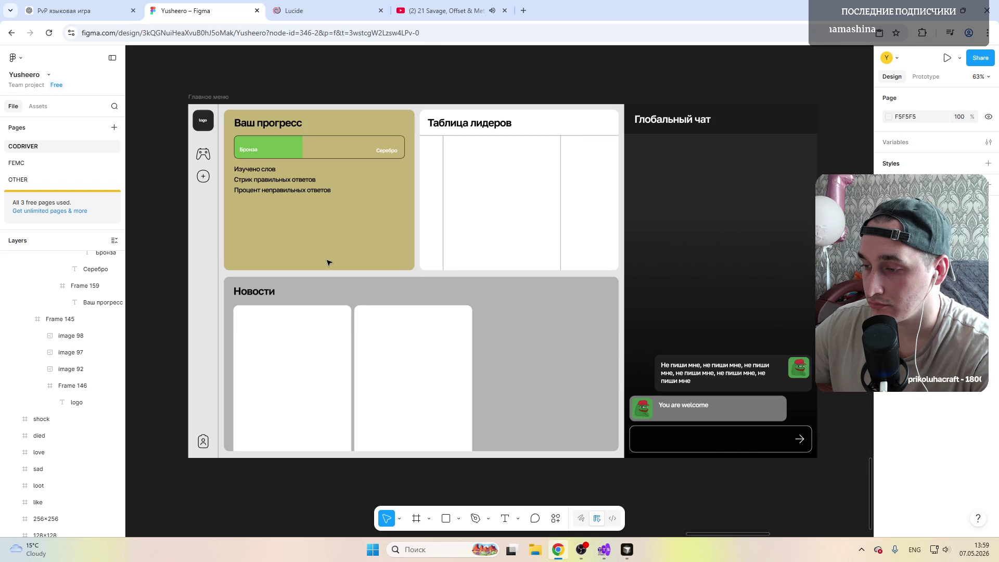
pyautogui.scroll(-2, 328, 262)
pyautogui.hscroll(-2, 278, 409)
pyautogui.hscroll(2, 278, 409)
pyautogui.keyDown('ctrl'); pyautogui.scroll(3, 277, 406); pyautogui.keyUp('ctrl')
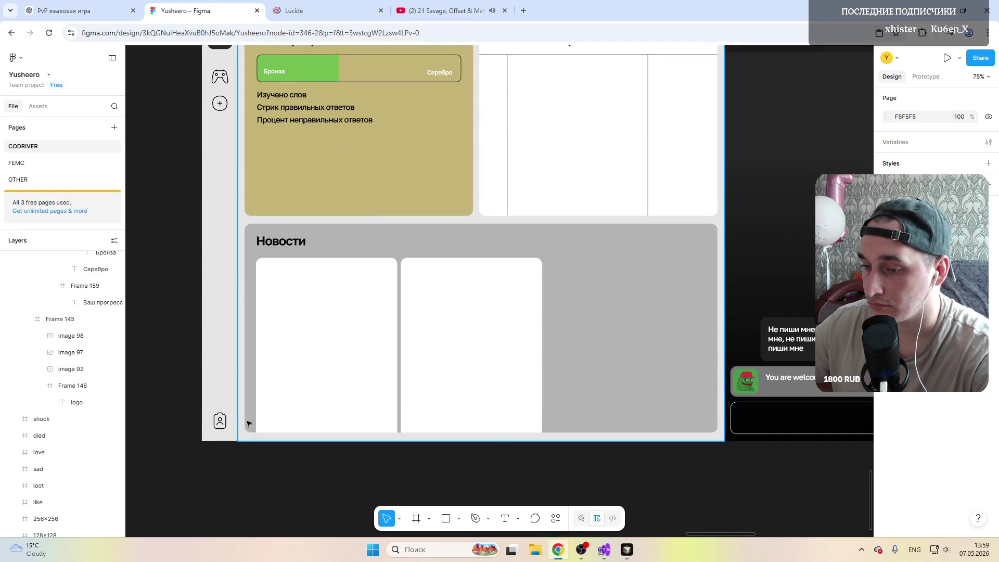
pyautogui.click(248, 424)
pyautogui.moveTo(249, 432); pyautogui.dragTo(250, 441)
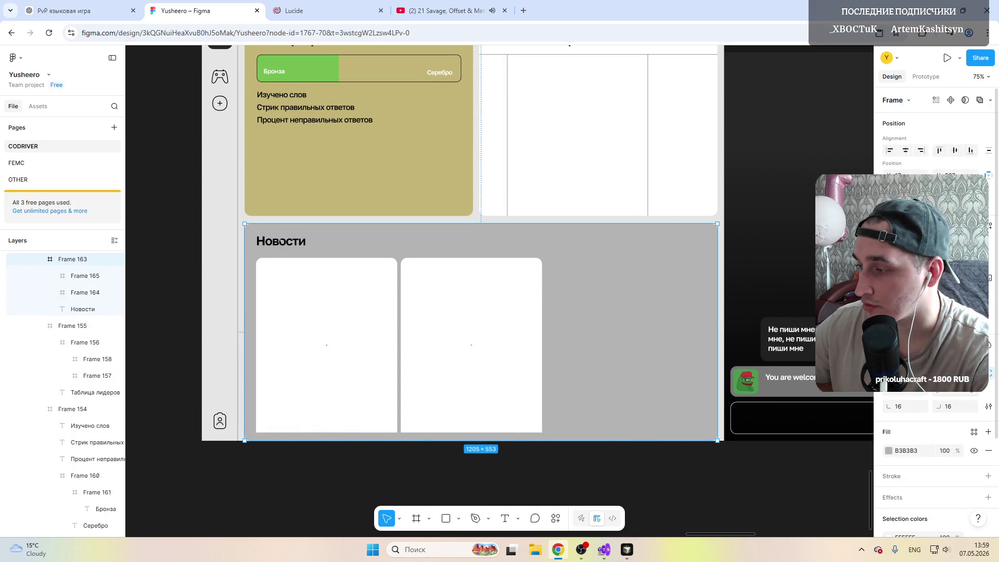
pyautogui.click(911, 407)
pyautogui.press('BackSpace')
pyautogui.write('0')
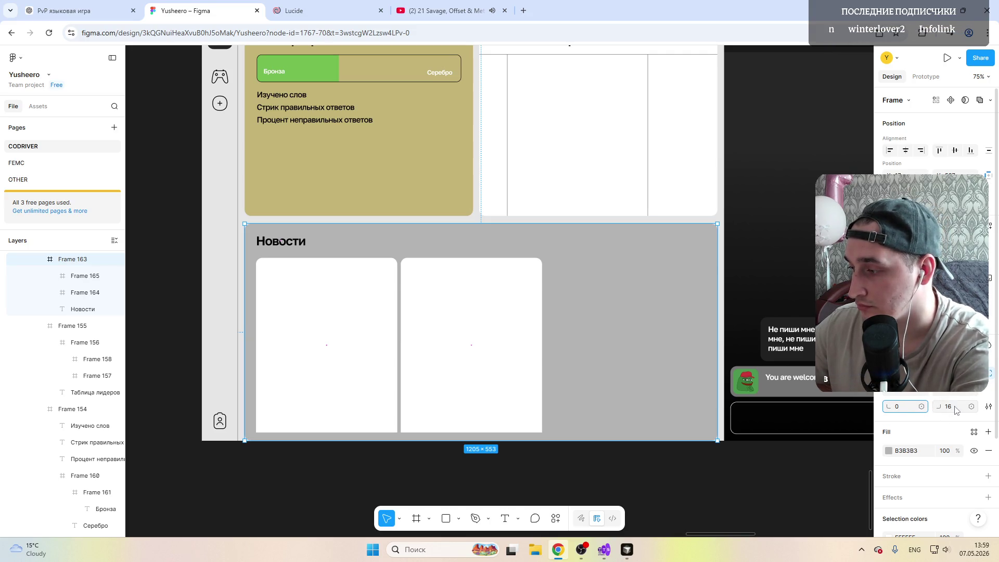
pyautogui.click(950, 407)
pyautogui.write('0')
pyautogui.press('Return')
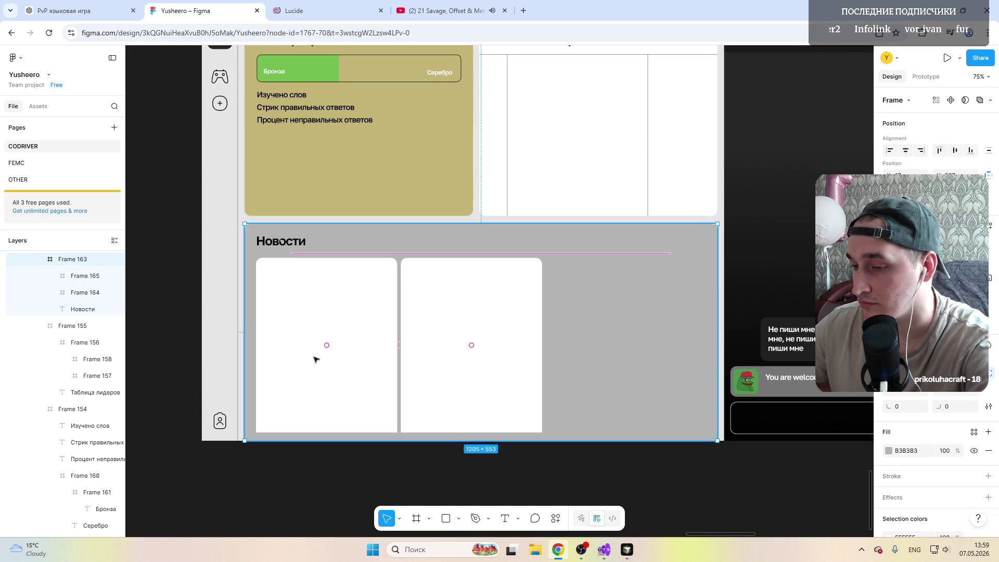
# Step: Move both white news cards down so they line up
pyautogui.click(298, 326)
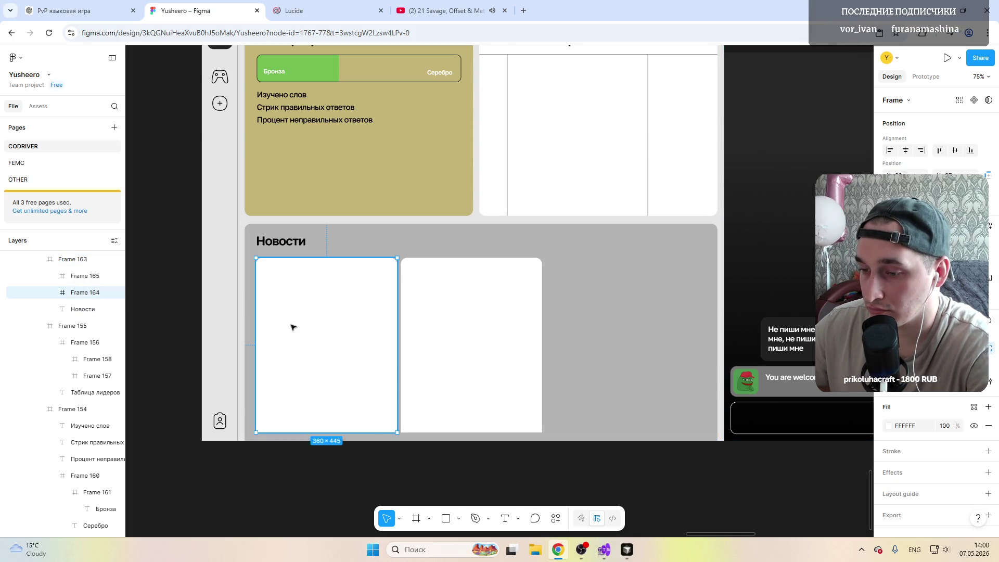
pyautogui.moveTo(292, 322); pyautogui.dragTo(292, 331)
pyautogui.click(435, 324)
pyautogui.moveTo(436, 313); pyautogui.dragTo(438, 326)
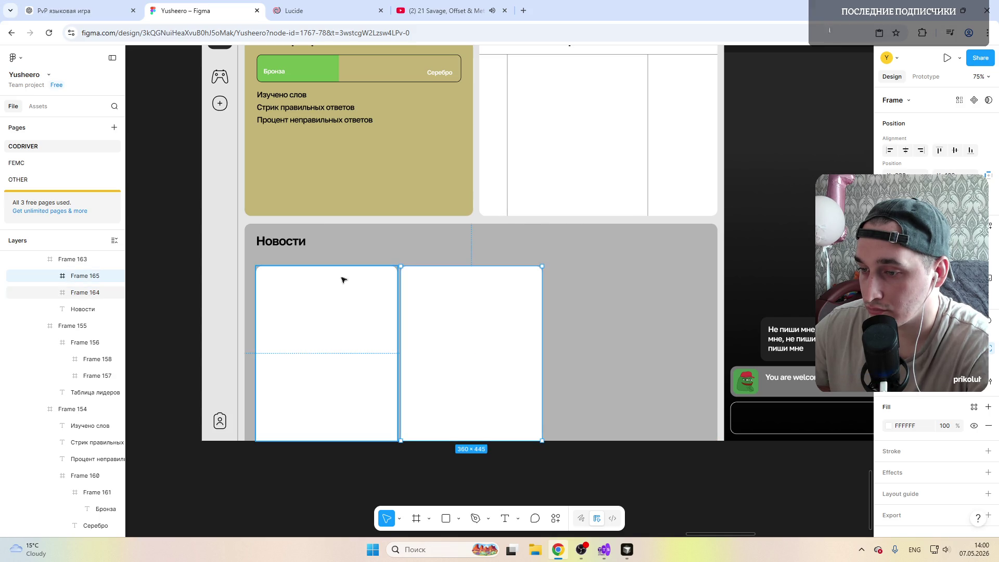
# Step: Stretch both news cards' tops upward to an equal 360×469 size
pyautogui.click(291, 268)
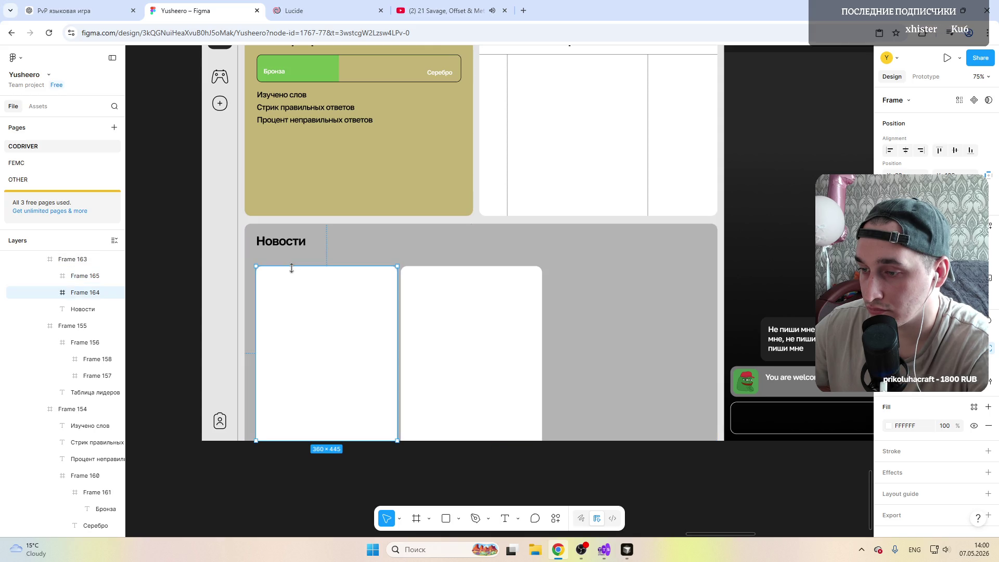
pyautogui.moveTo(292, 266); pyautogui.dragTo(295, 257)
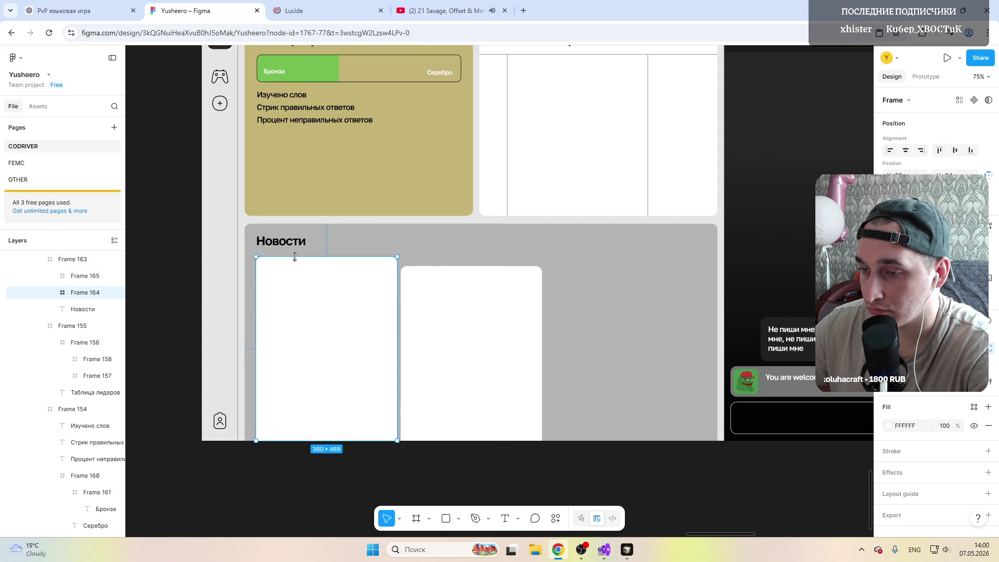
pyautogui.click(430, 277)
pyautogui.moveTo(430, 267); pyautogui.dragTo(425, 258)
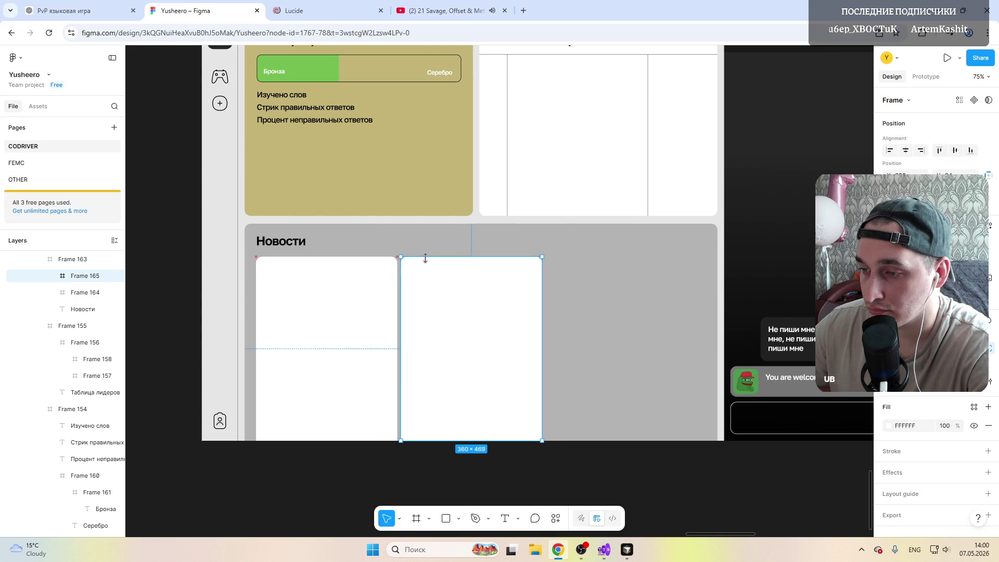
pyautogui.scroll(-5, 419, 276)
pyautogui.click(426, 163)
pyautogui.scroll(3, 418, 279)
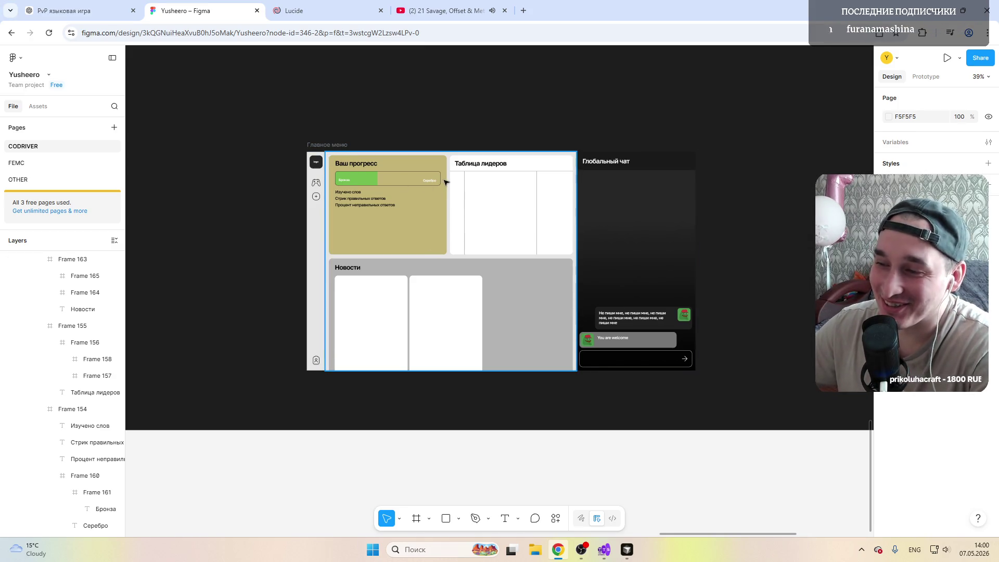
pyautogui.click(491, 117)
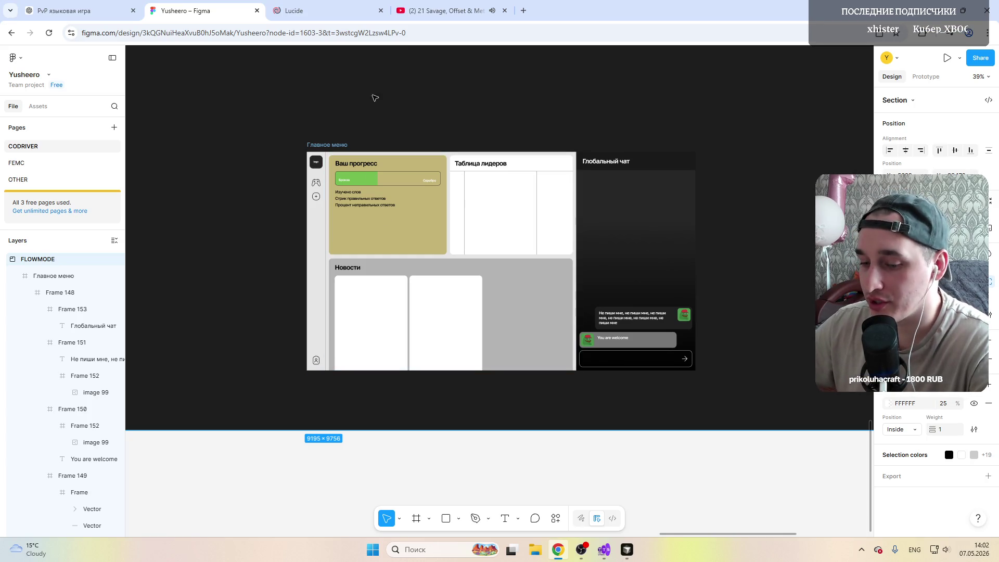
# Step: Extend the tops of the Ваш прогресс and Таблица лидеров cards up to 507 px
pyautogui.hscroll(2, 451, 241)
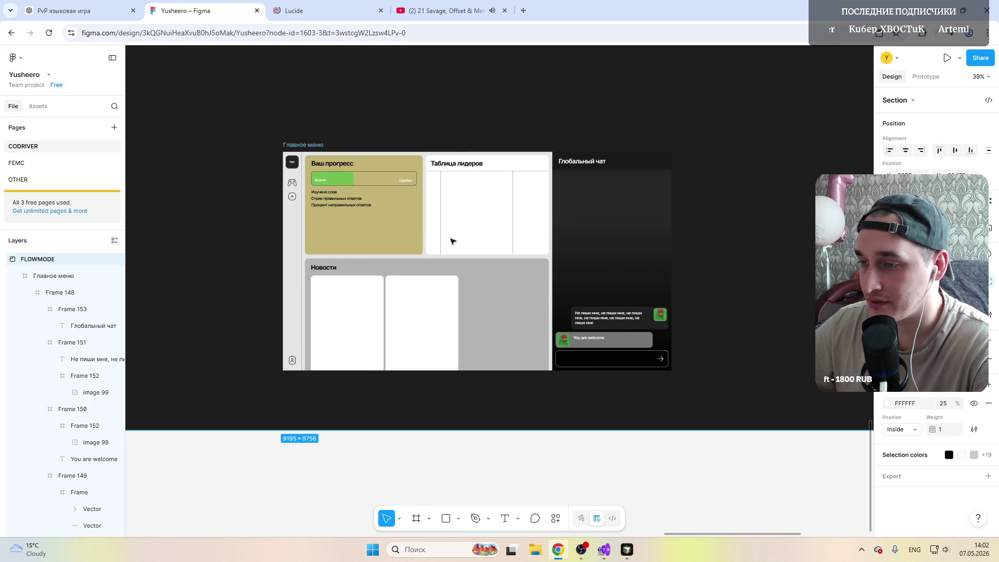
pyautogui.scroll(5, 380, 223)
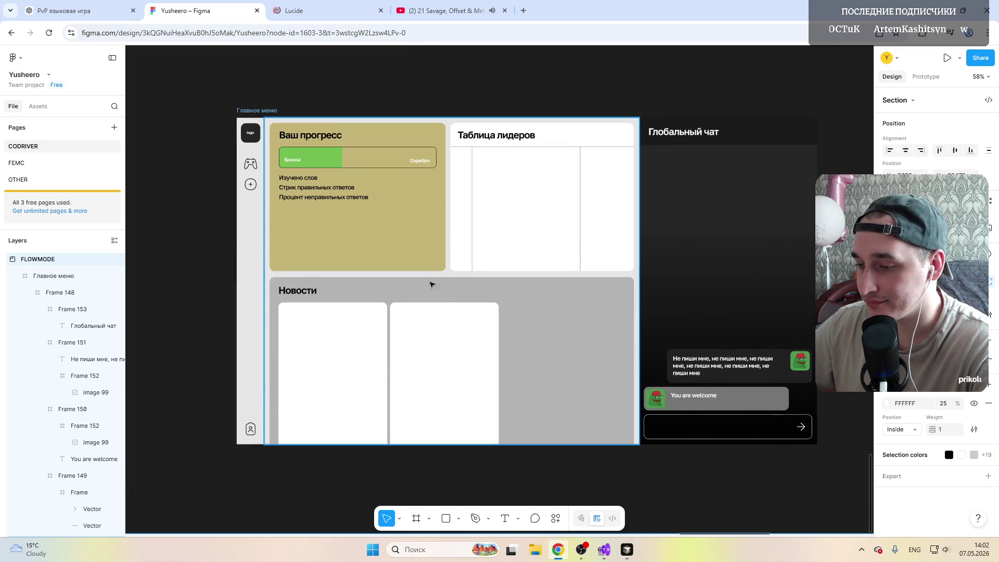
pyautogui.scroll(1, 319, 209)
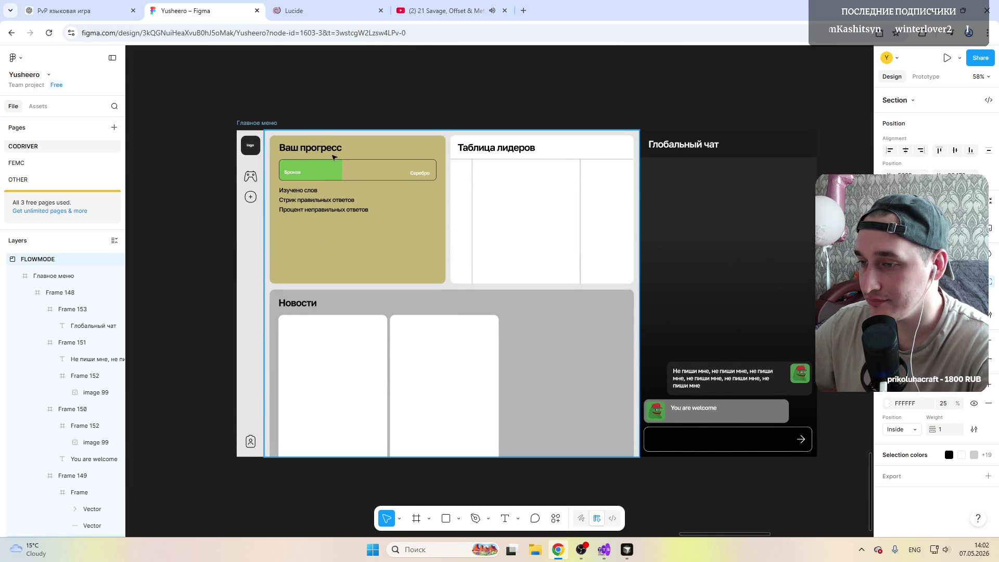
pyautogui.scroll(4, 310, 141)
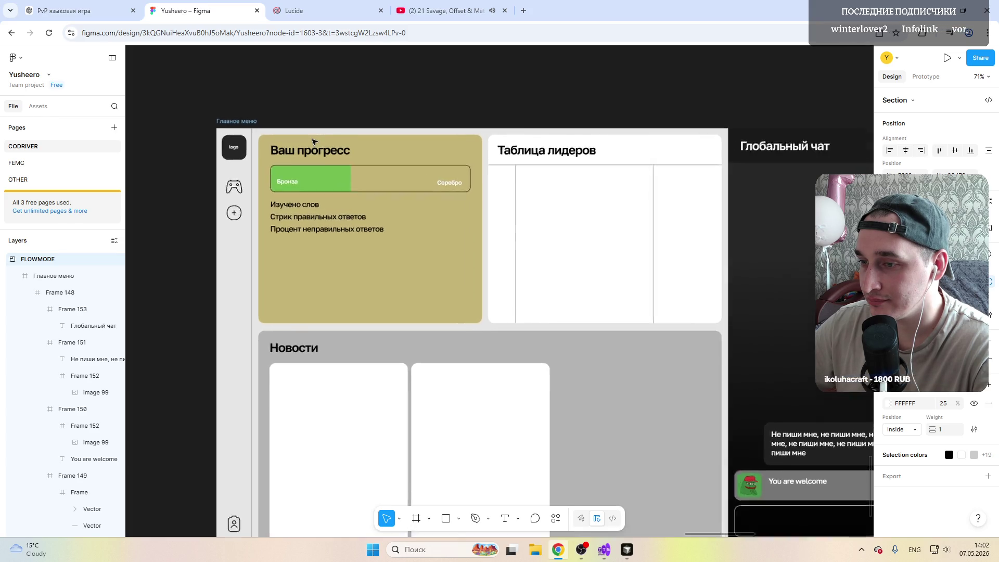
pyautogui.doubleClick(313, 143)
pyautogui.click(292, 182)
pyautogui.click(255, 186)
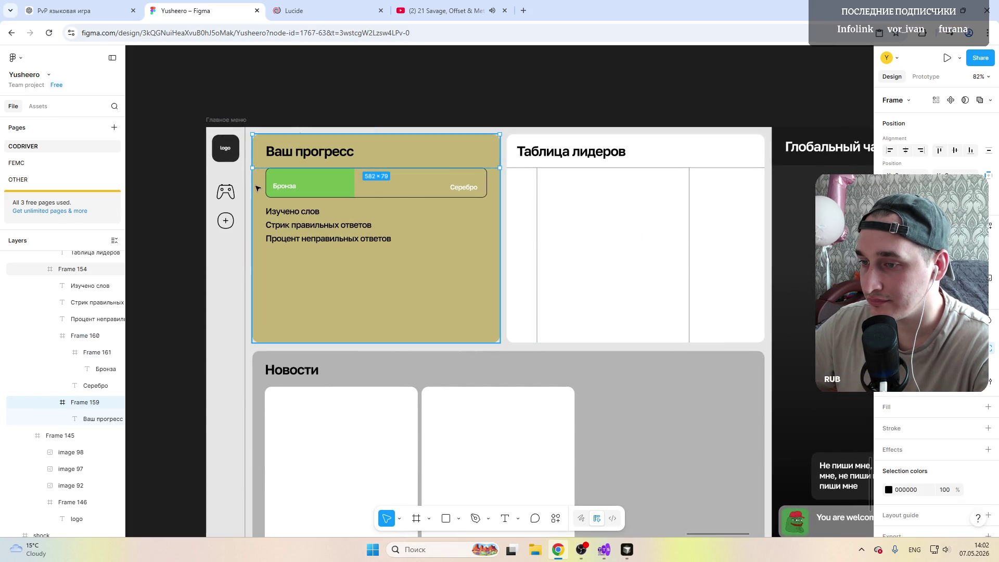
pyautogui.moveTo(282, 134); pyautogui.dragTo(283, 128)
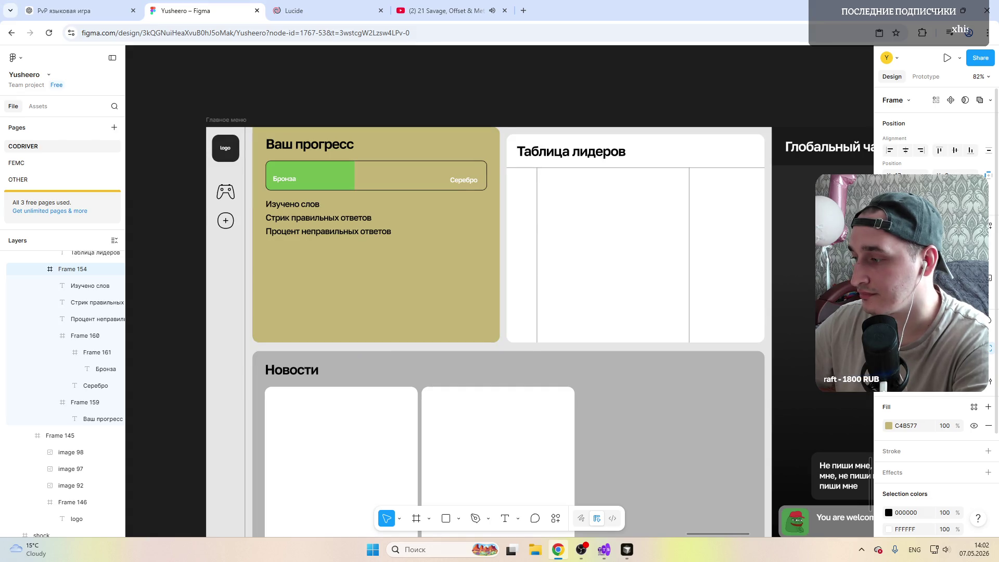
pyautogui.click(409, 100)
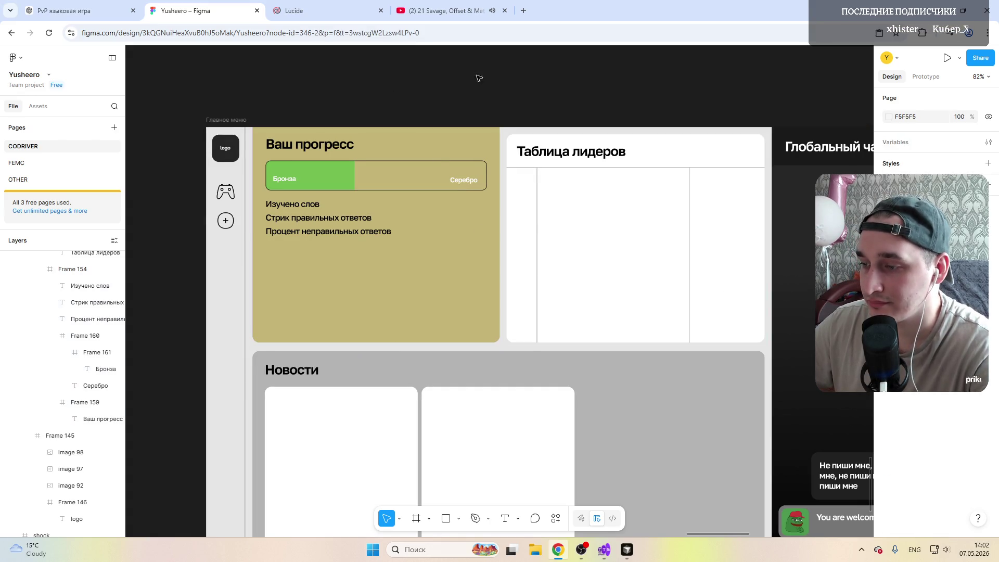
pyautogui.click(532, 147)
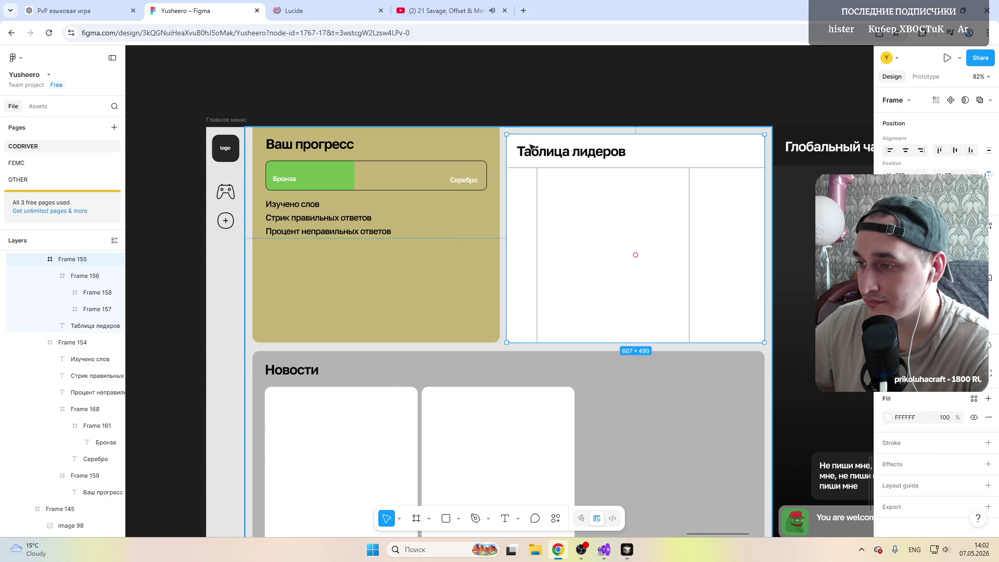
pyautogui.moveTo(571, 134); pyautogui.dragTo(571, 129)
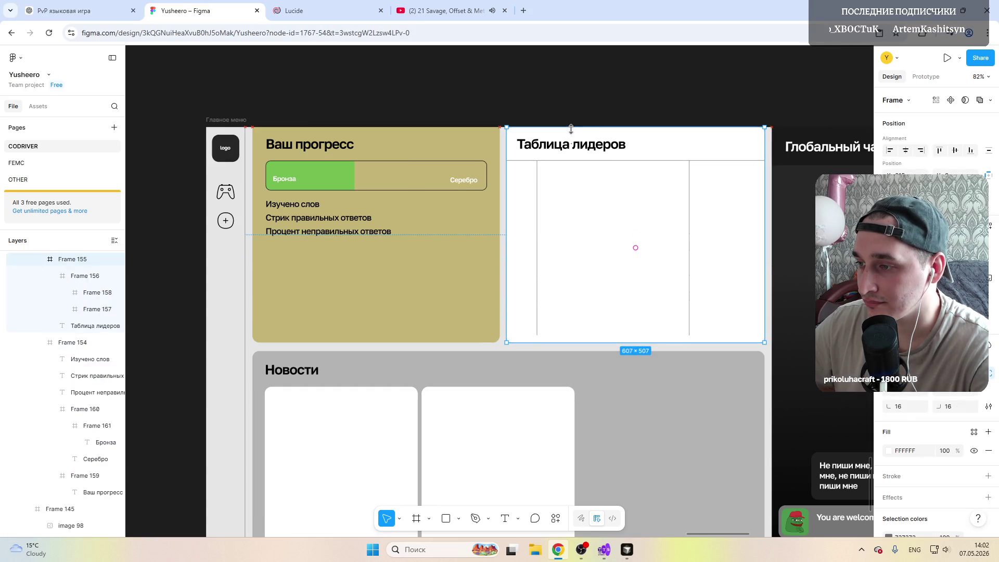
# Step: Lengthen the leaderboard table and its columns down to the card's bottom
pyautogui.click(569, 216)
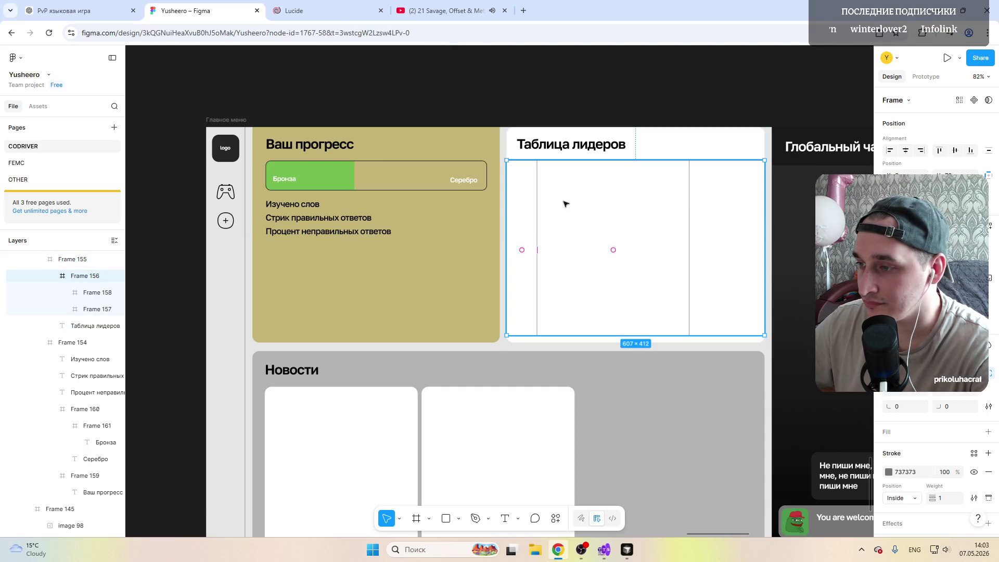
pyautogui.moveTo(548, 337)
pyautogui.mouseDown()
pyautogui.moveTo(530, 345)
pyautogui.moveTo(554, 344)
pyautogui.mouseUp()
pyautogui.click(523, 312)
pyautogui.click(553, 322)
pyautogui.click(707, 311)
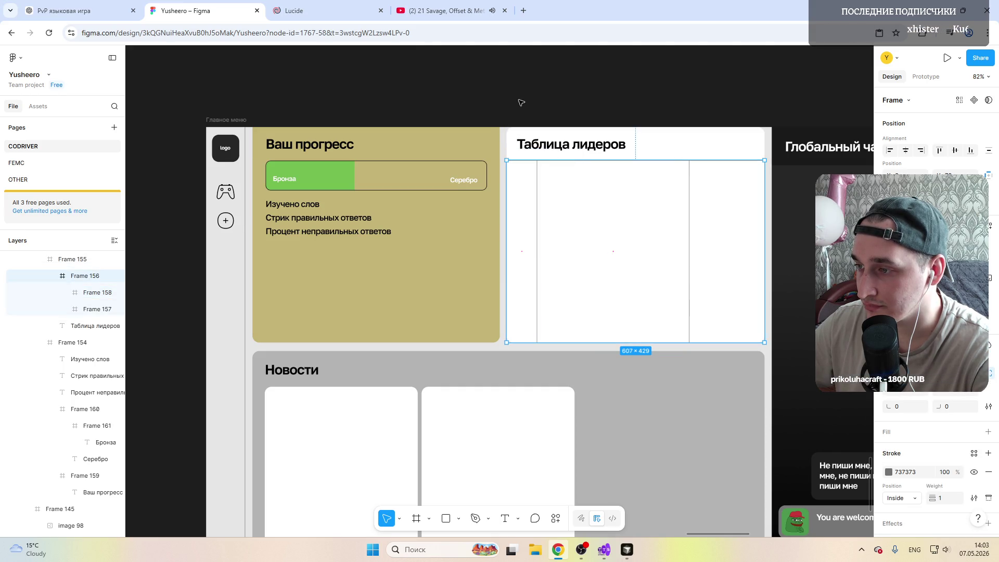
# Step: Adjust the leaderboard card's corner radius
pyautogui.click(514, 146)
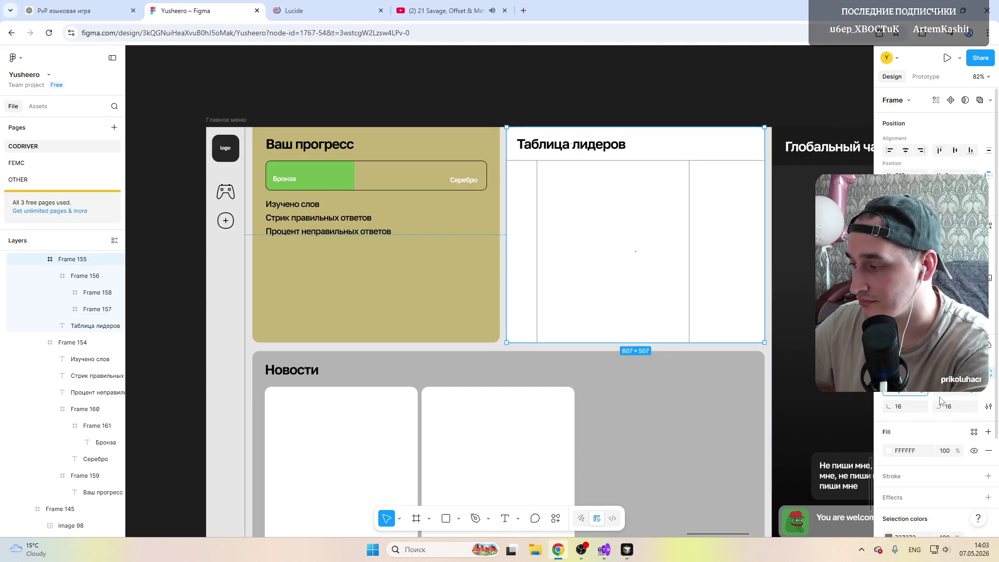
pyautogui.moveTo(880, 390); pyautogui.dragTo(925, 395)
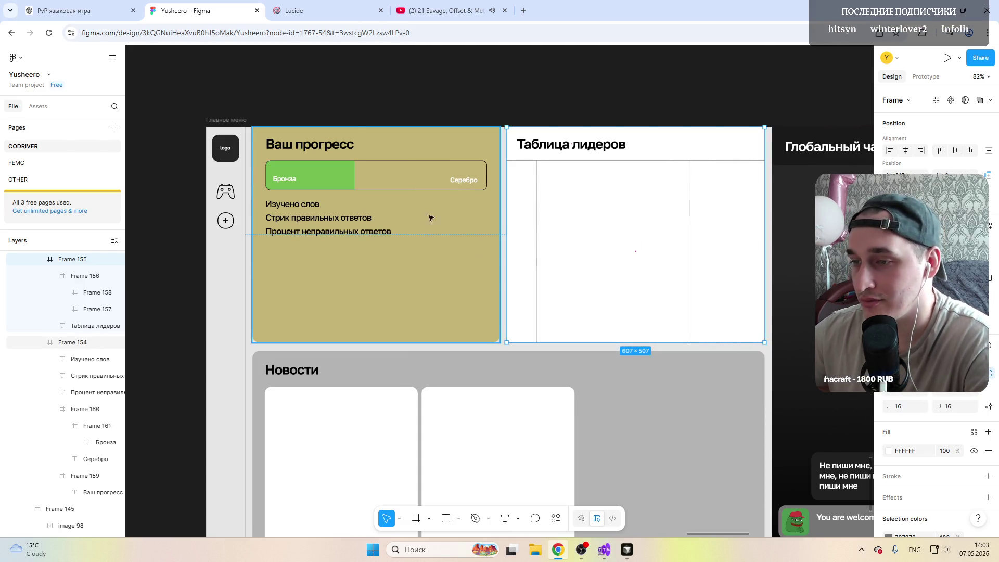
pyautogui.press('Escape')
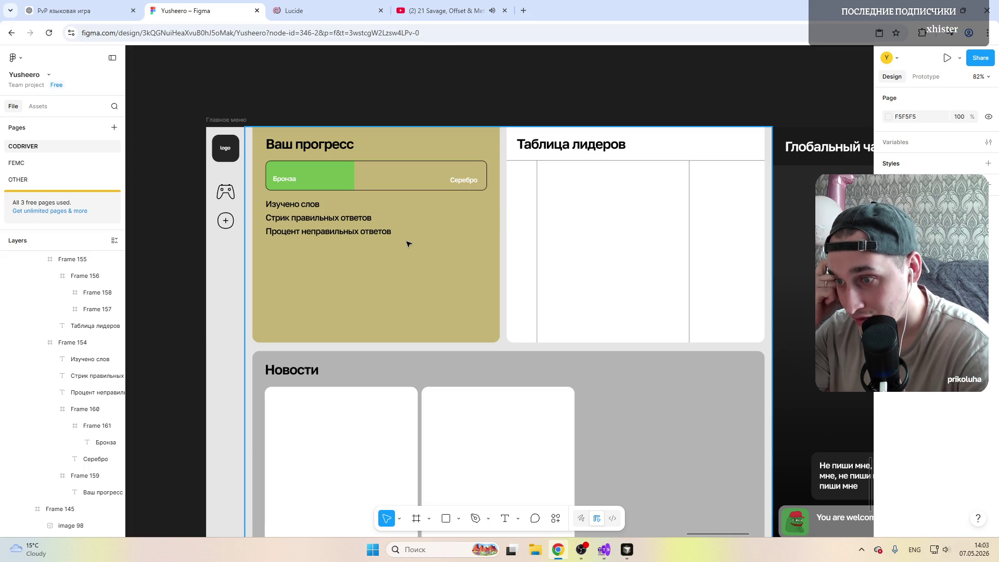
pyautogui.click(559, 150)
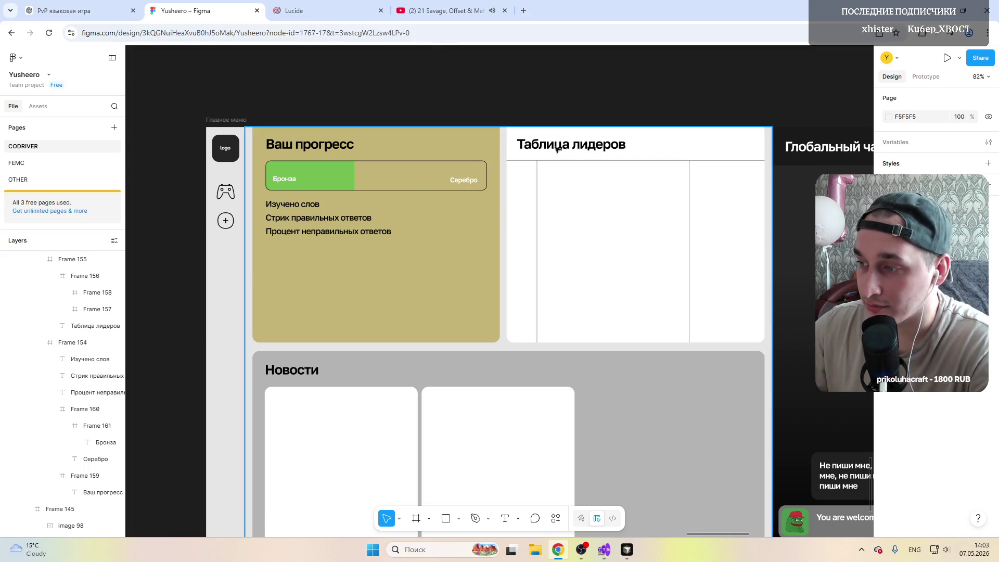
# Step: Nudge the Таблица лидеров heading slightly, then pan across the whole dashboard to review it
pyautogui.moveTo(533, 150); pyautogui.dragTo(533, 149)
pyautogui.click(498, 81)
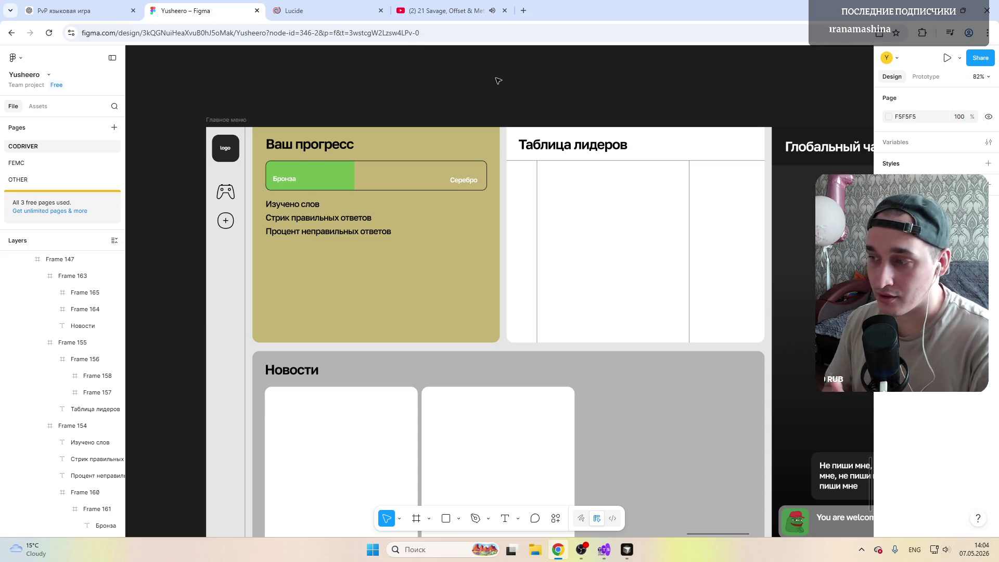
pyautogui.scroll(-3, 606, 364)
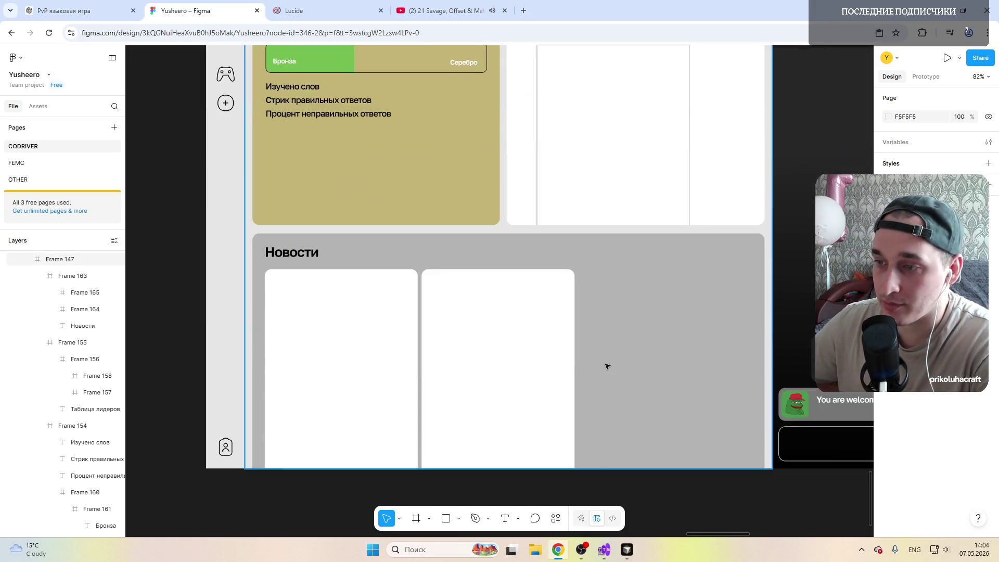
pyautogui.hscroll(1, 606, 357)
pyautogui.hscroll(3, 369, 289)
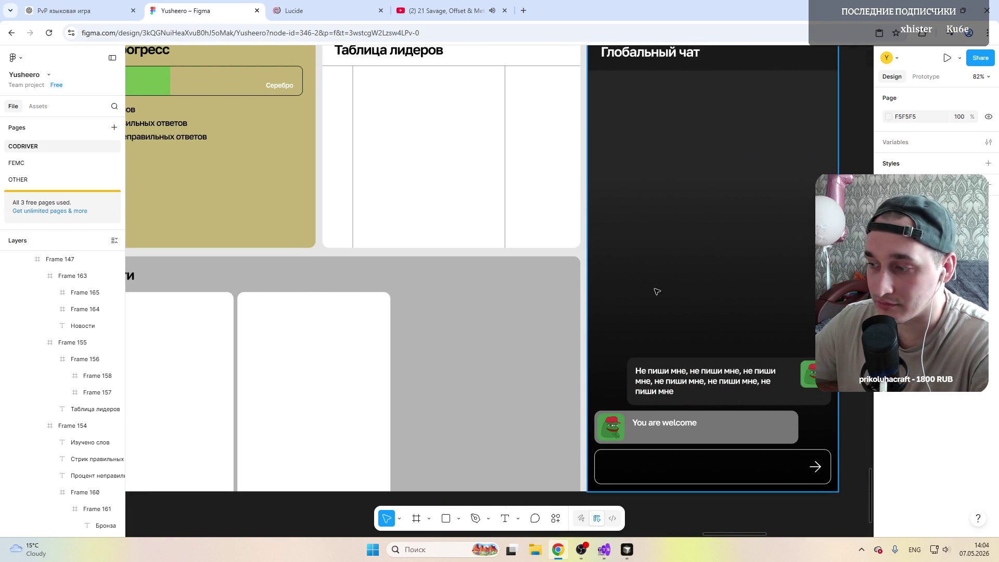
pyautogui.scroll(1, 700, 322)
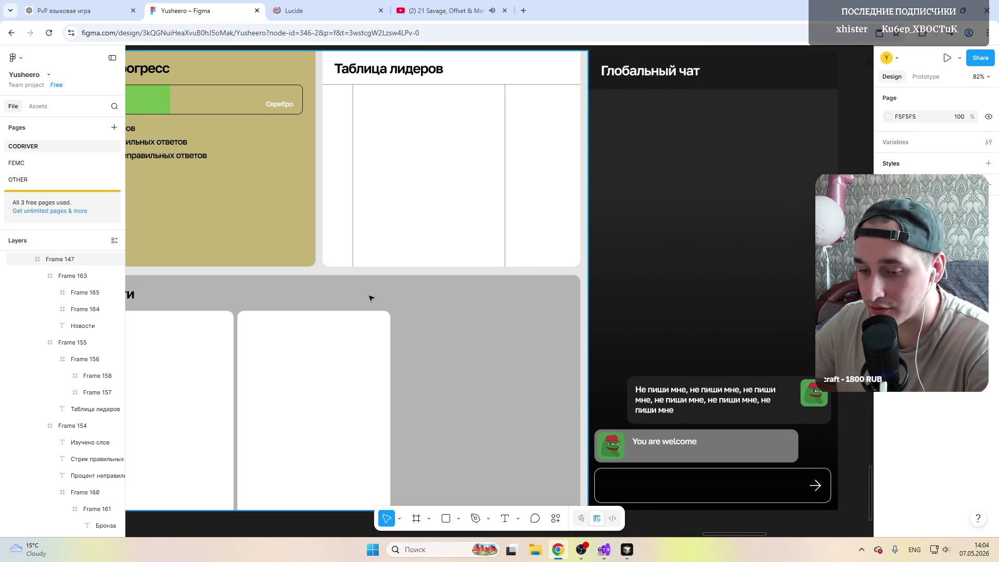
pyautogui.hscroll(2, 370, 296)
pyautogui.hscroll(-4, 370, 296)
pyautogui.hscroll(-2, 369, 298)
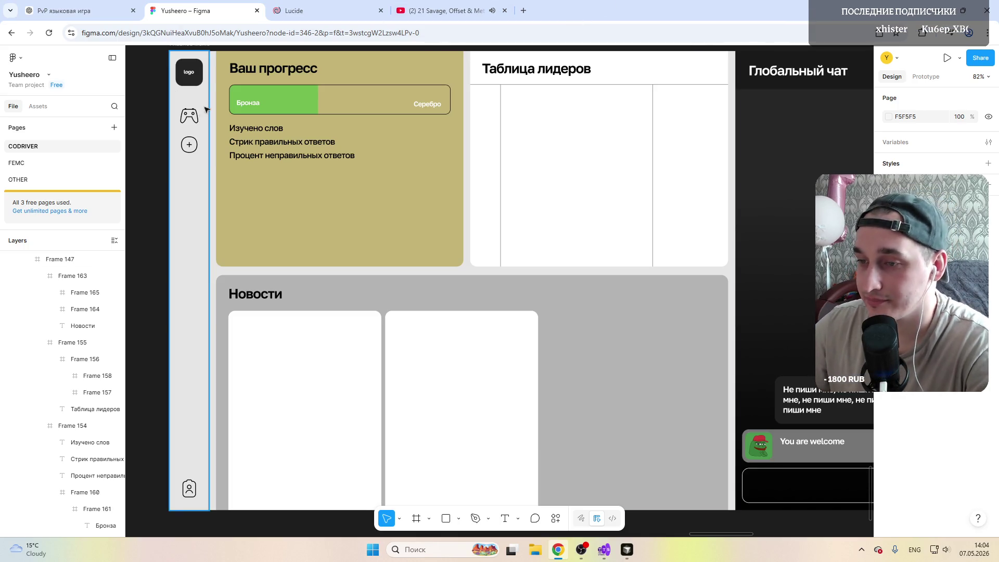
pyautogui.scroll(1, 380, 154)
pyautogui.scroll(-1, 381, 154)
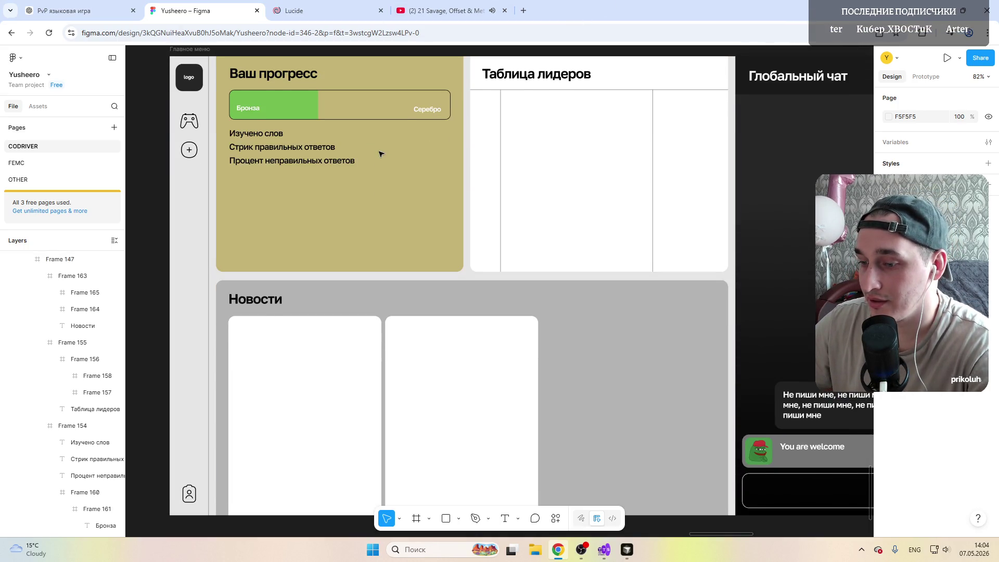
# Step: In Cursor, restore an earlier agent checkpoint, discarding the changes made since
pyautogui.click(626, 551)
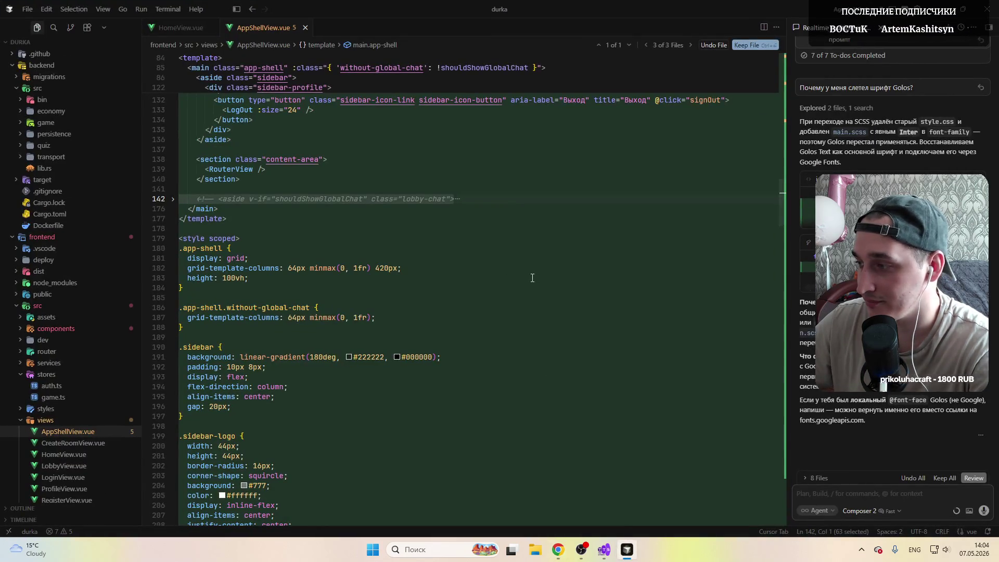
pyautogui.scroll(5, 530, 276)
pyautogui.scroll(-5, 532, 268)
pyautogui.scroll(-3, 524, 286)
pyautogui.scroll(12, 518, 279)
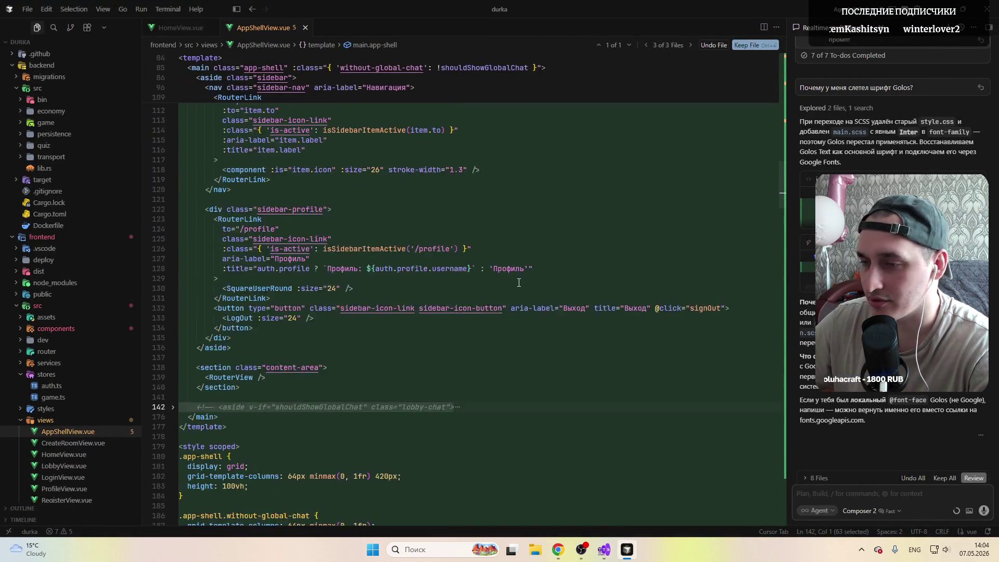
pyautogui.scroll(10, 912, 127)
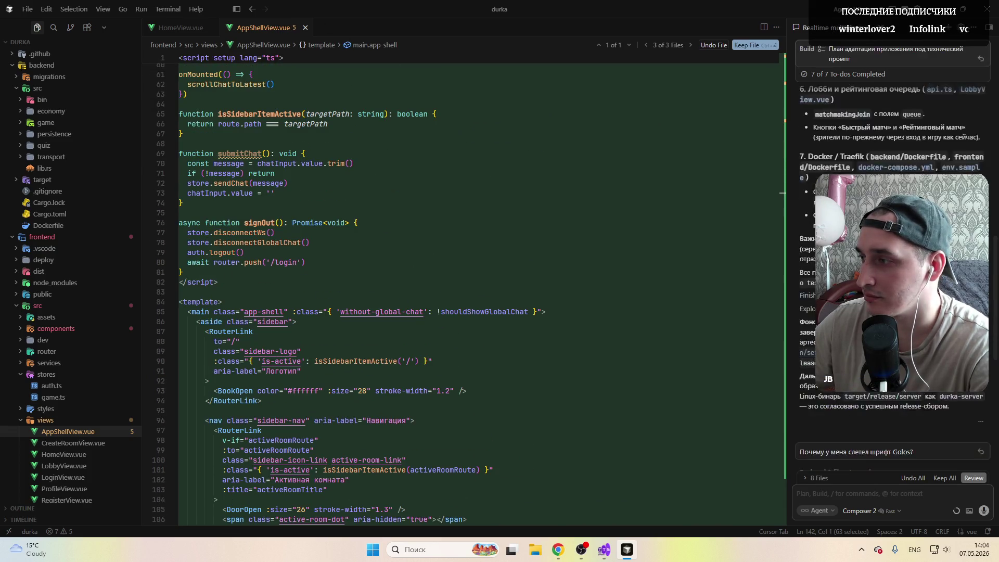
pyautogui.scroll(15, 892, 261)
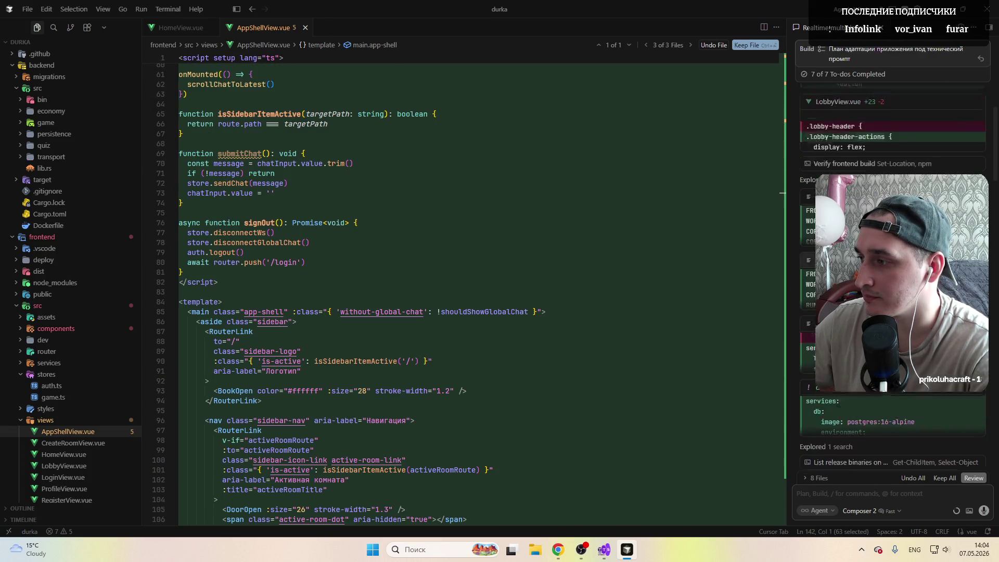
pyautogui.scroll(5, 893, 260)
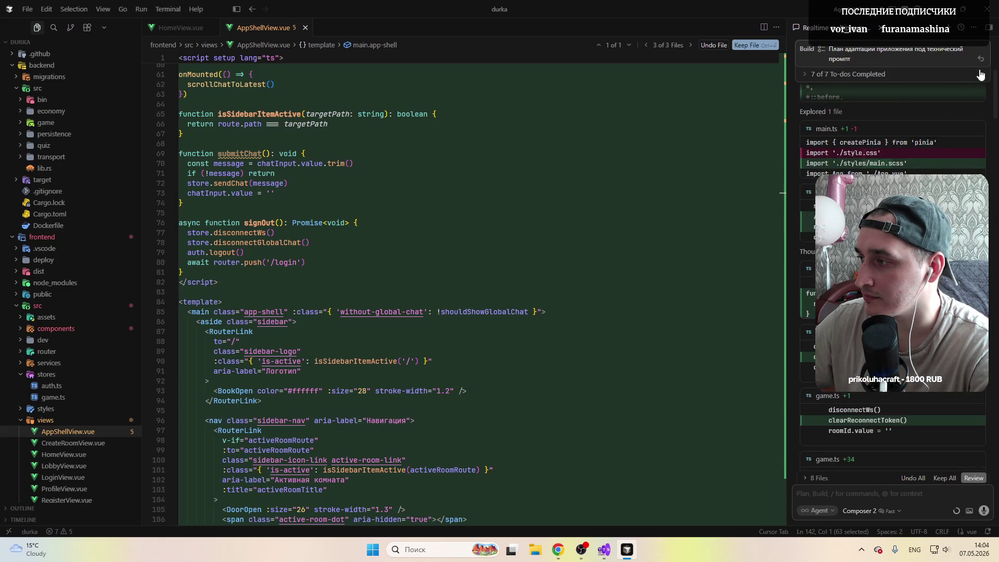
pyautogui.click(980, 59)
pyautogui.click(566, 152)
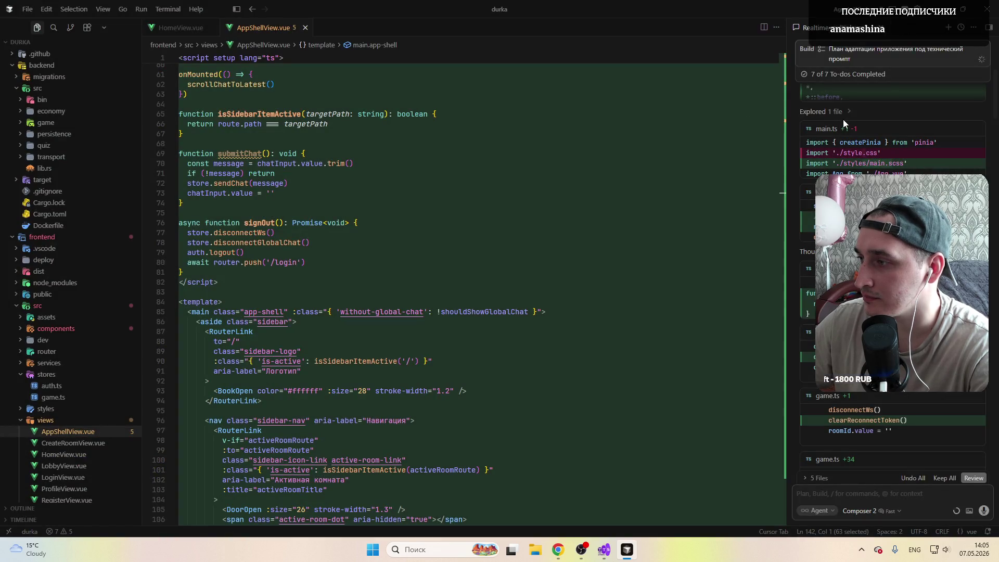
# Step: Close the adaptation plan, AppShellView.vue and HomeView.vue editor tabs
pyautogui.click(860, 51)
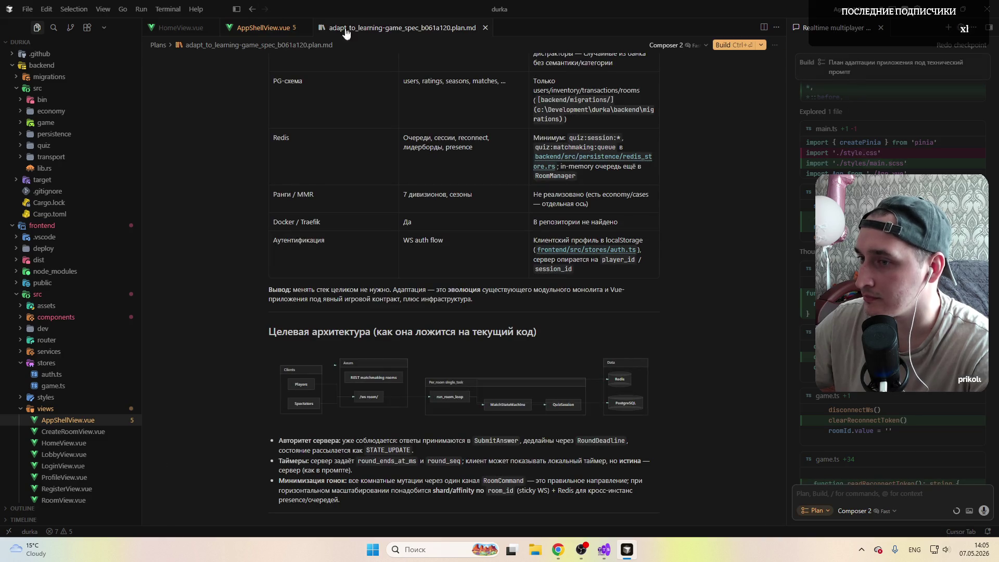
pyautogui.click(485, 28)
pyautogui.click(306, 27)
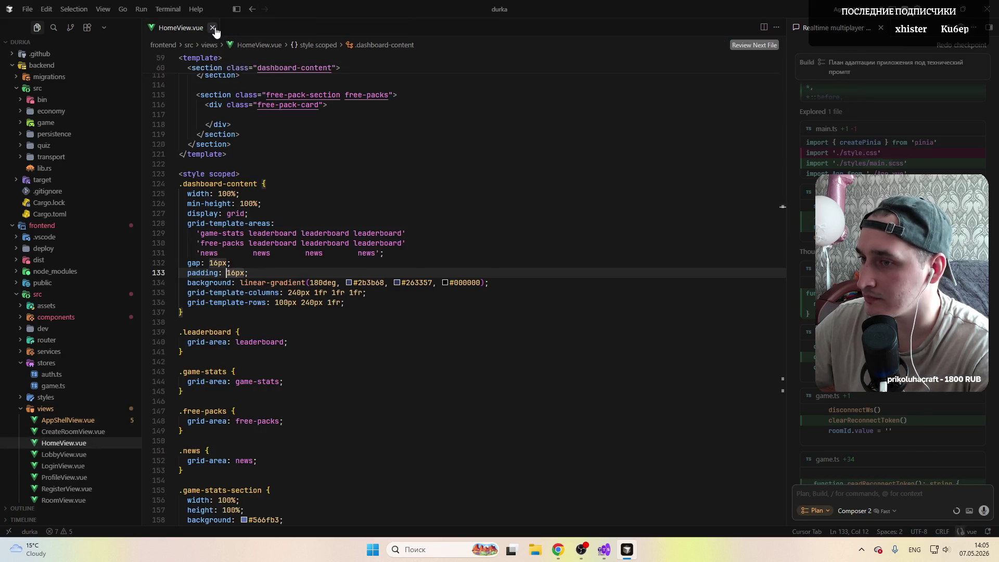
pyautogui.click(214, 28)
pyautogui.scroll(10, 917, 172)
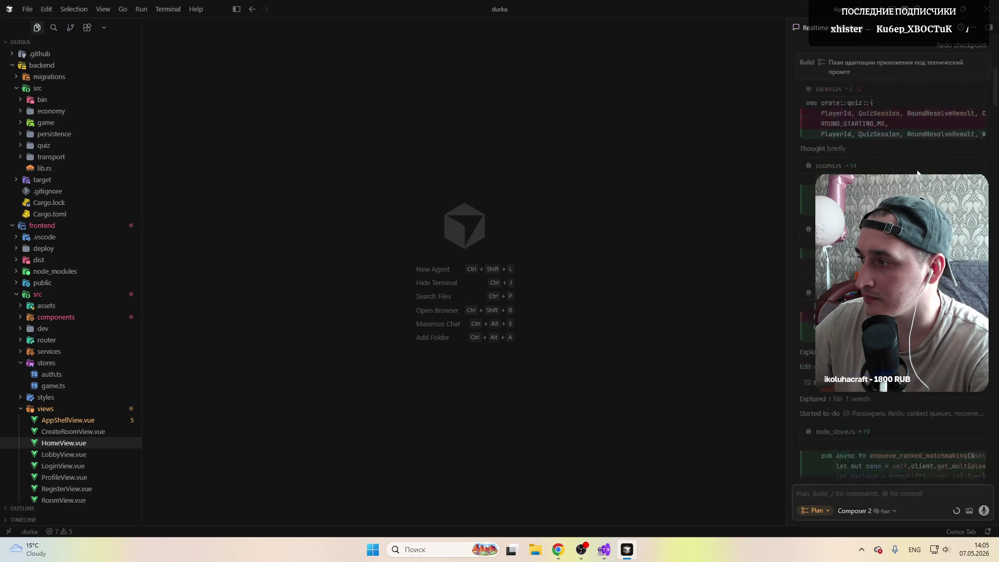
pyautogui.scroll(10, 968, 108)
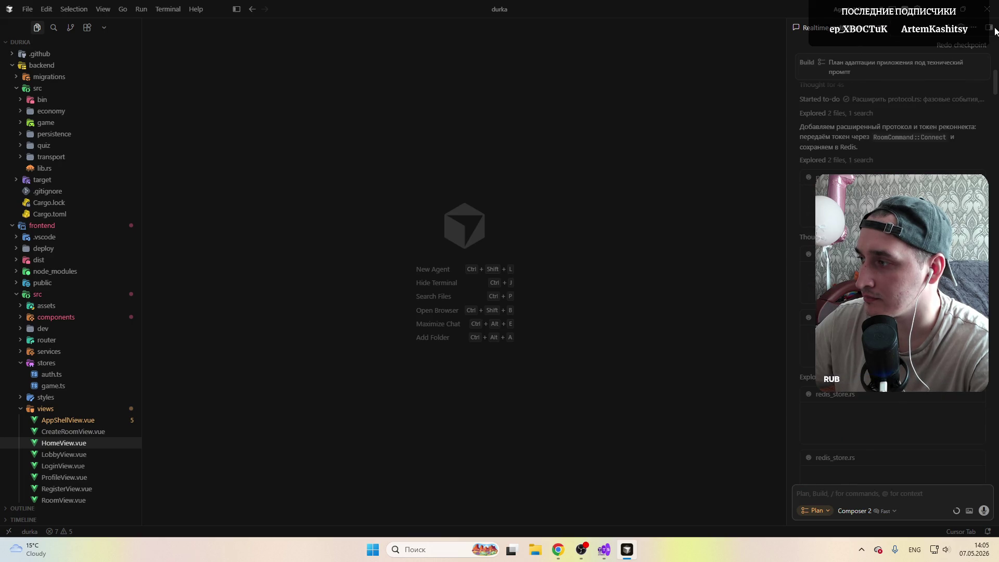
pyautogui.scroll(2, 879, 128)
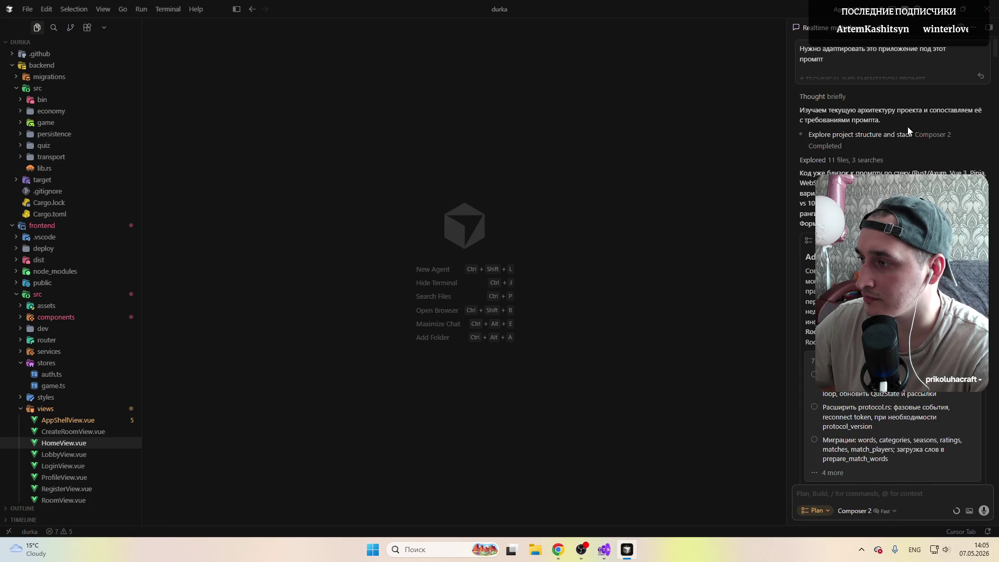
pyautogui.scroll(-15, 897, 97)
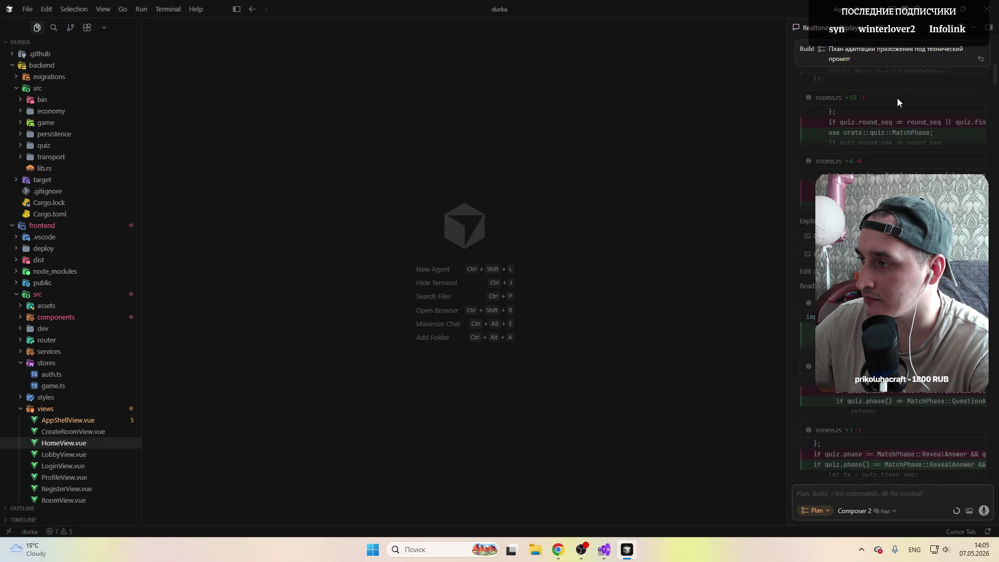
pyautogui.scroll(15, 905, 125)
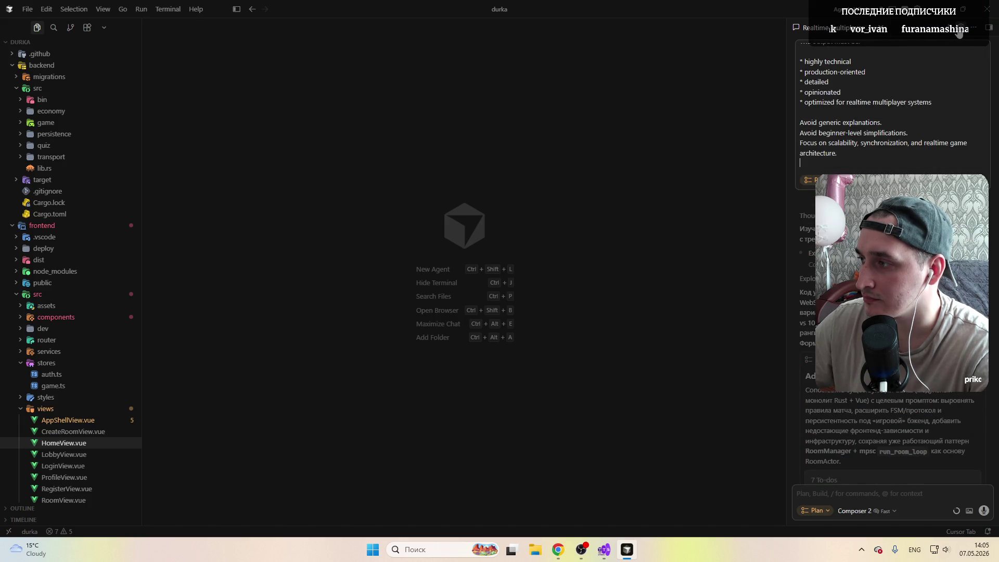
# Step: Switch to the English language learning conversation and roll back to its first checkpoint
pyautogui.click(961, 27)
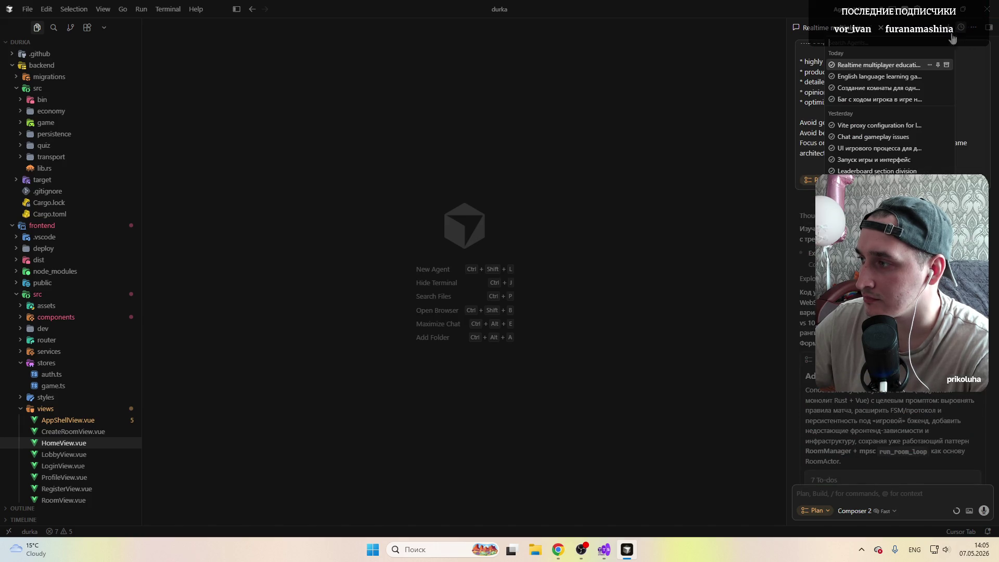
pyautogui.click(885, 76)
pyautogui.scroll(7, 901, 99)
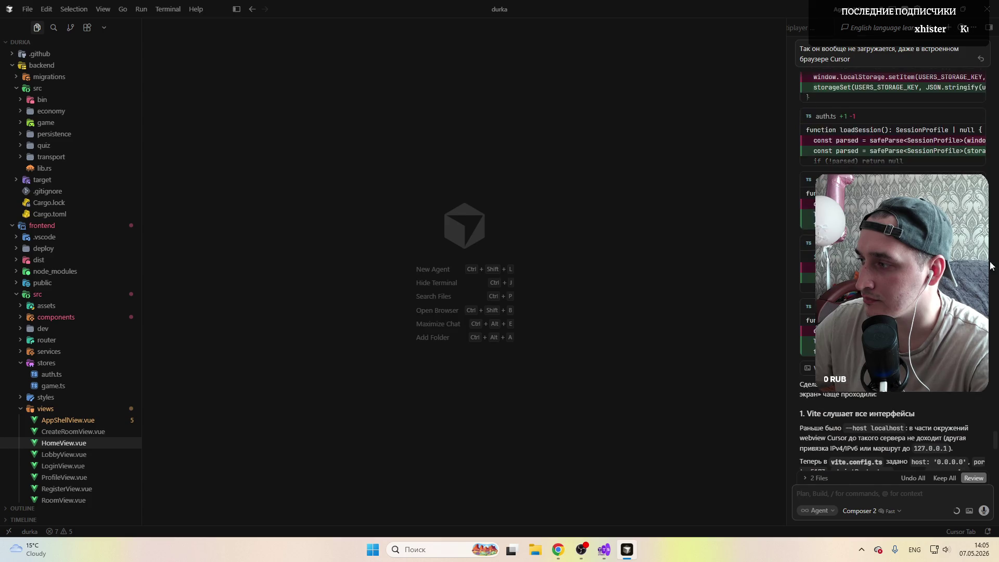
pyautogui.moveTo(996, 440); pyautogui.dragTo(995, 49)
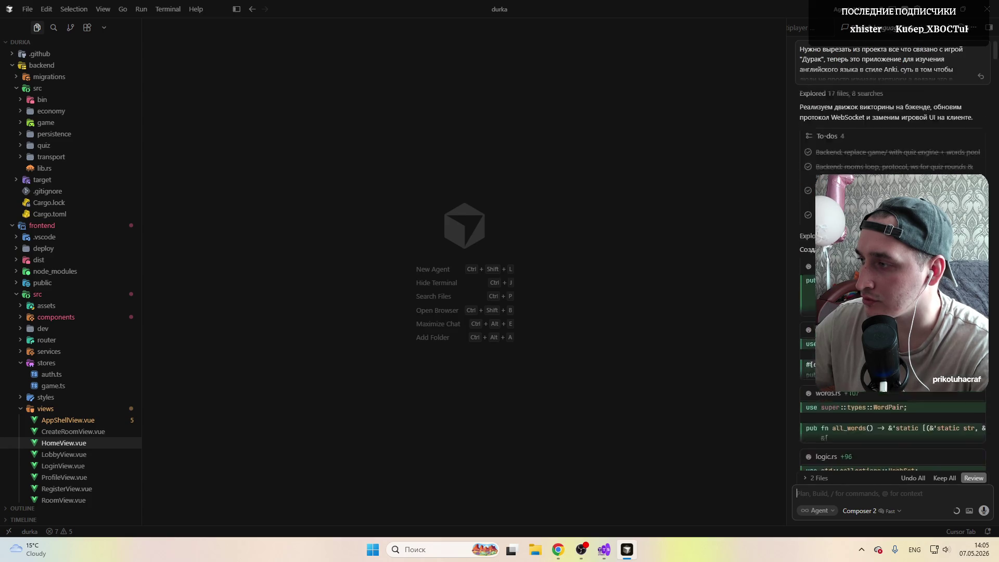
pyautogui.click(981, 76)
pyautogui.click(567, 154)
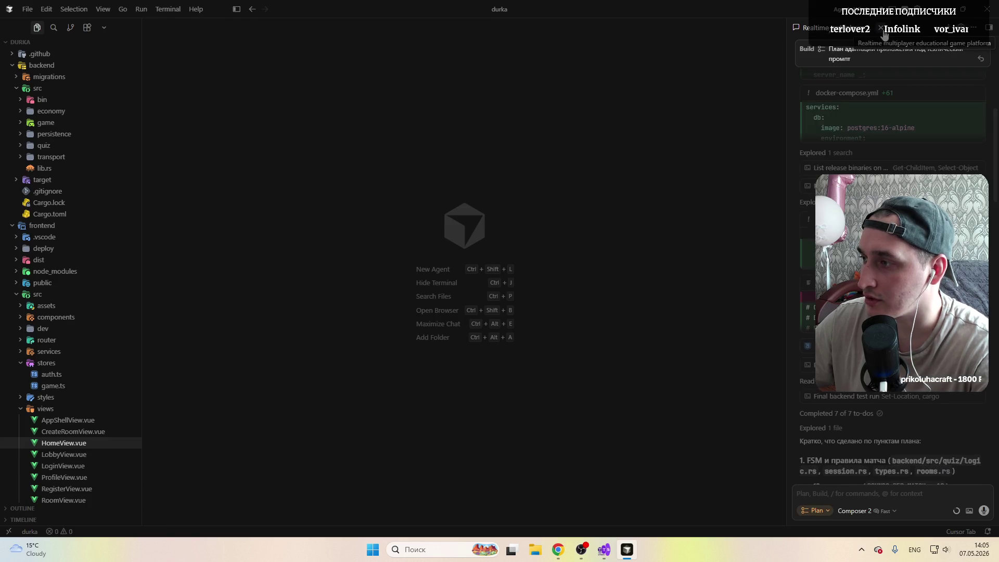
# Step: Hide the agent chat panel and collapse the backend and frontend folders
pyautogui.hotkey('ctrl', 'alt', 'b')
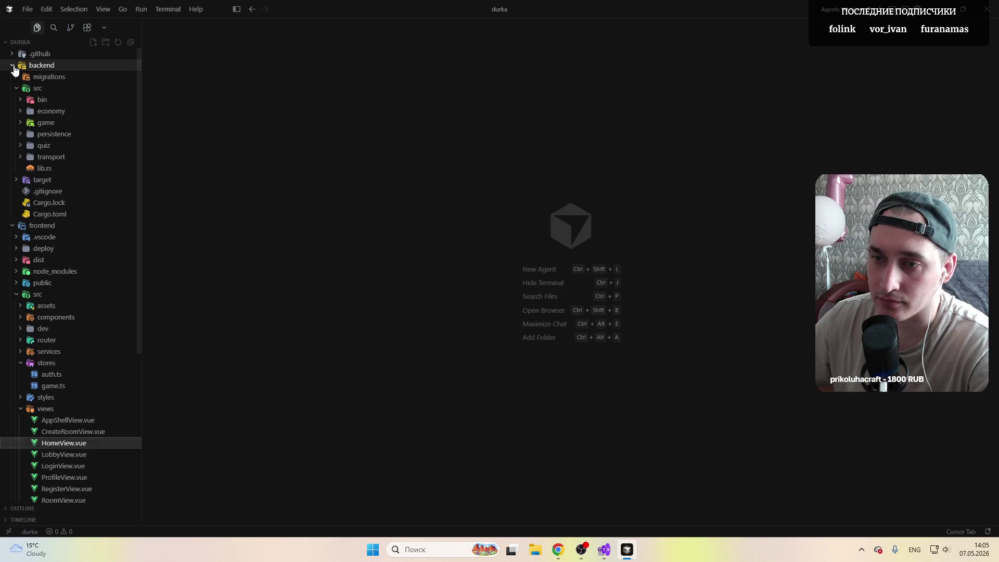
pyautogui.click(13, 65)
pyautogui.click(13, 77)
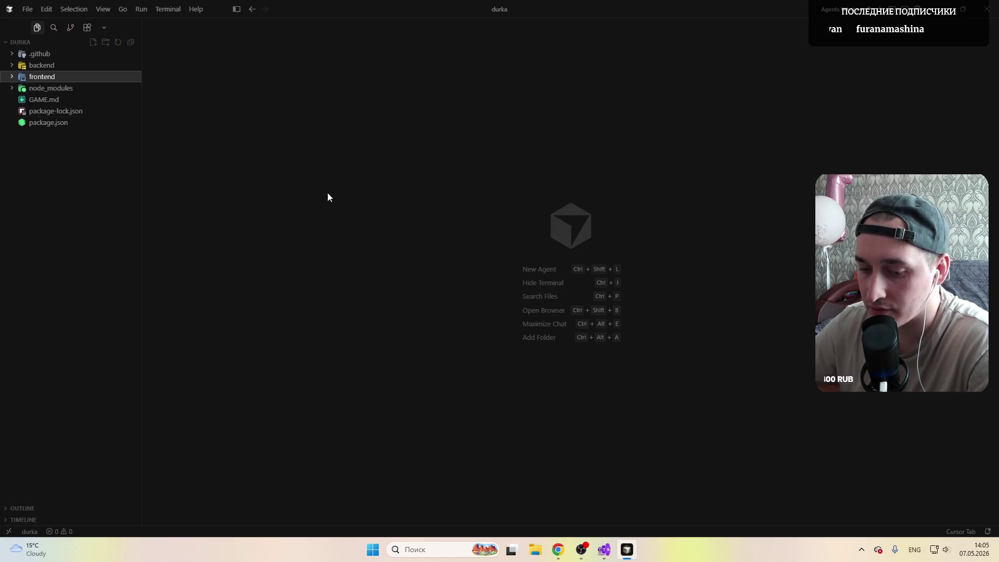
pyautogui.hotkey('alt', 'Tab')
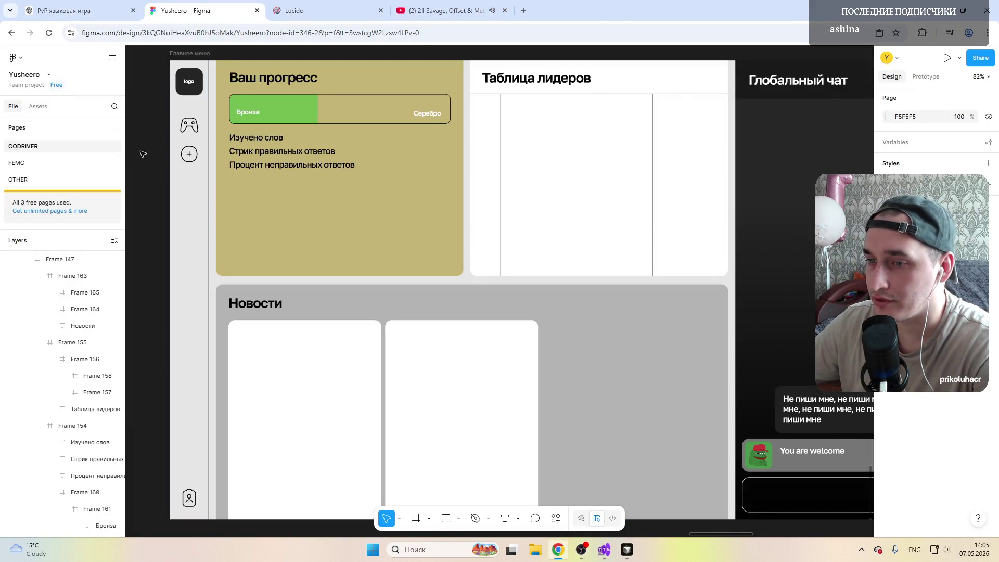
pyautogui.scroll(-5, 158, 154)
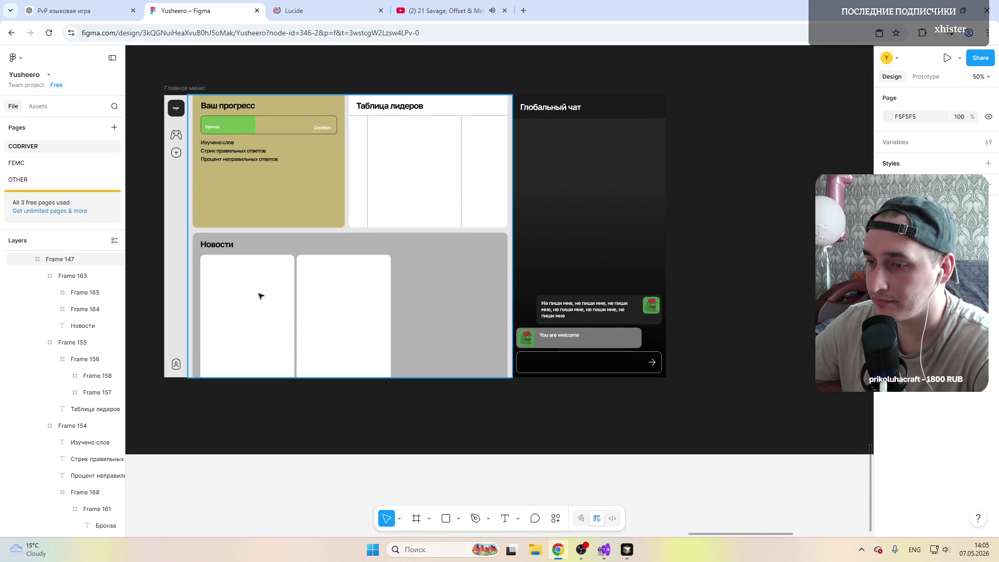
pyautogui.scroll(3, 207, 312)
pyautogui.scroll(2, 250, 318)
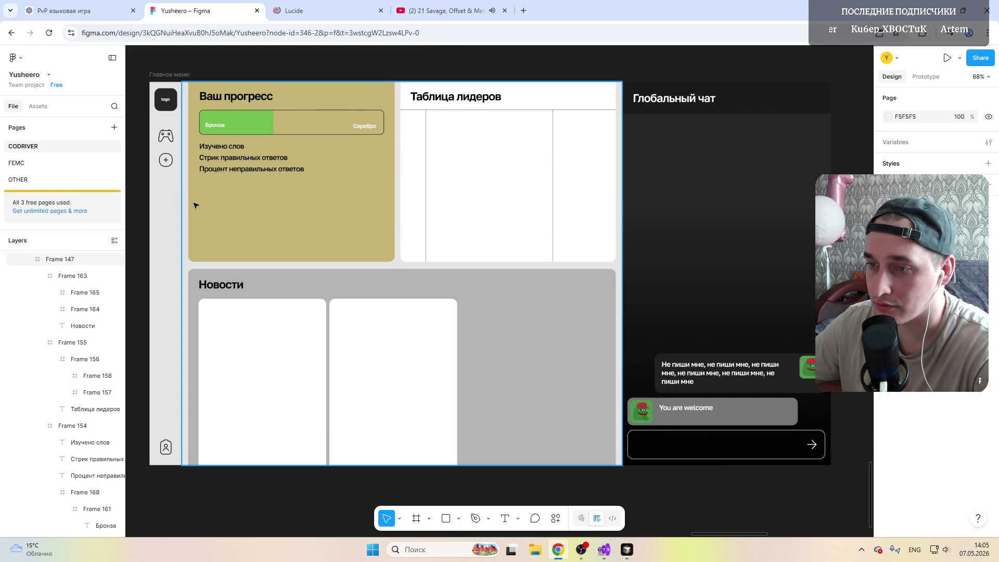
pyautogui.scroll(-1, 517, 259)
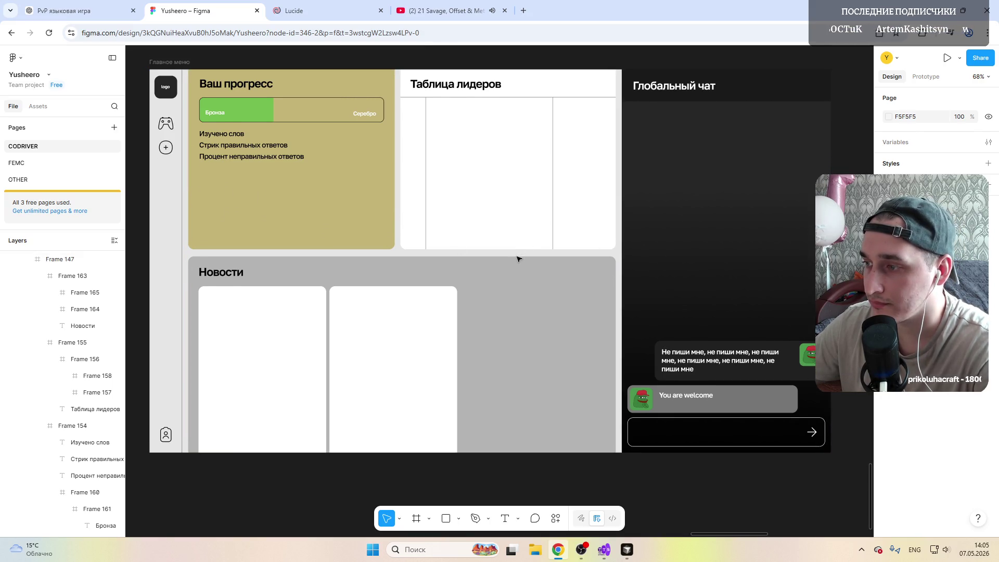
pyautogui.scroll(3, 442, 255)
pyautogui.scroll(-1, 426, 256)
pyautogui.scroll(-1, 336, 270)
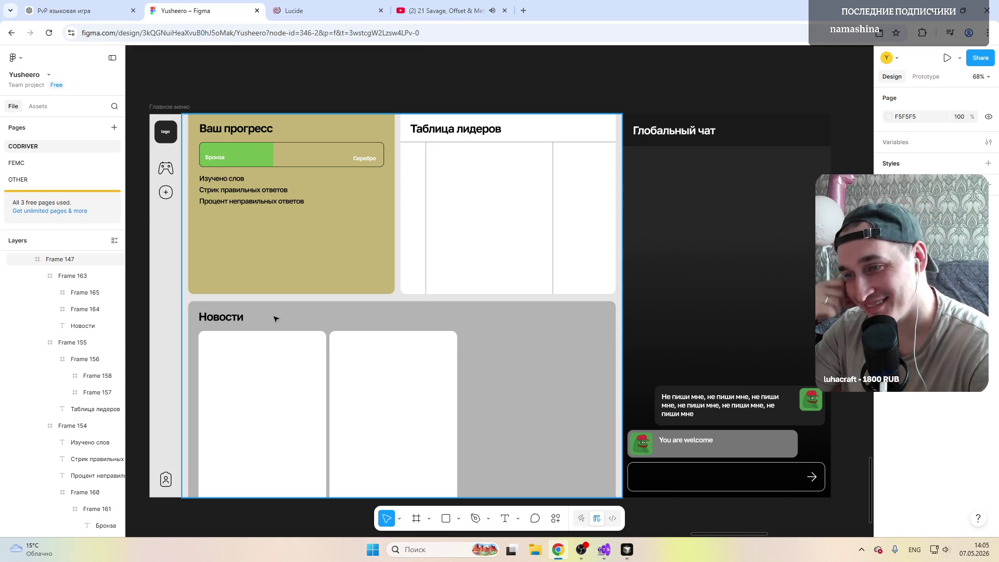
# Step: Load hh.ru in a new browser tab
pyautogui.click(524, 11)
pyautogui.write('hh.')
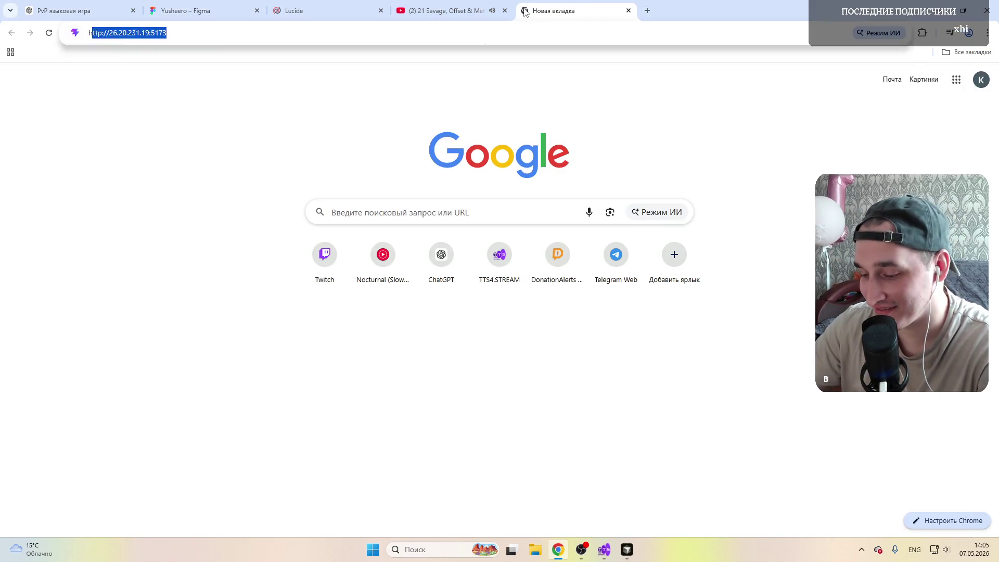
pyautogui.write('ru')
pyautogui.press('Return')
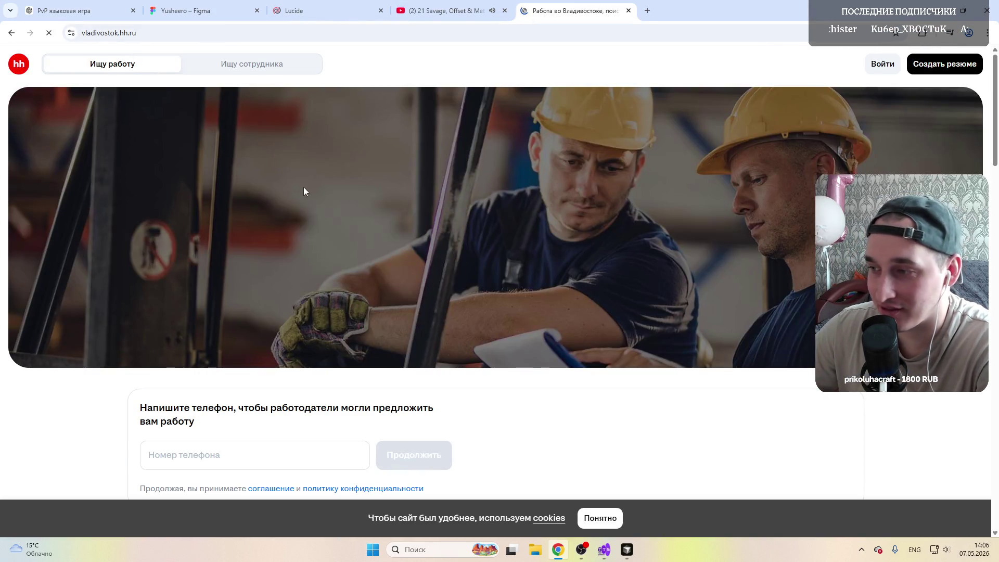
# Step: Choose job-seeker sign-in, enter the phone number and request an SMS code
pyautogui.click(873, 73)
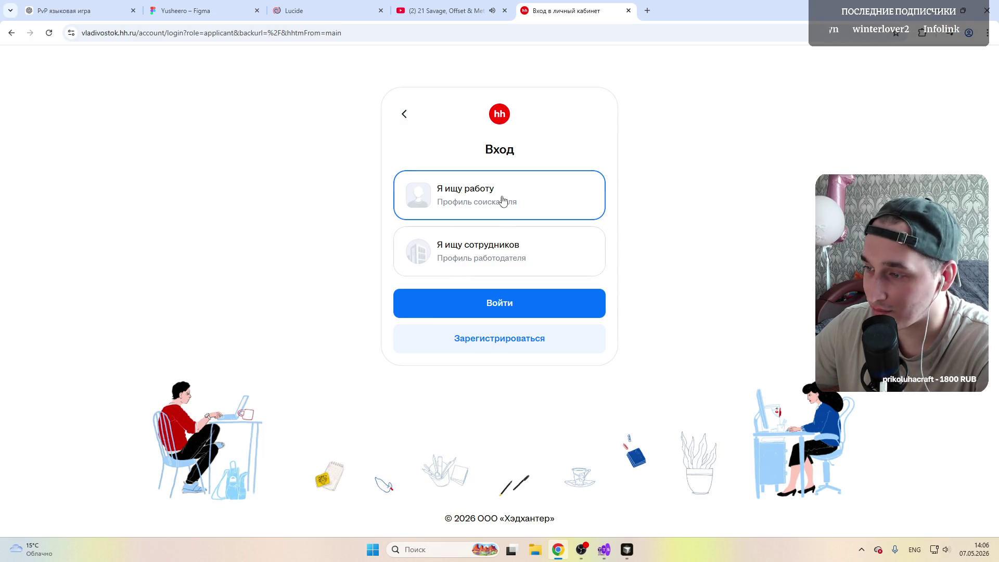
pyautogui.click(499, 307)
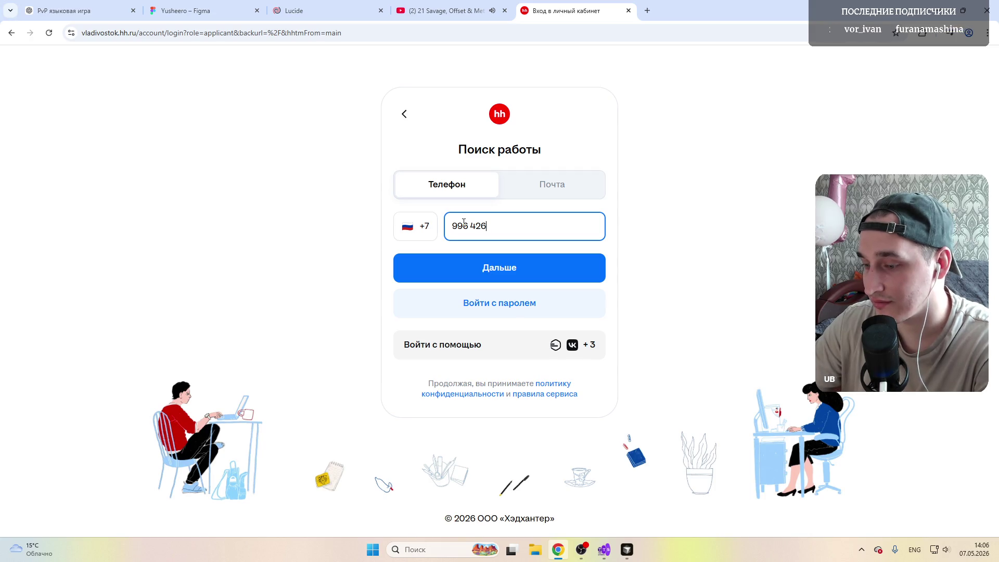
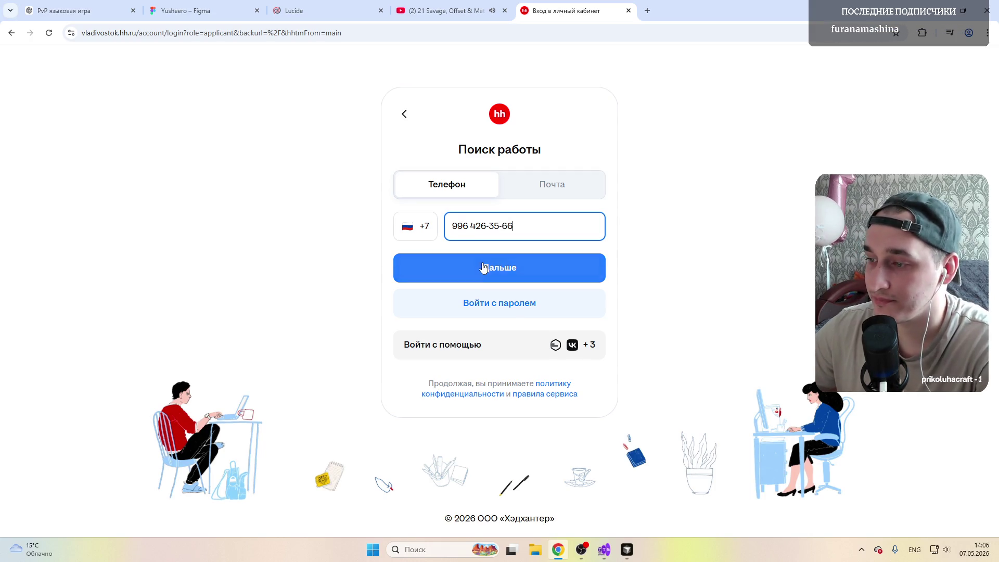
pyautogui.click(482, 262)
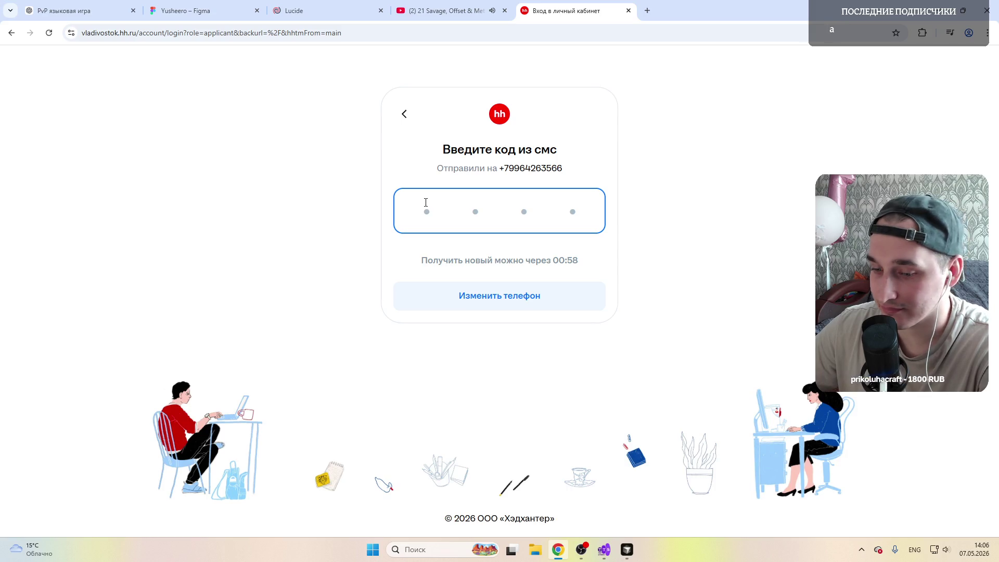
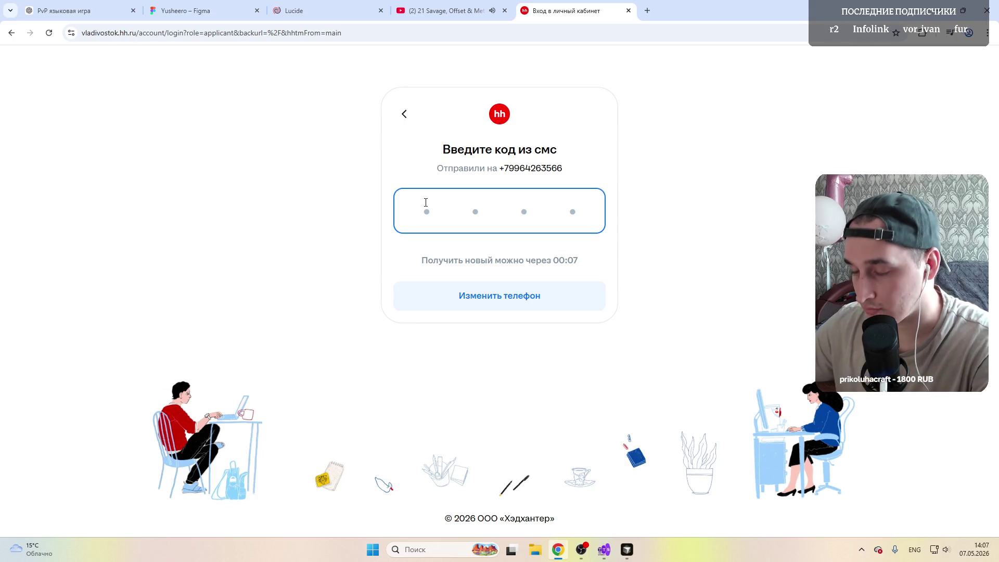
# Step: Search Google for 'huntee', open the Huntee site in a background tab, then return to hh.ru login
pyautogui.click(653, 11)
pyautogui.write('huntee')
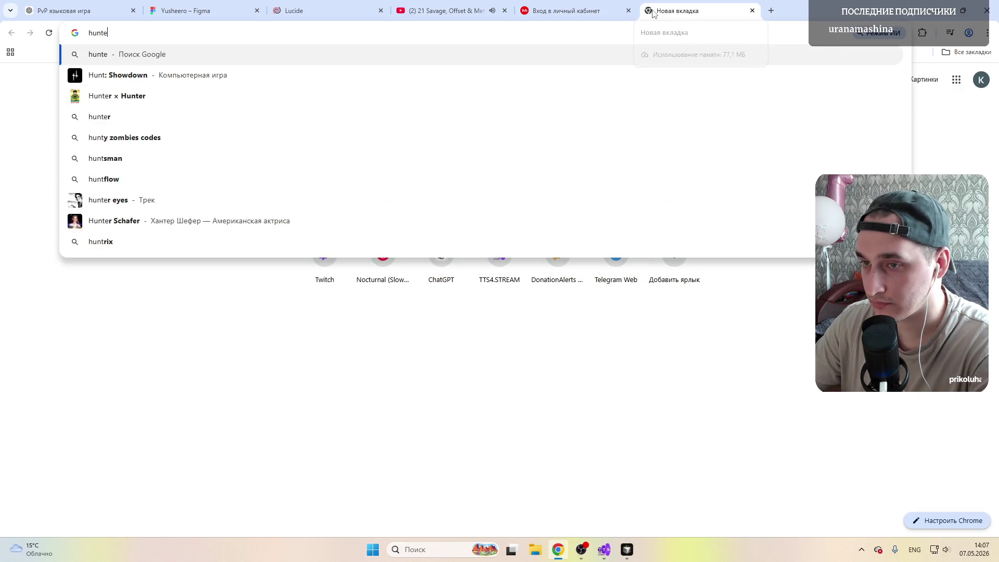
pyautogui.press('Return')
pyautogui.middleClick(213, 191)
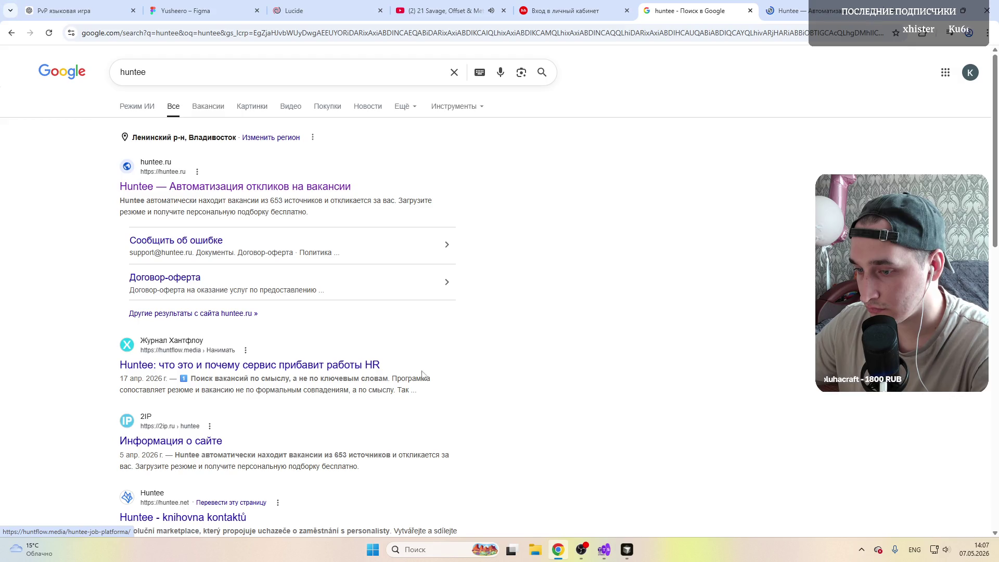
pyautogui.click(588, 11)
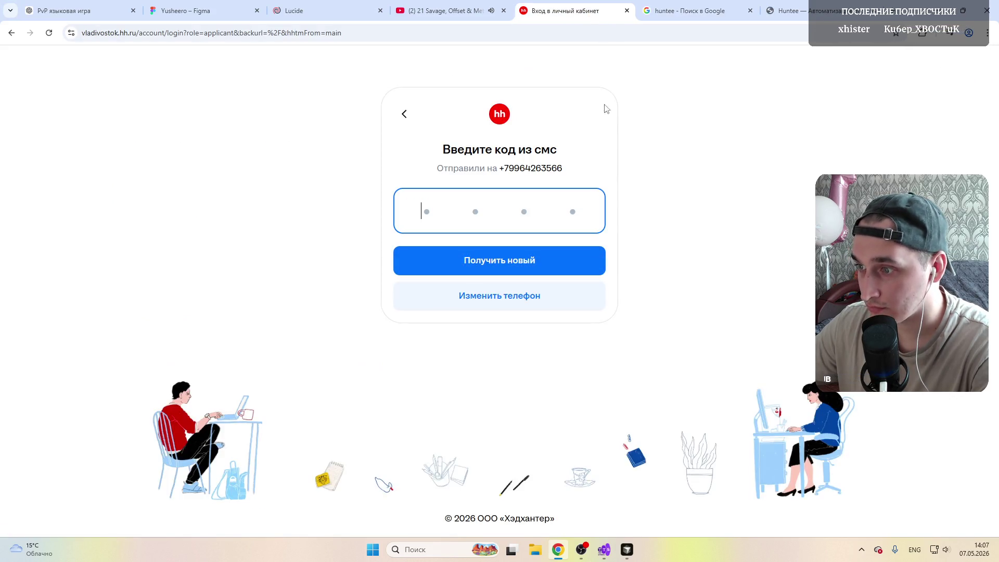
# Step: Request a new SMS code on hh.ru, enter it to sign in, and close the Google results tab
pyautogui.click(510, 264)
pyautogui.click(422, 202)
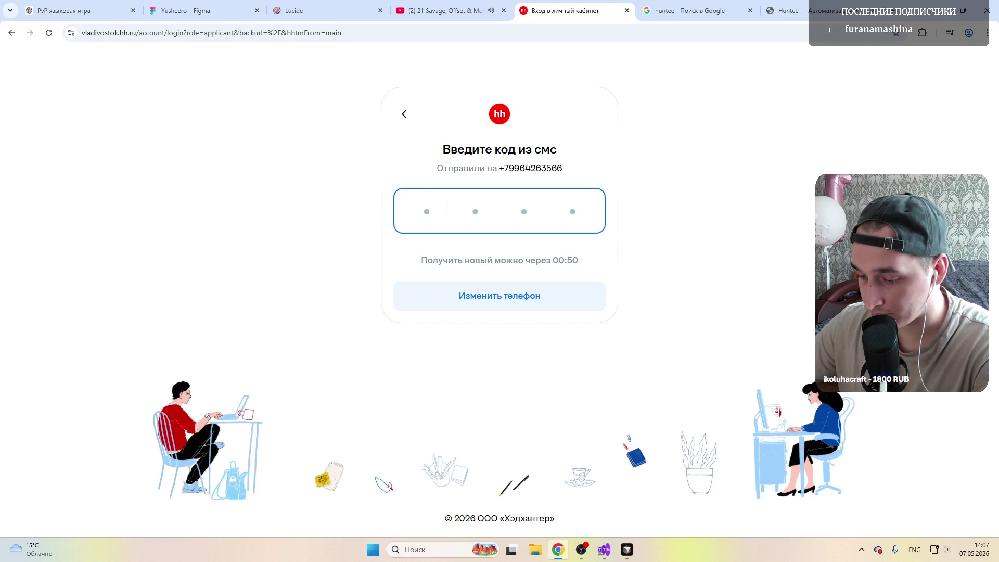
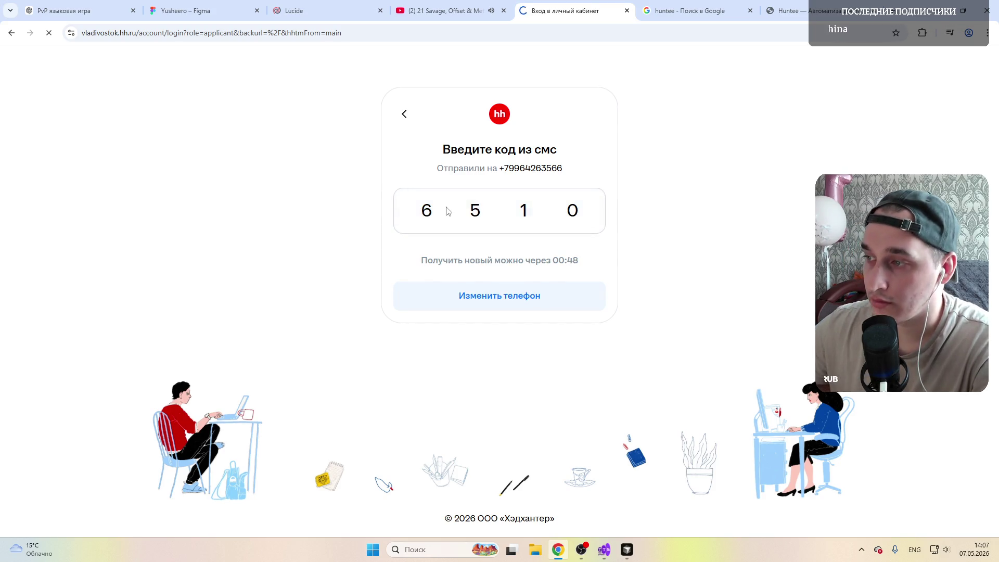
pyautogui.click(739, 13)
pyautogui.click(750, 11)
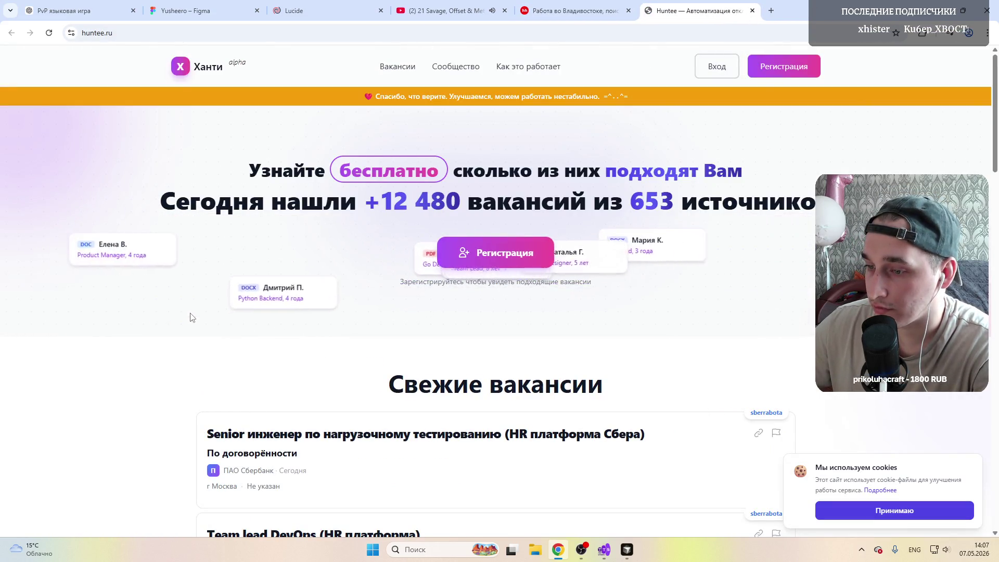
# Step: Scroll through the Huntee landing page and its fresh vacancy list, then return to the hh.ru tab
pyautogui.scroll(-3, 191, 312)
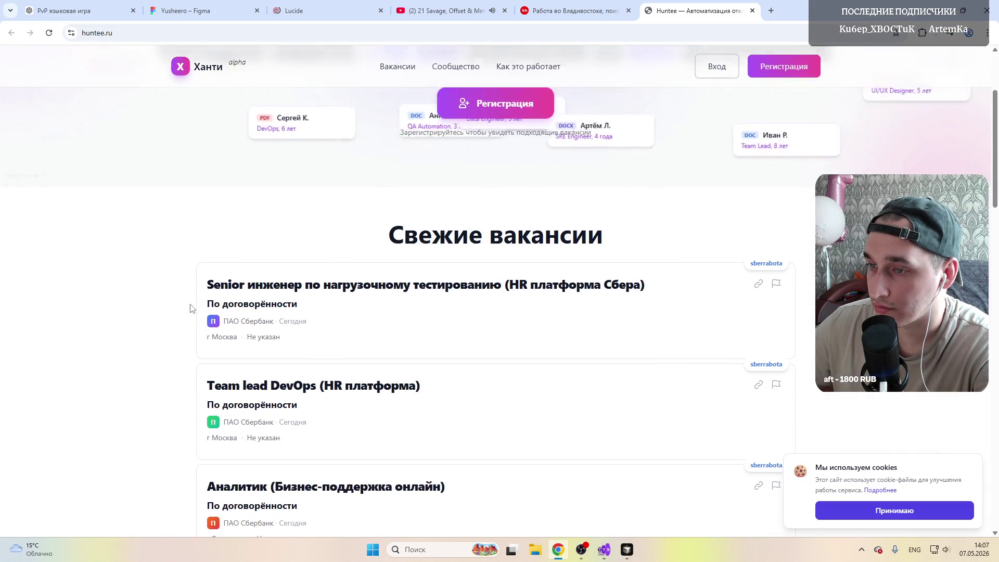
pyautogui.scroll(3, 190, 308)
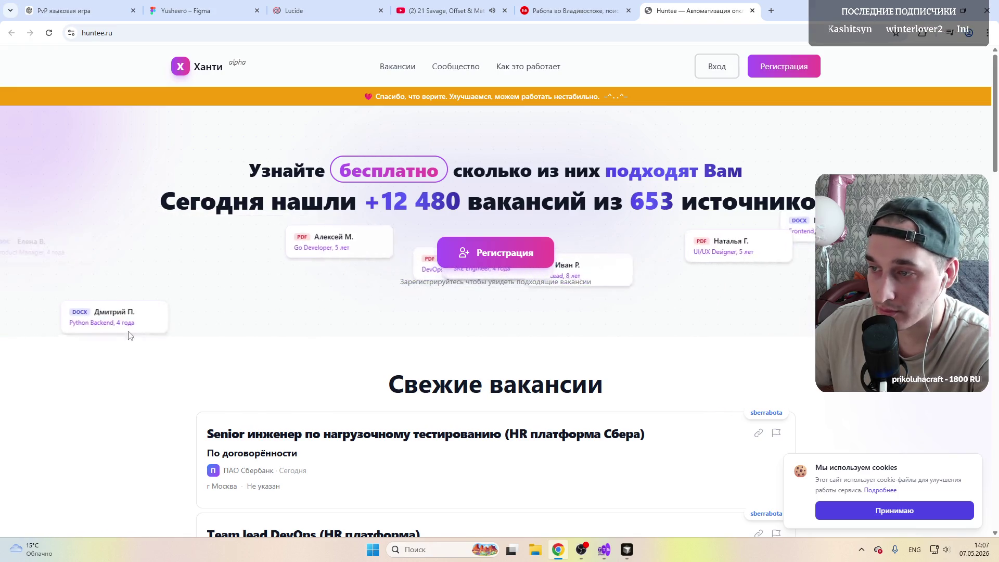
pyautogui.scroll(-3, 94, 316)
pyautogui.scroll(-6, 95, 315)
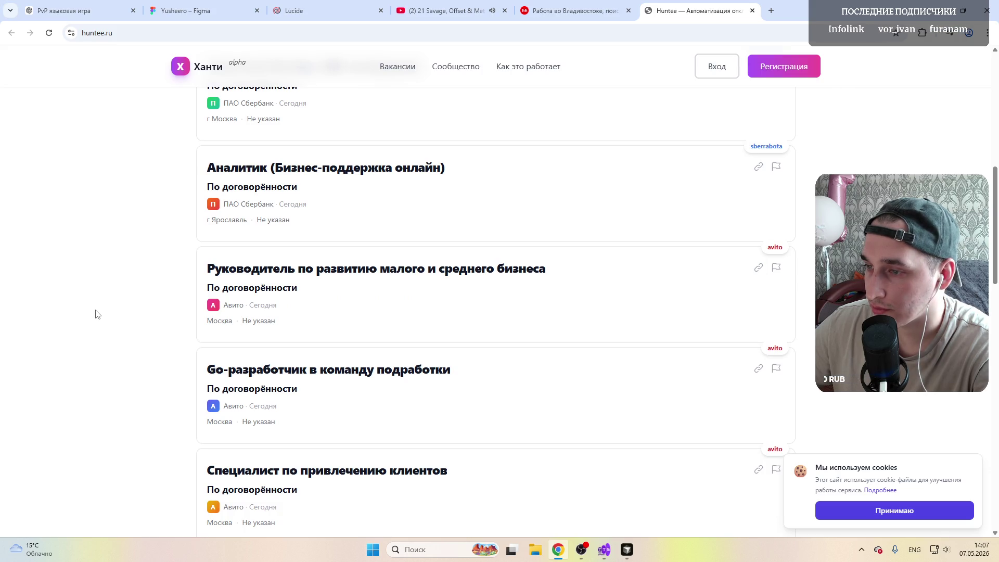
pyautogui.scroll(-8, 96, 312)
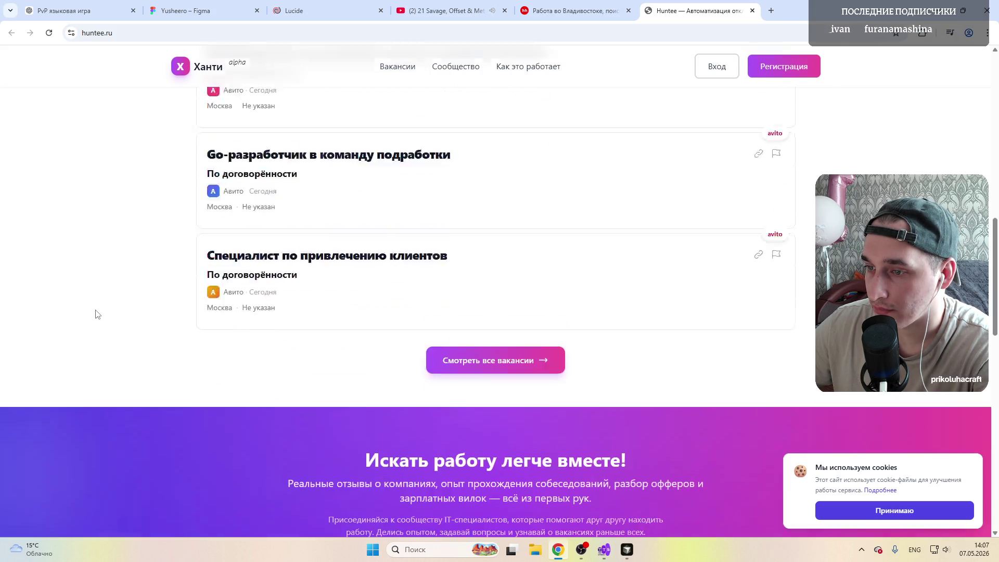
pyautogui.scroll(1, 96, 309)
pyautogui.scroll(-5, 96, 310)
pyautogui.scroll(-8, 97, 311)
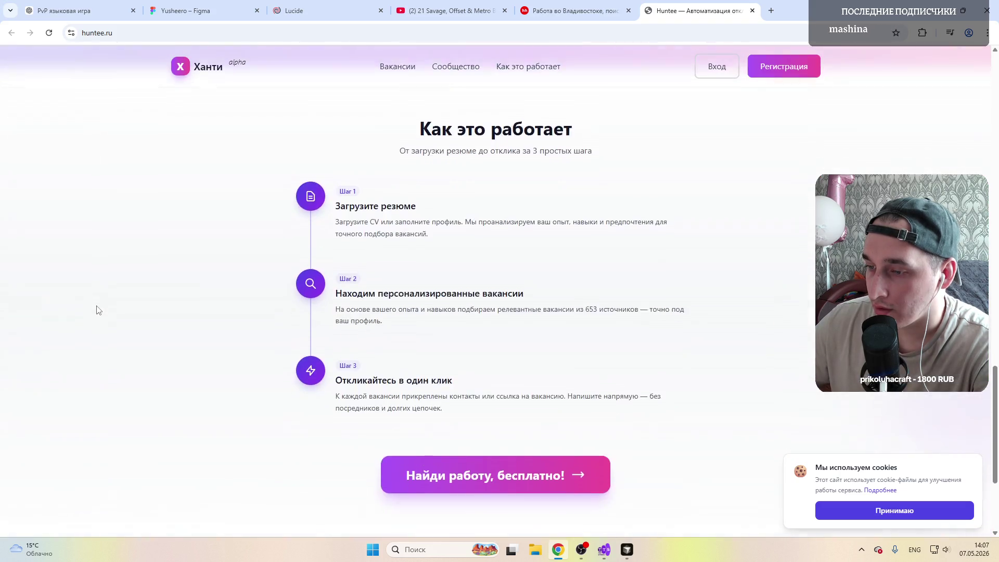
pyautogui.scroll(8, 172, 333)
pyautogui.scroll(15, 172, 333)
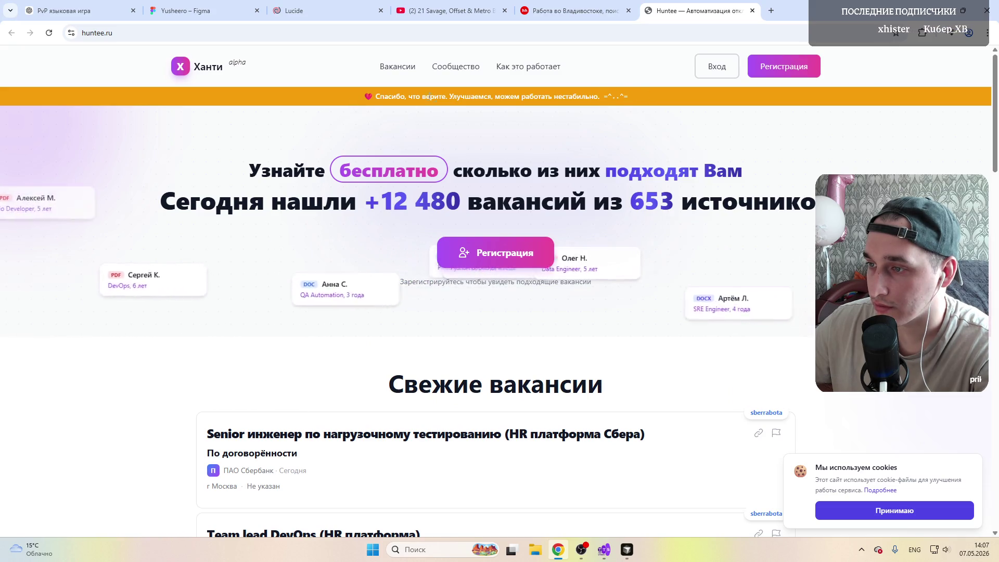
pyautogui.scroll(-4, 313, 218)
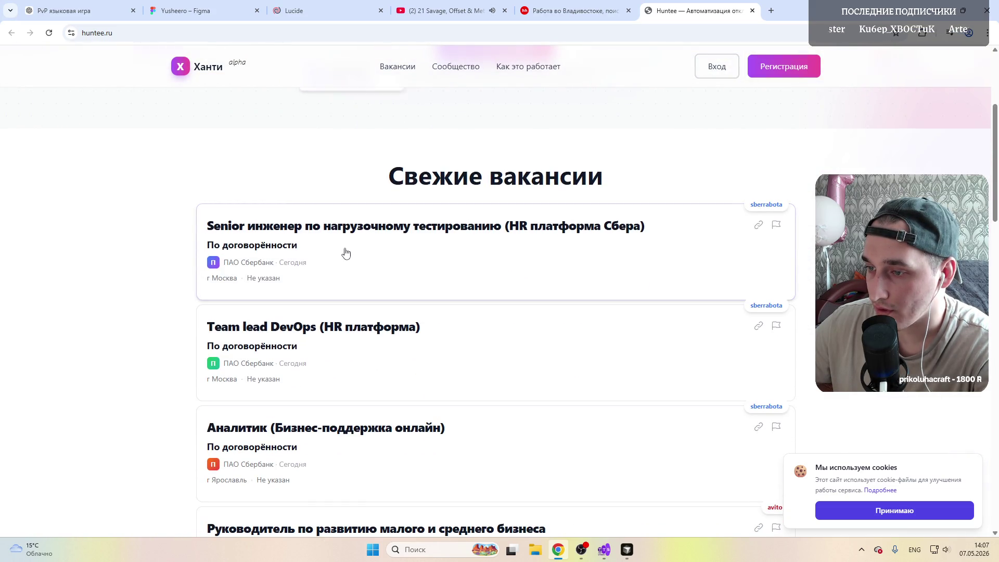
pyautogui.scroll(-2, 343, 260)
pyautogui.scroll(-7, 352, 437)
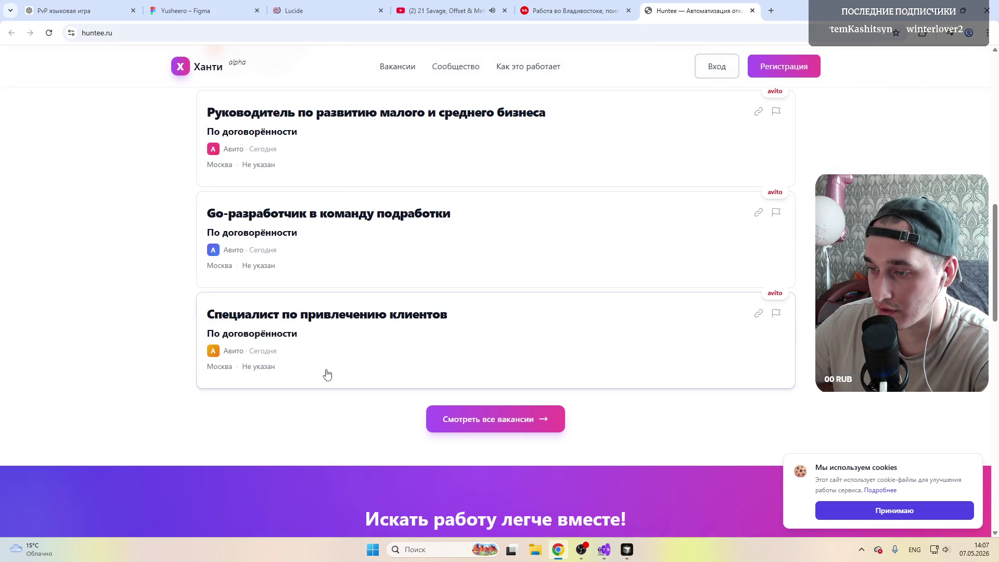
pyautogui.scroll(6, 380, 239)
pyautogui.scroll(-3, 372, 401)
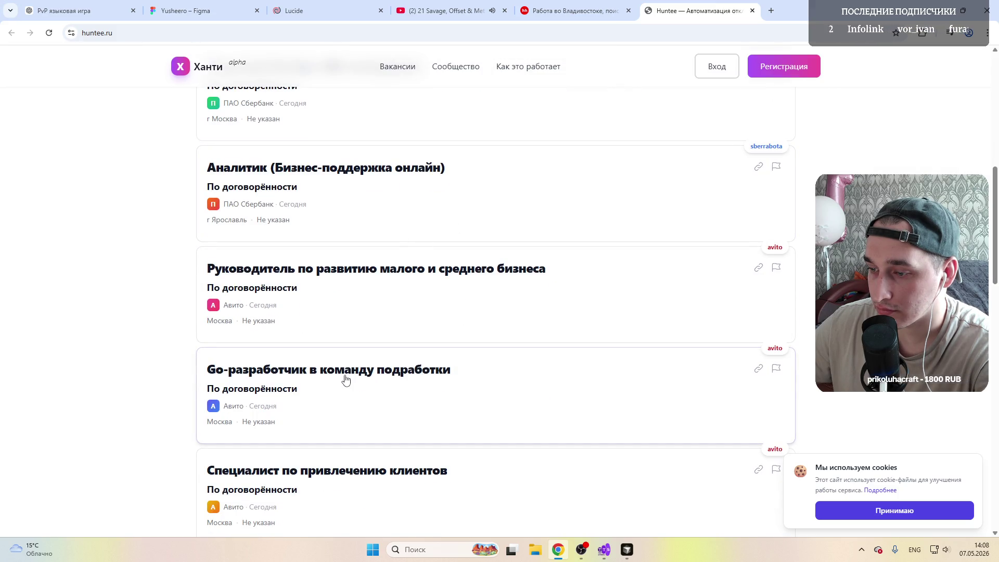
pyautogui.scroll(8, 154, 334)
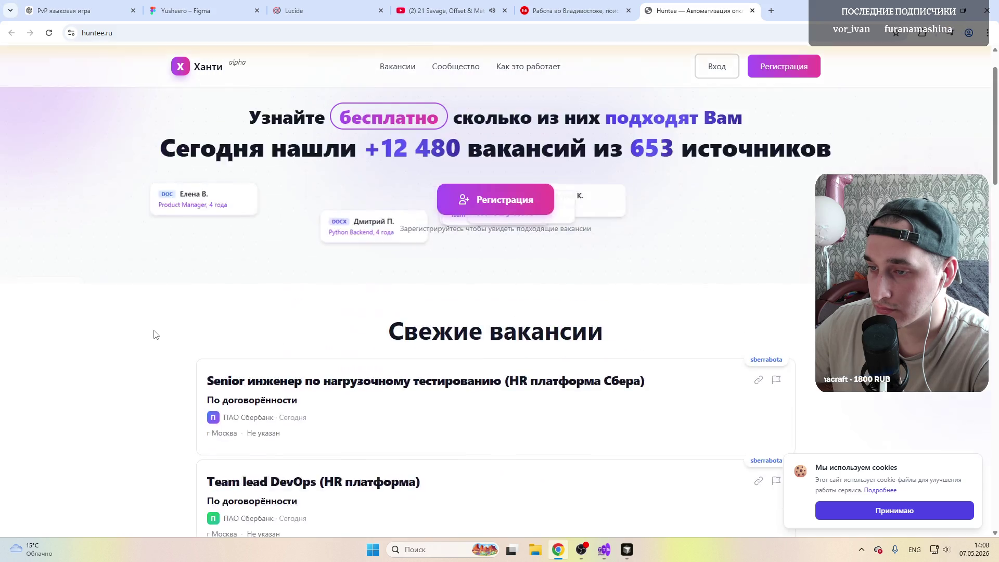
pyautogui.scroll(1, 155, 333)
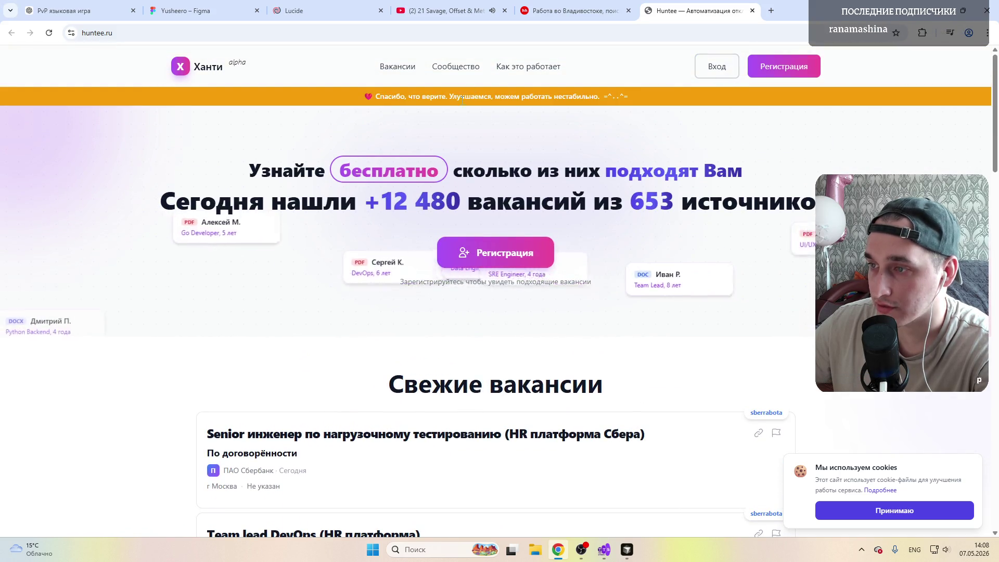
pyautogui.click(598, 11)
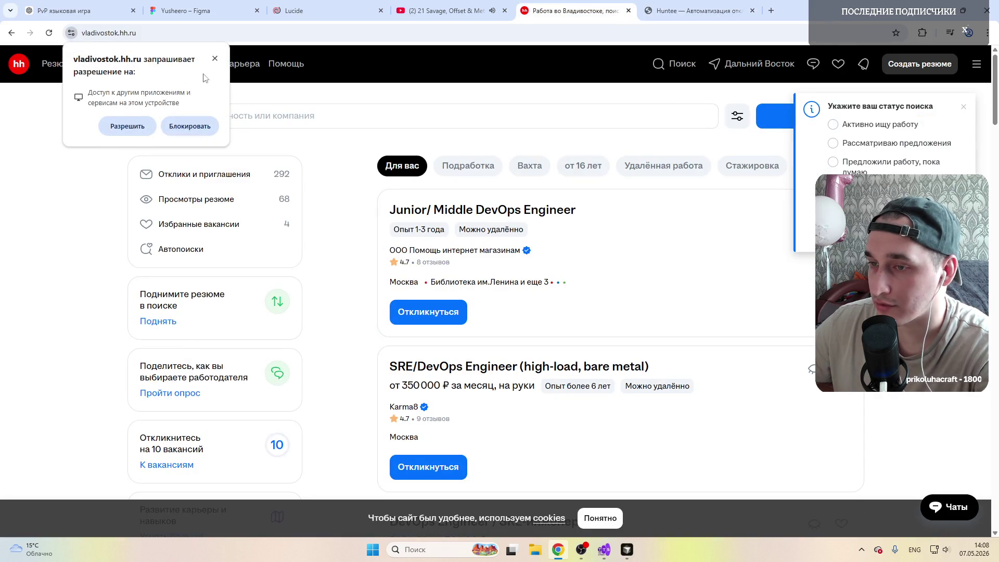
# Step: Dismiss the permission popup and set the hh.ru job search status to 'Не ищу работу'
pyautogui.click(215, 58)
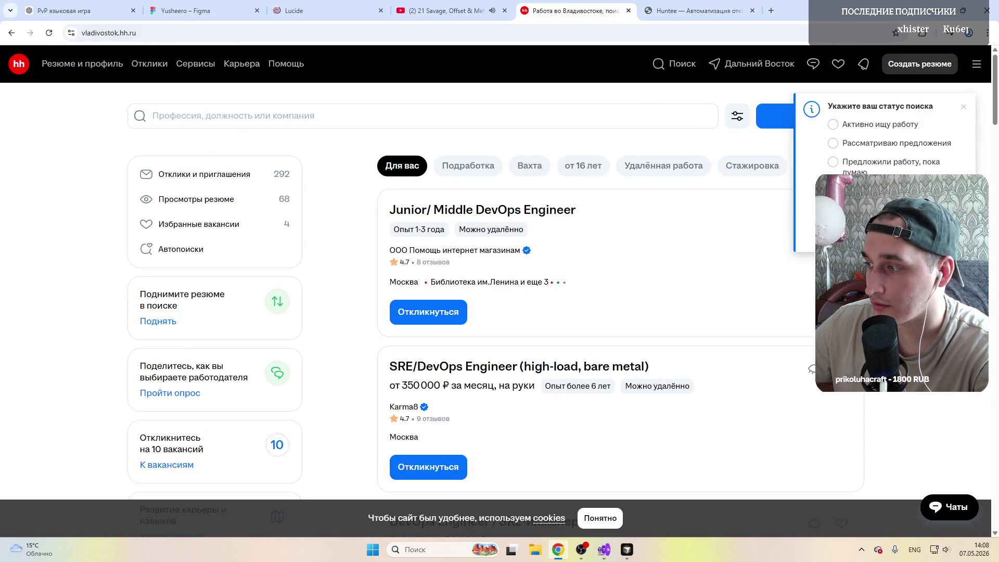
pyautogui.click(843, 192)
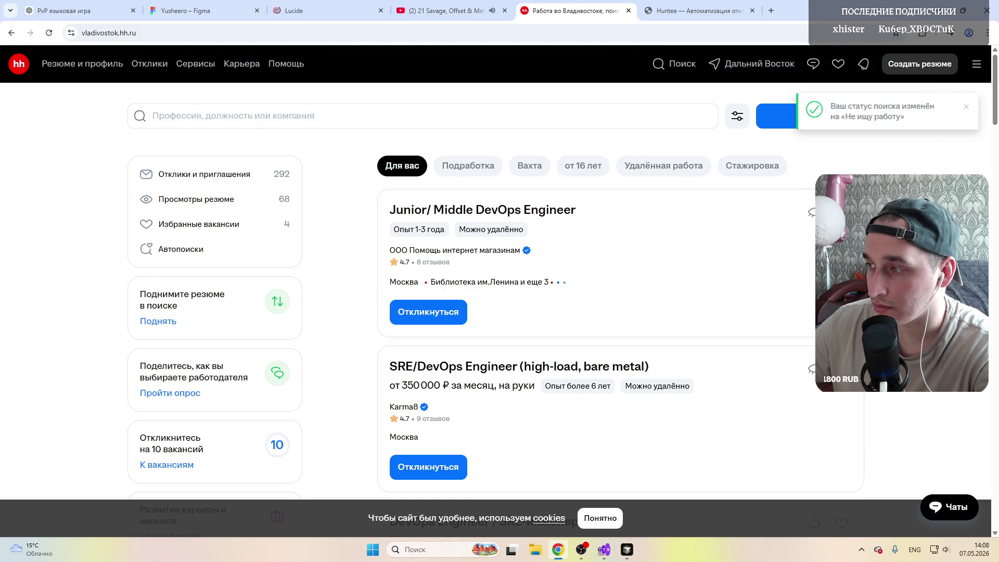
pyautogui.click(91, 70)
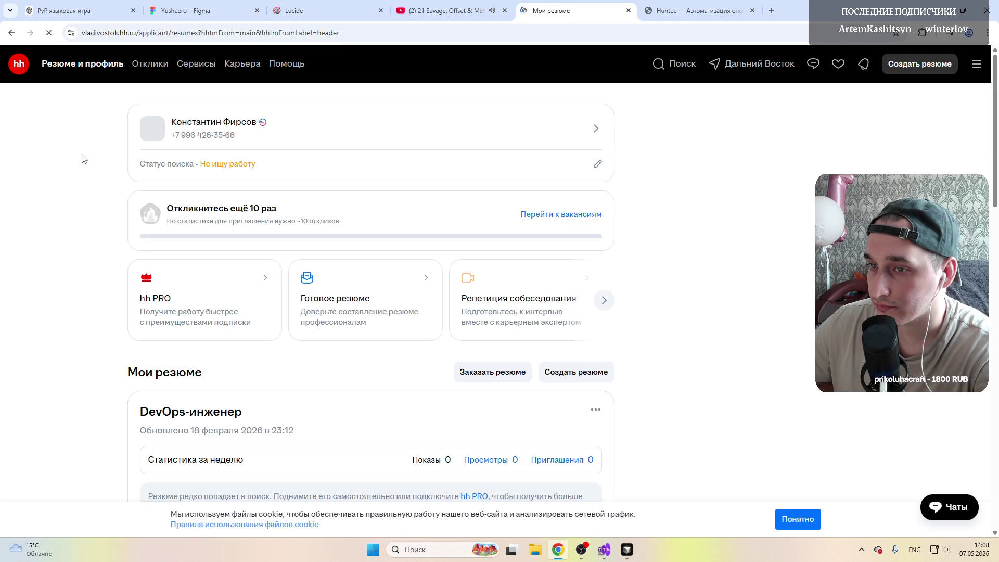
pyautogui.hotkey('alt', 'Left')
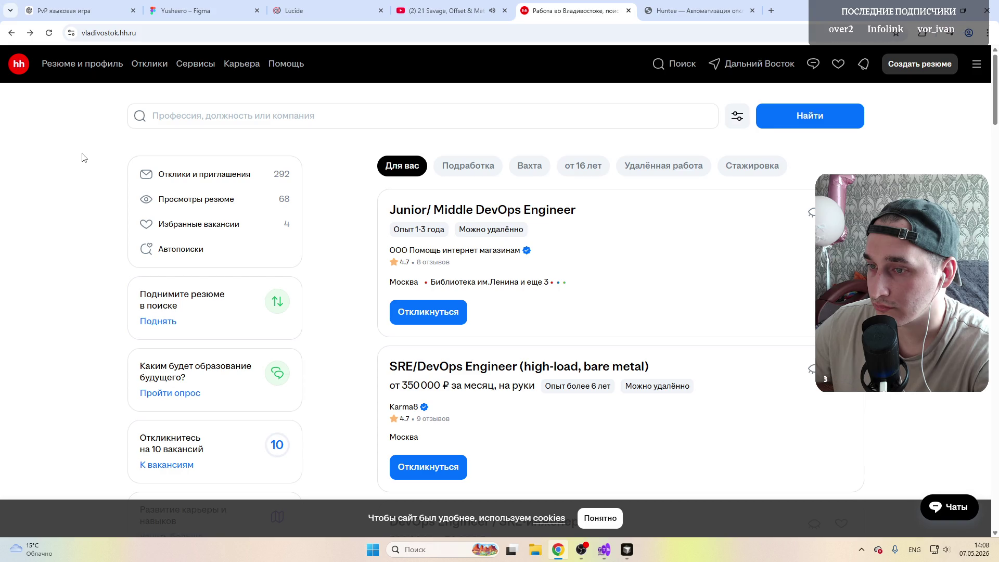
# Step: Open Мои резюме and look over the DevOps-инженер resume summary and its stats
pyautogui.click(76, 70)
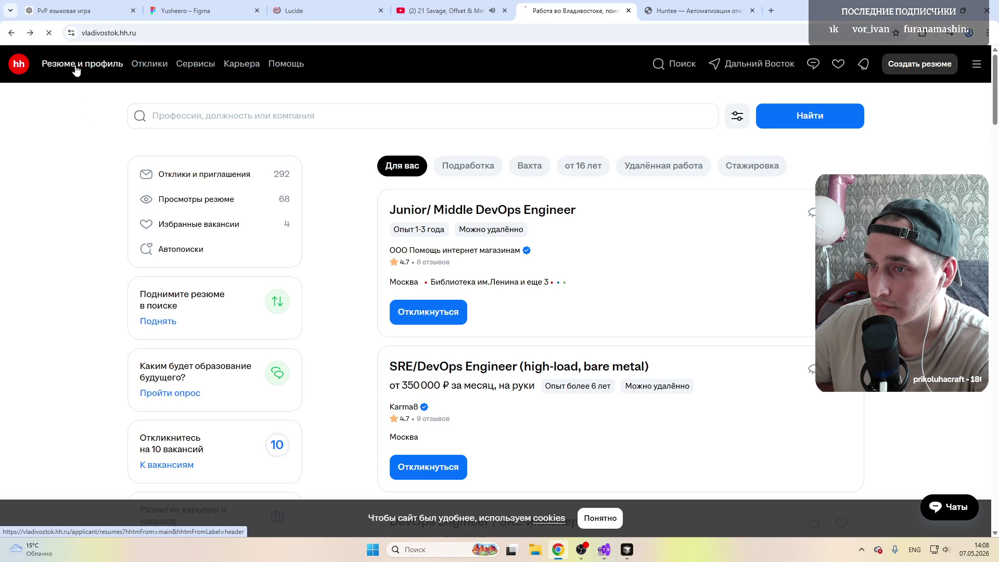
pyautogui.scroll(-3, 323, 263)
pyautogui.scroll(-10, 315, 263)
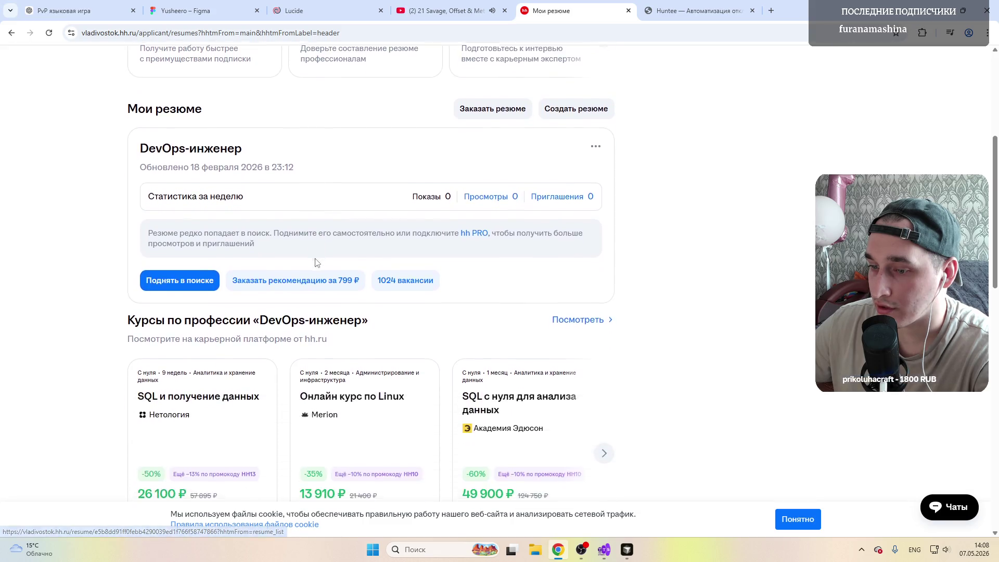
pyautogui.scroll(7, 315, 263)
pyautogui.scroll(5, 315, 263)
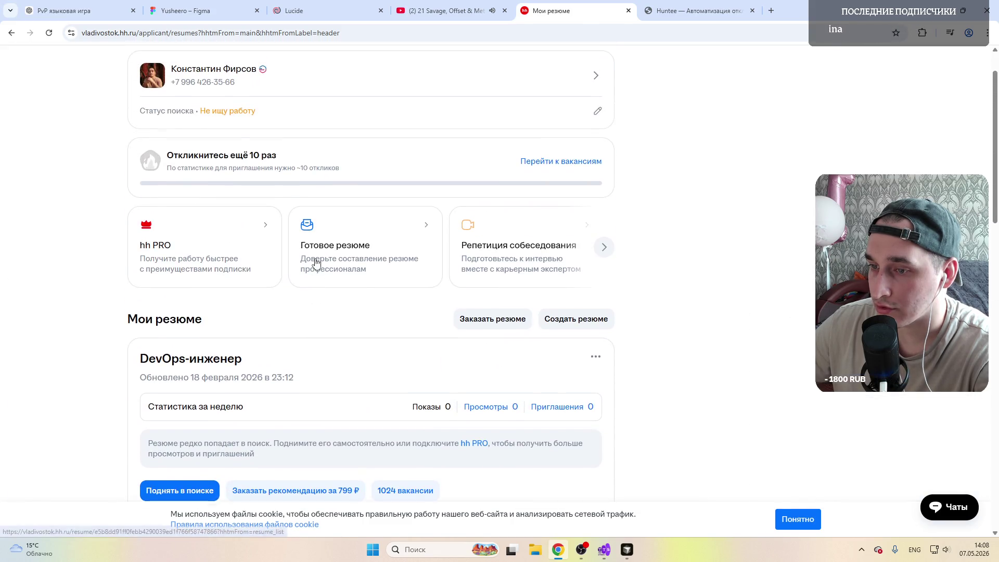
pyautogui.scroll(1, 315, 263)
pyautogui.scroll(-4, 315, 263)
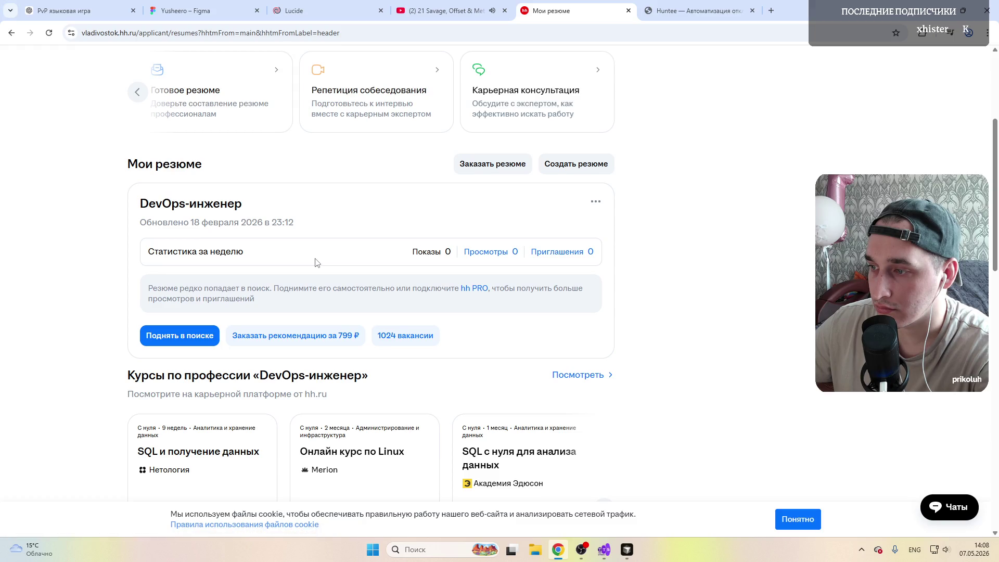
pyautogui.scroll(-2, 316, 263)
pyautogui.scroll(-8, 611, 297)
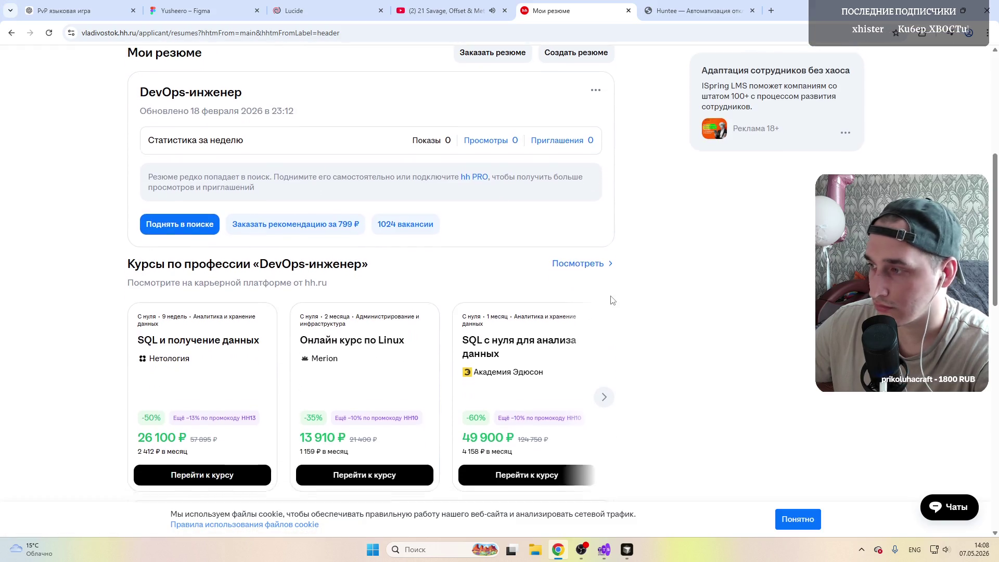
pyautogui.scroll(4, 613, 300)
pyautogui.scroll(5, 611, 301)
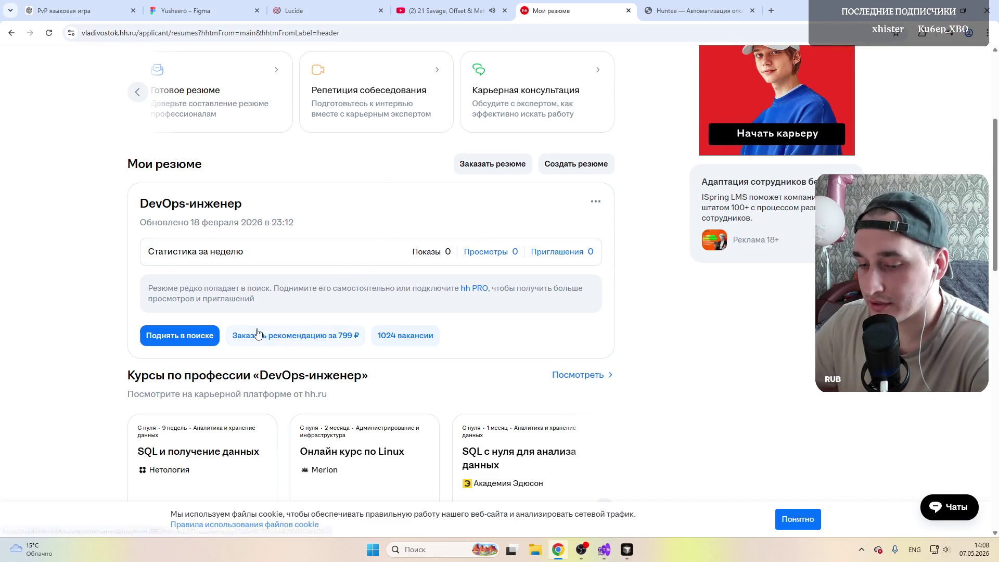
# Step: Open the DevOps-инженер resume and read through the Ведущий инженер experience description
pyautogui.click(197, 203)
pyautogui.scroll(-5, 235, 321)
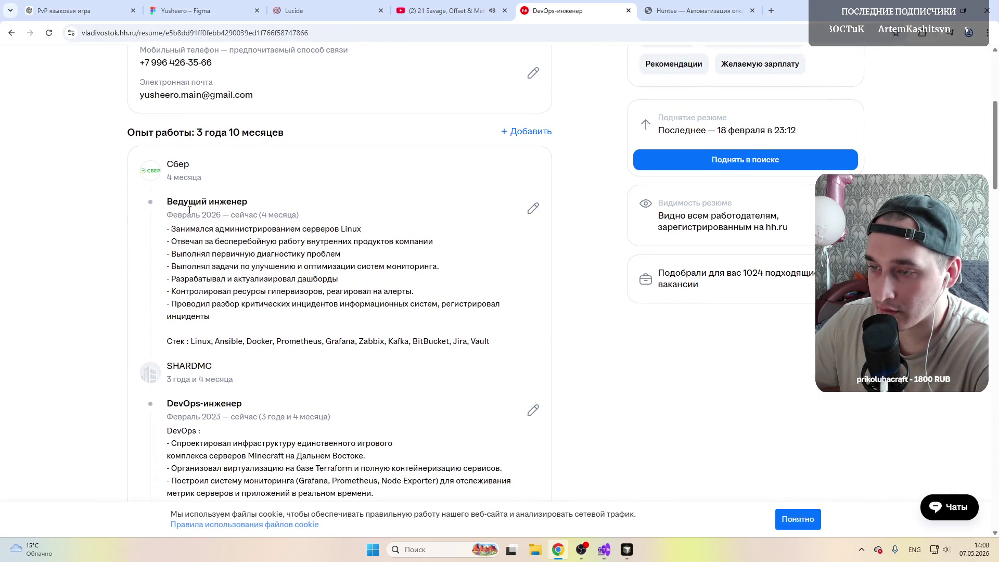
pyautogui.moveTo(168, 206)
pyautogui.mouseDown()
pyautogui.moveTo(261, 271)
pyautogui.moveTo(449, 341)
pyautogui.moveTo(509, 342)
pyautogui.mouseUp()
pyautogui.tripleClick(207, 329)
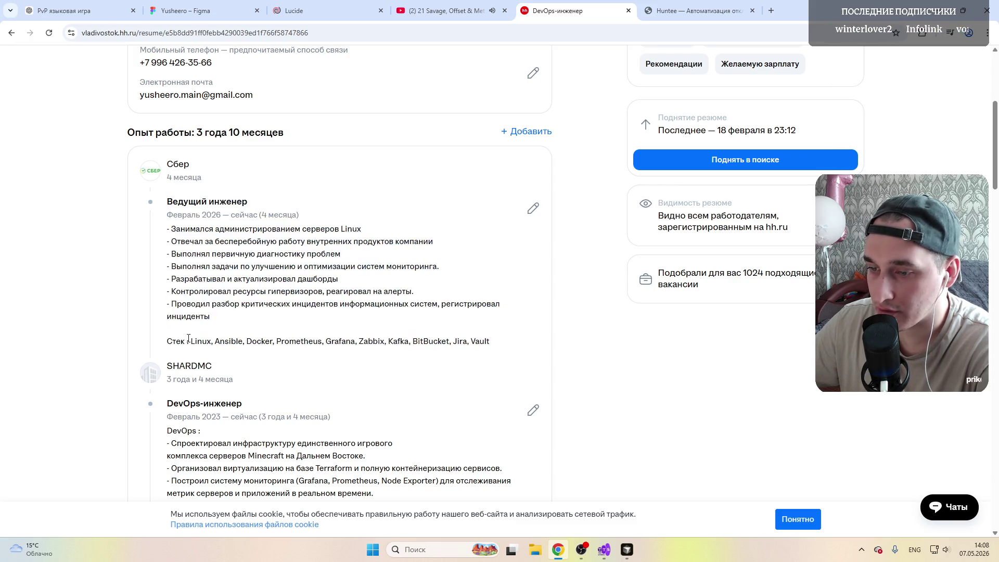
pyautogui.doubleClick(221, 279)
pyautogui.scroll(-5, 271, 287)
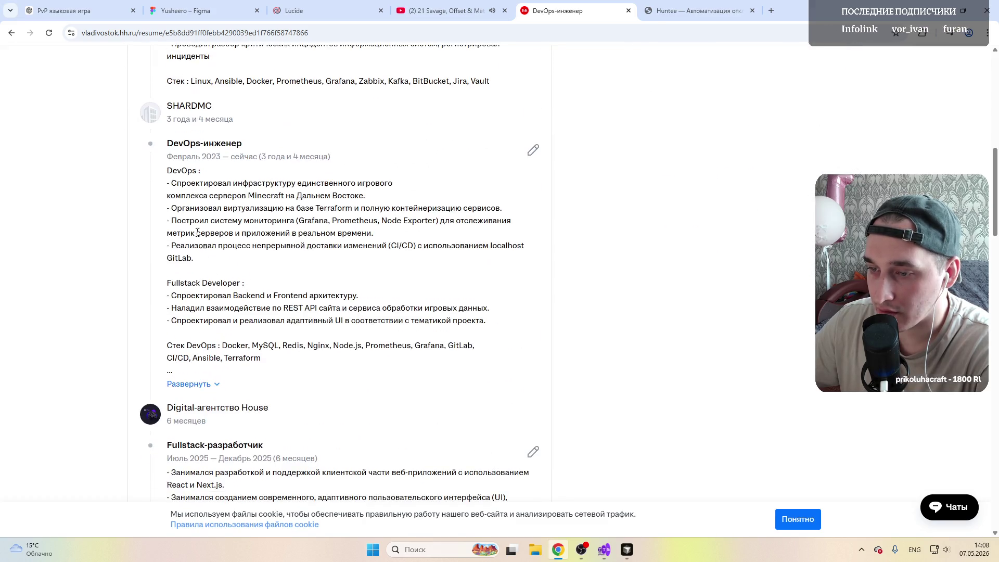
pyautogui.scroll(-6, 196, 403)
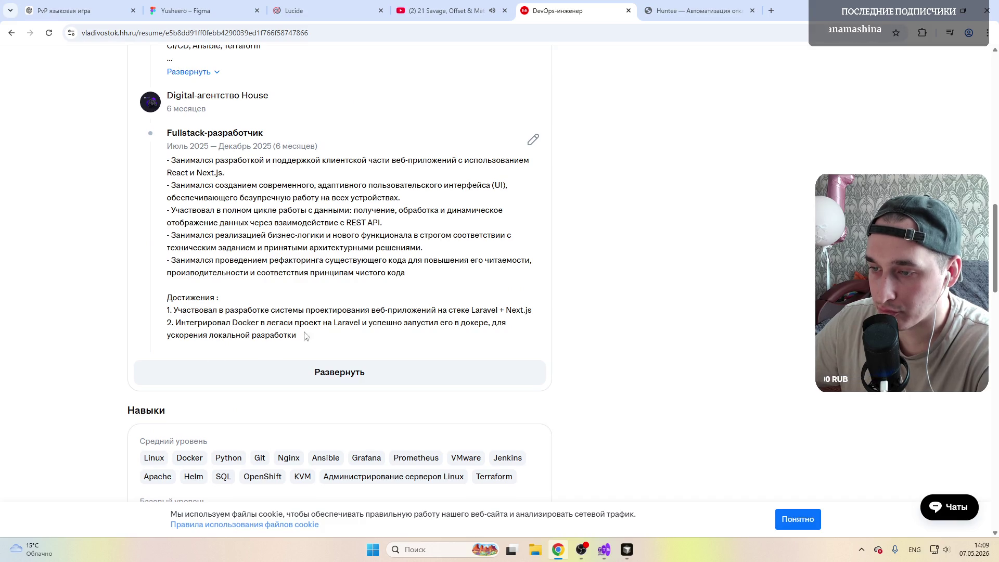
pyautogui.scroll(7, 305, 335)
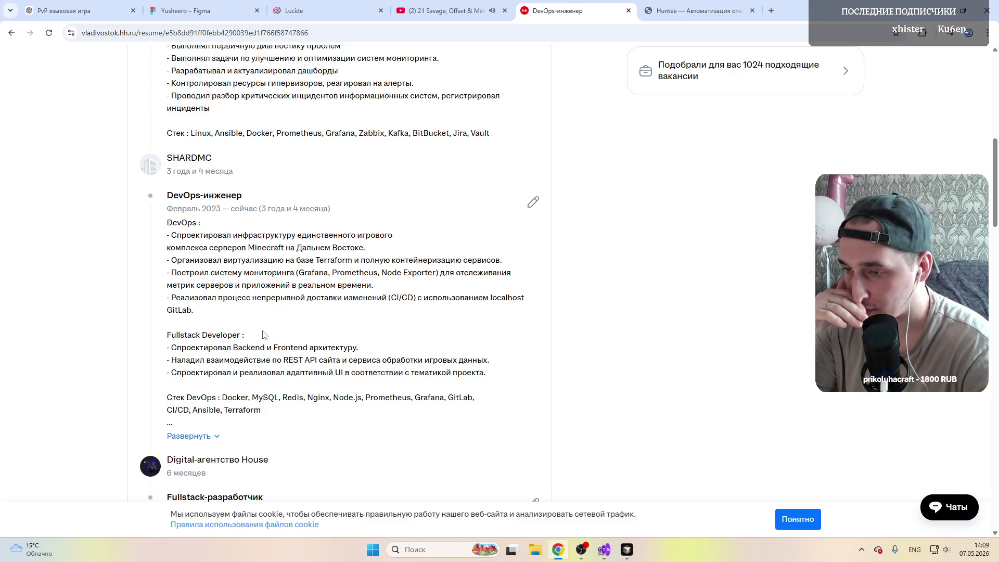
pyautogui.scroll(8, 235, 325)
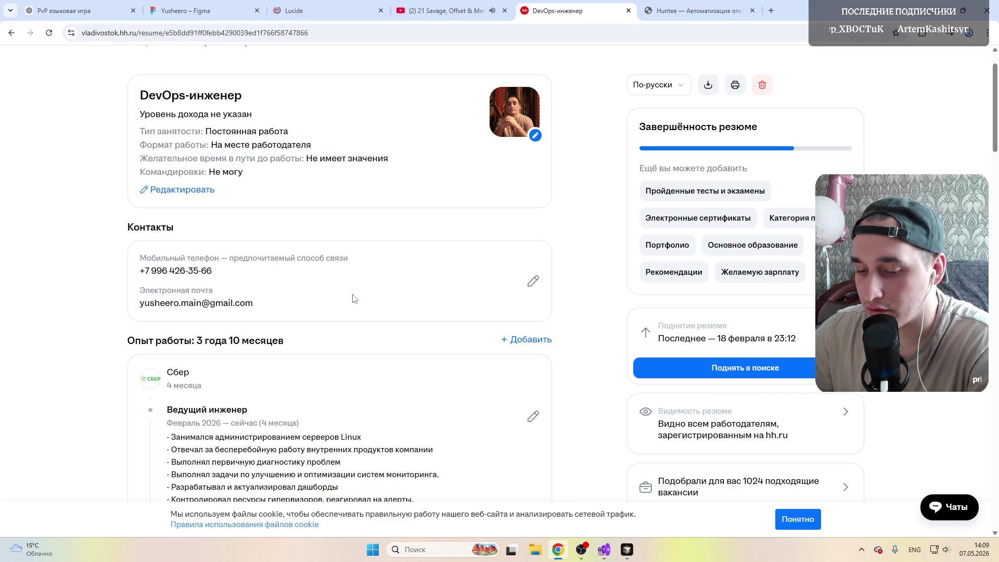
pyautogui.scroll(-6, 339, 334)
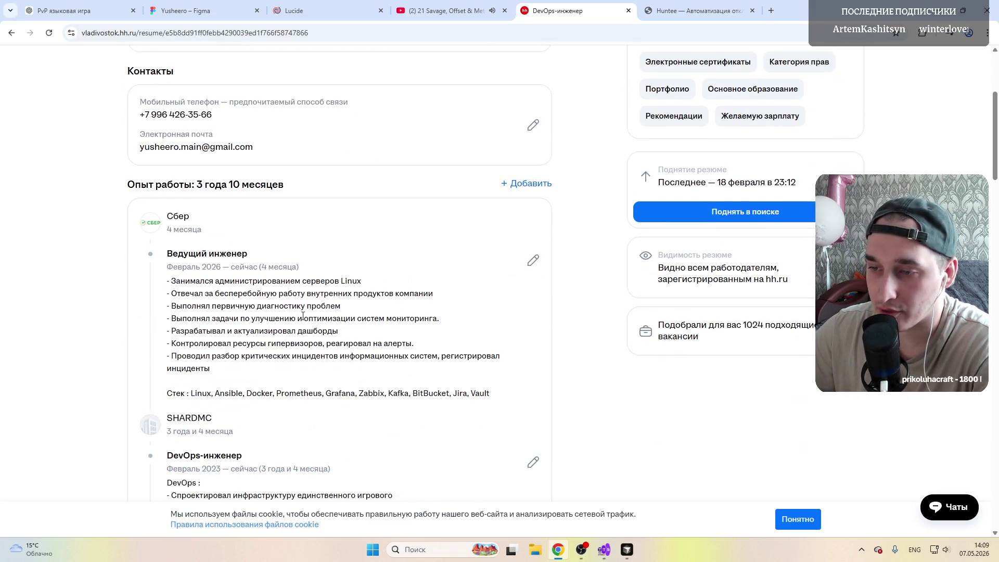
pyautogui.moveTo(260, 187)
pyautogui.mouseDown()
pyautogui.moveTo(312, 364)
pyautogui.moveTo(298, 464)
pyautogui.mouseUp()
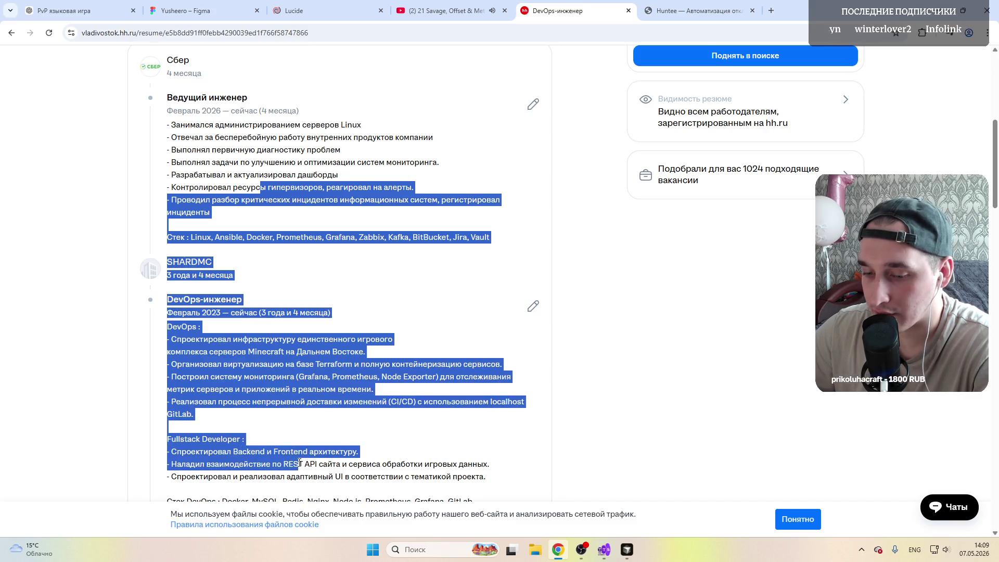
pyautogui.scroll(-2, 333, 311)
pyautogui.scroll(-2, 330, 310)
pyautogui.moveTo(262, 306); pyautogui.dragTo(171, 120)
pyautogui.click(339, 170)
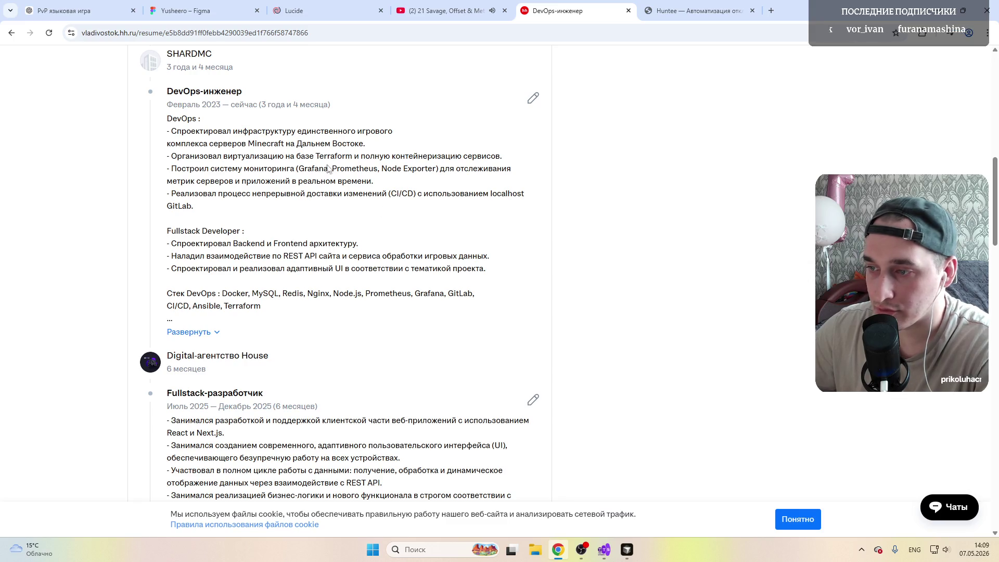
pyautogui.scroll(2, 338, 255)
pyautogui.scroll(2, 291, 266)
pyautogui.scroll(-7, 294, 263)
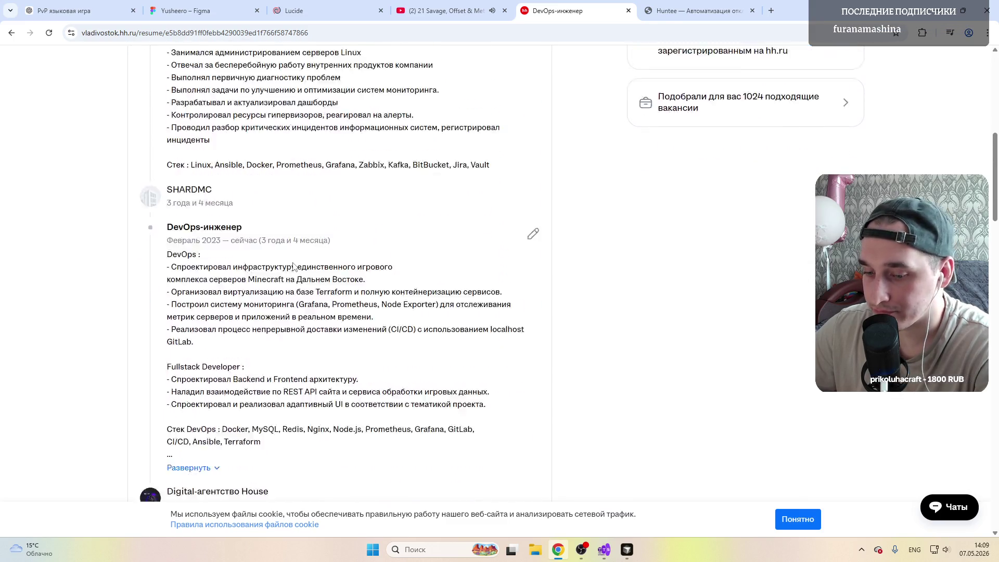
pyautogui.scroll(-6, 293, 264)
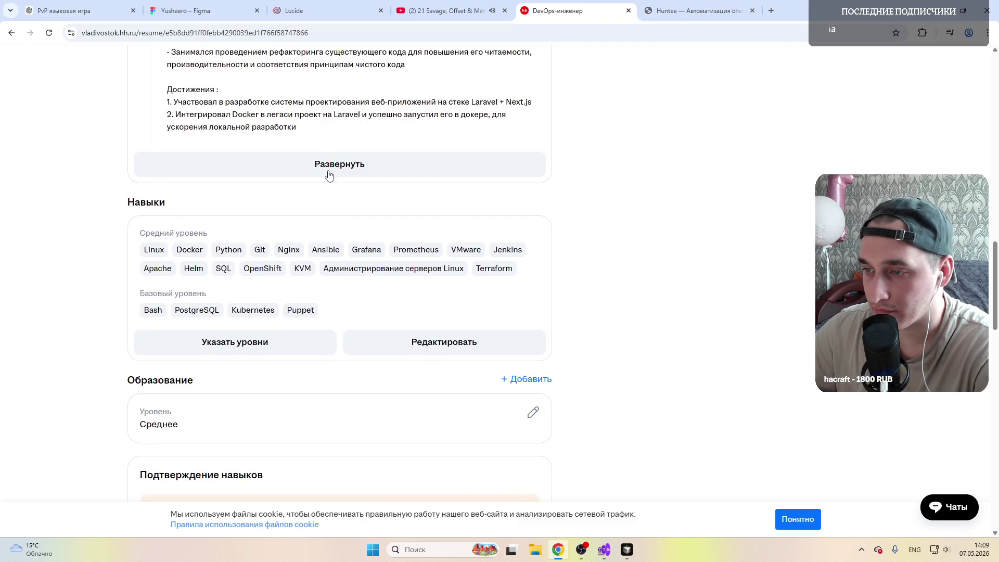
# Step: Expand the work history to list the DNS Технологии jobs and the SRE-инженер entry
pyautogui.click(328, 170)
pyautogui.scroll(-6, 287, 202)
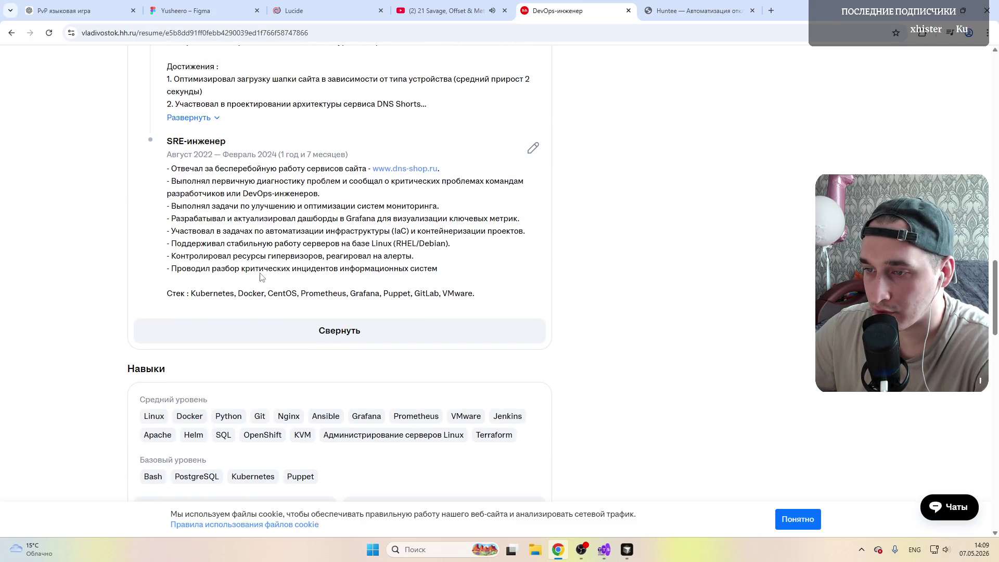
pyautogui.scroll(4, 238, 286)
pyautogui.scroll(18, 274, 381)
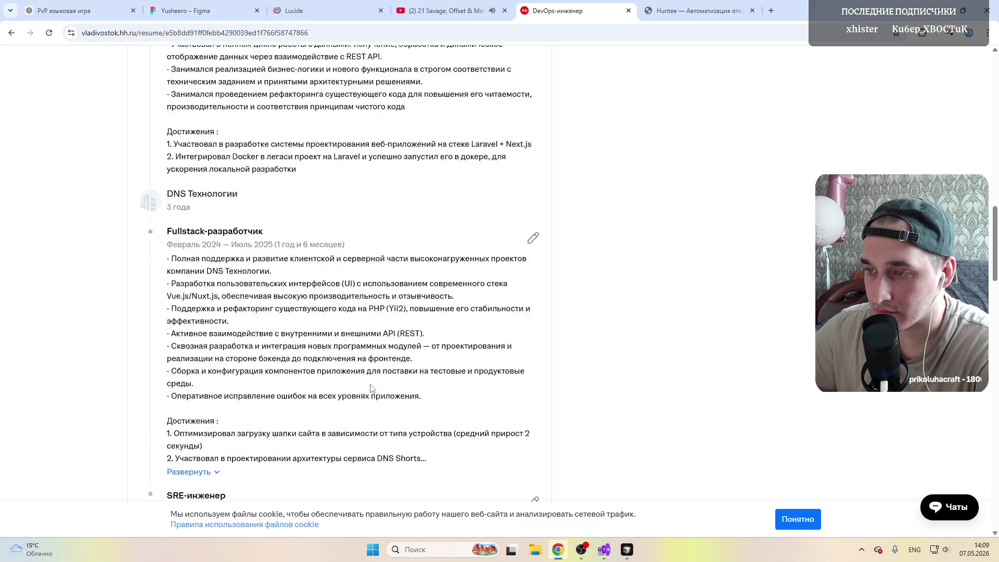
pyautogui.scroll(-8, 372, 388)
pyautogui.scroll(-12, 372, 387)
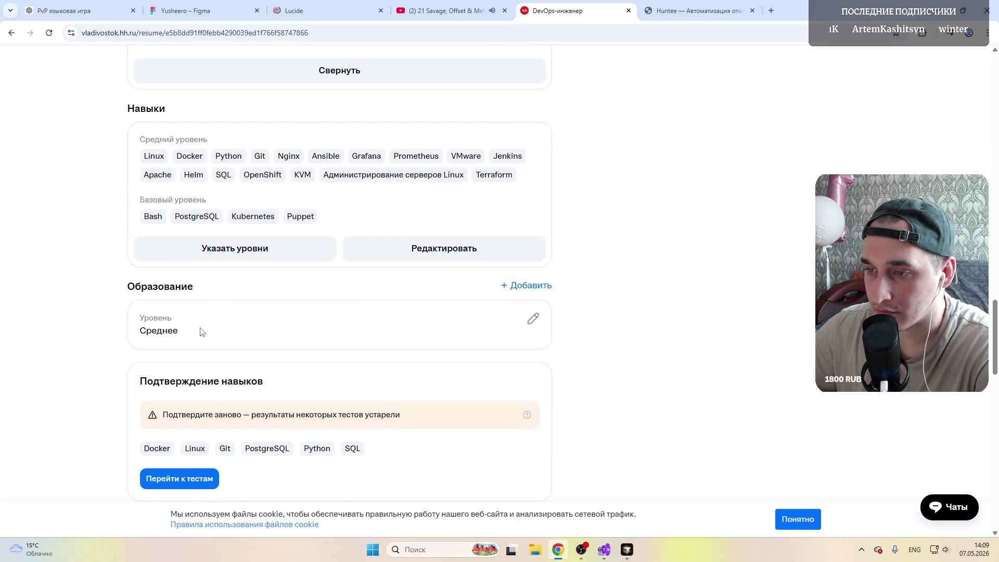
# Step: Review the skill tags in the Навыки section
pyautogui.moveTo(141, 143)
pyautogui.mouseDown()
pyautogui.moveTo(312, 215)
pyautogui.moveTo(369, 224)
pyautogui.mouseUp()
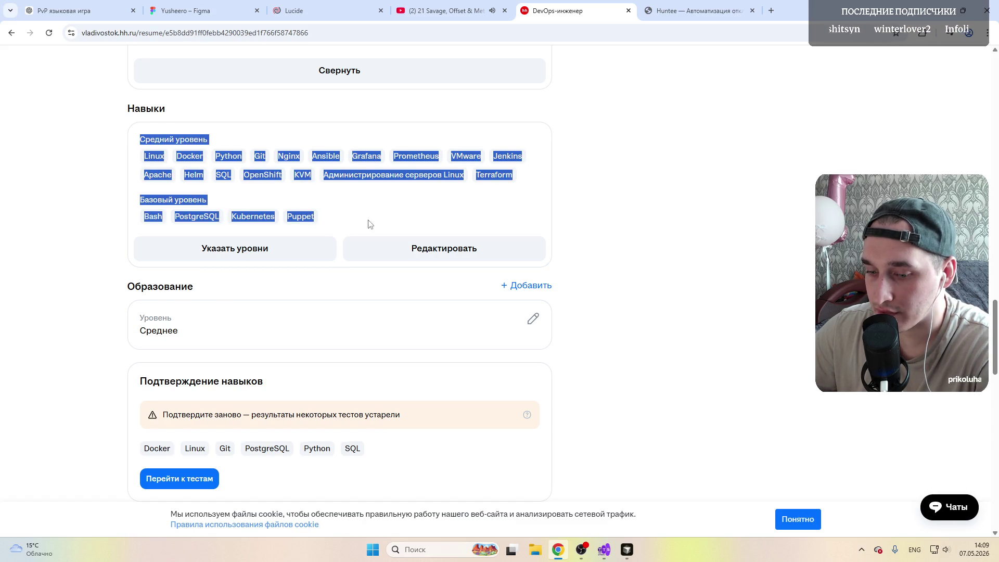
pyautogui.click(334, 197)
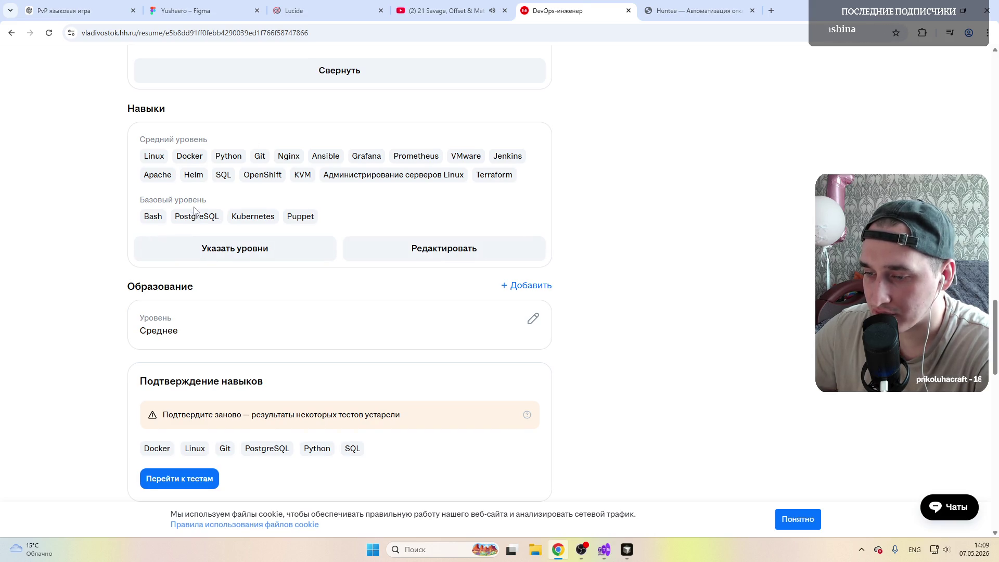
pyautogui.scroll(-5, 194, 210)
pyautogui.scroll(-5, 250, 156)
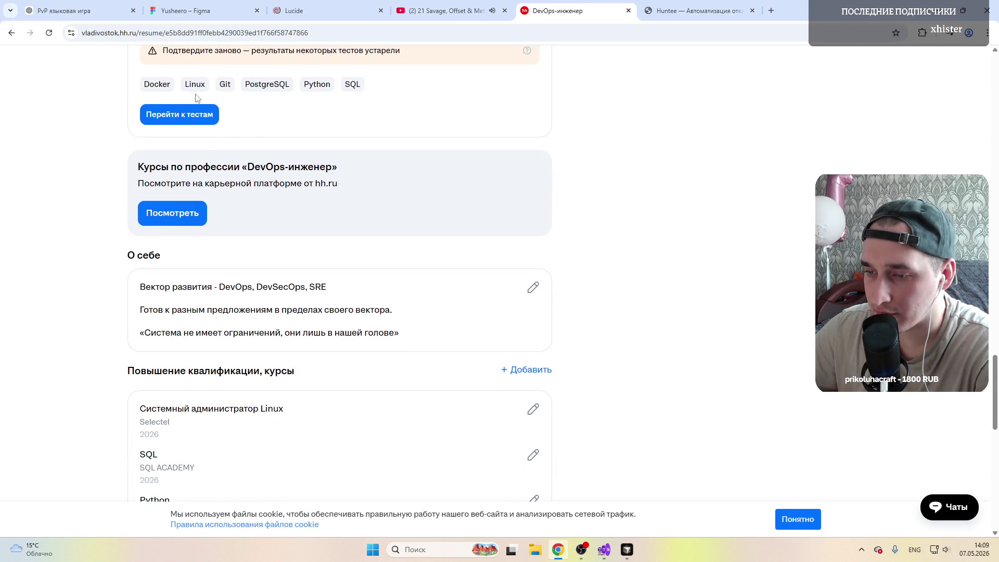
pyautogui.scroll(3, 512, 275)
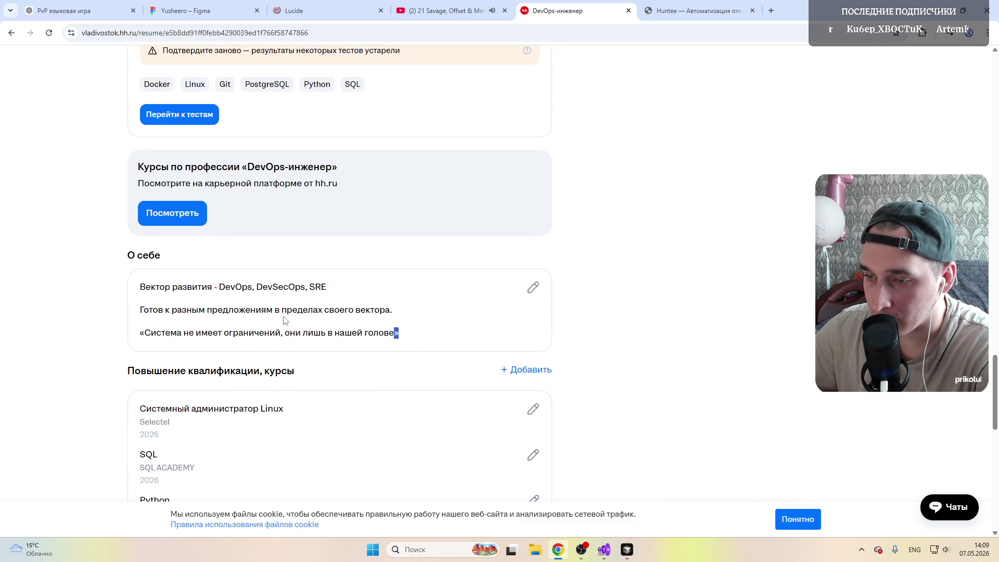
# Step: Read the О себе section and revisit the Ведущий инженер experience text
pyautogui.moveTo(408, 335)
pyautogui.mouseDown()
pyautogui.moveTo(141, 308)
pyautogui.moveTo(139, 287)
pyautogui.mouseUp()
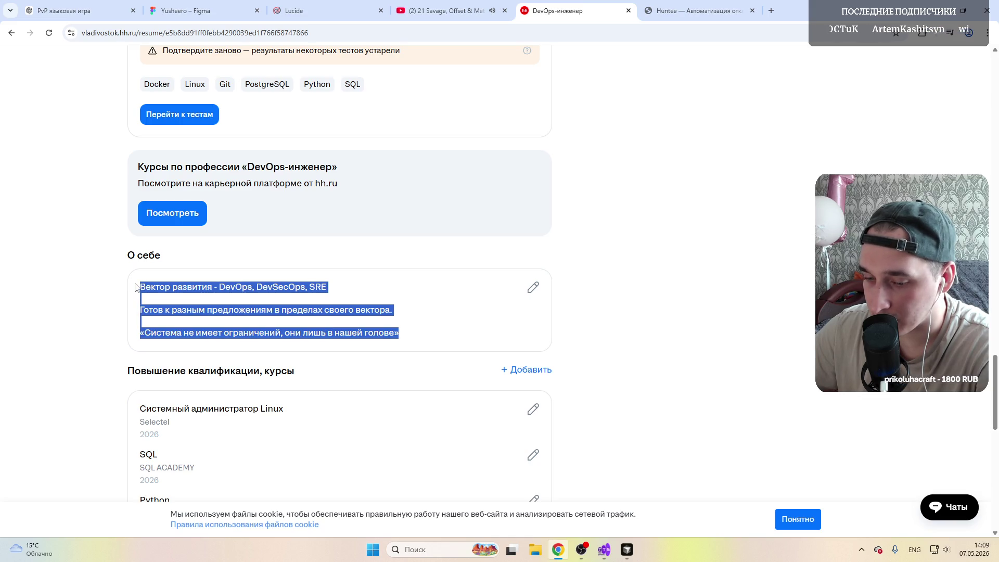
pyautogui.click(293, 338)
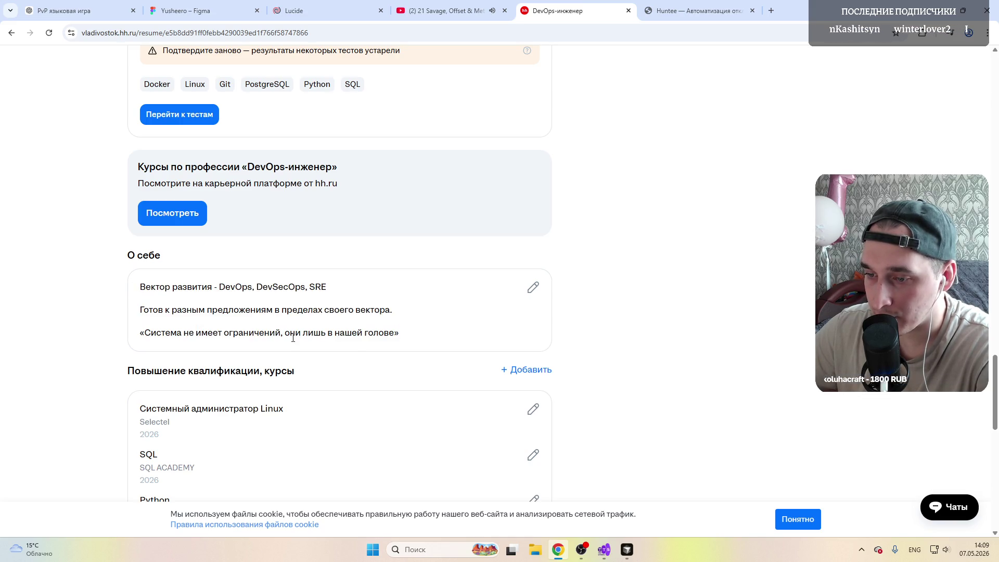
pyautogui.scroll(-3, 389, 300)
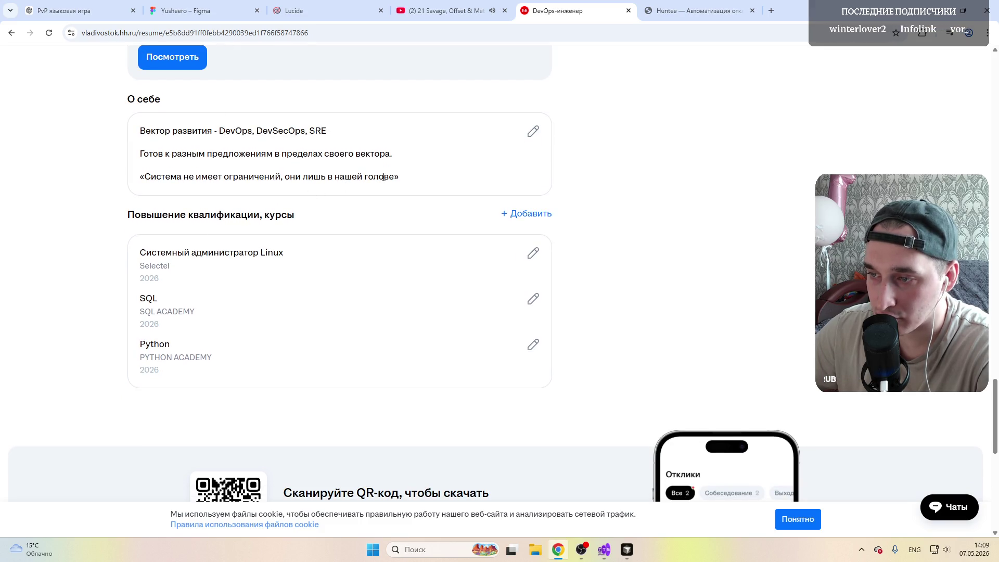
pyautogui.scroll(15, 384, 178)
pyautogui.scroll(20, 411, 294)
pyautogui.scroll(2, 405, 287)
pyautogui.scroll(-1, 401, 279)
pyautogui.moveTo(167, 357)
pyautogui.mouseDown()
pyautogui.moveTo(194, 371)
pyautogui.moveTo(244, 455)
pyautogui.mouseUp()
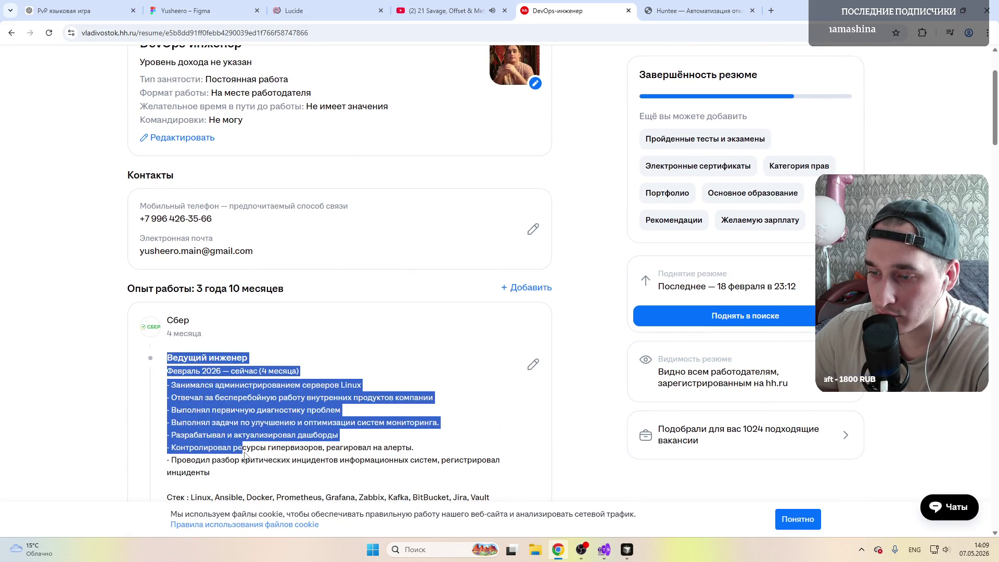
pyautogui.click(289, 422)
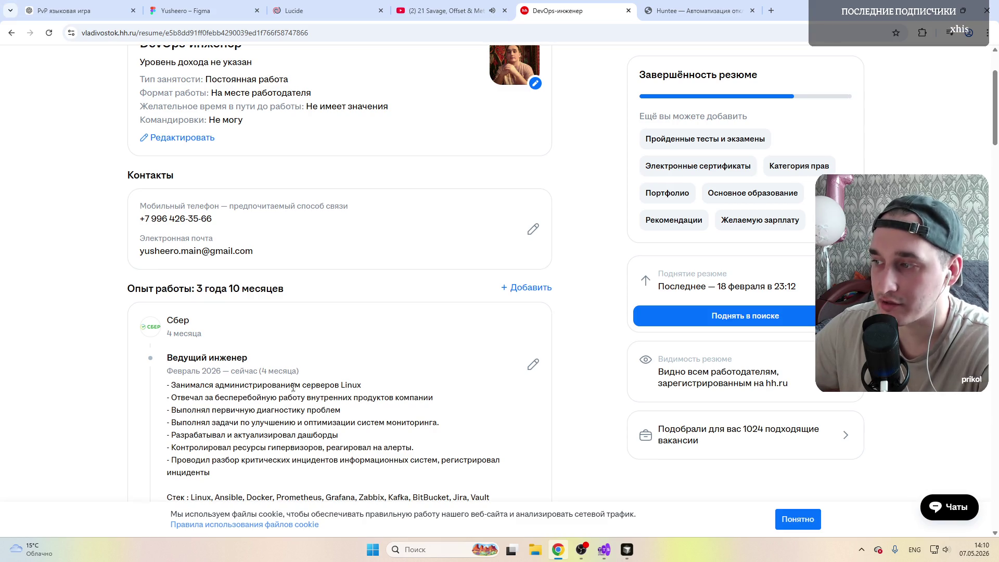
pyautogui.scroll(2, 281, 387)
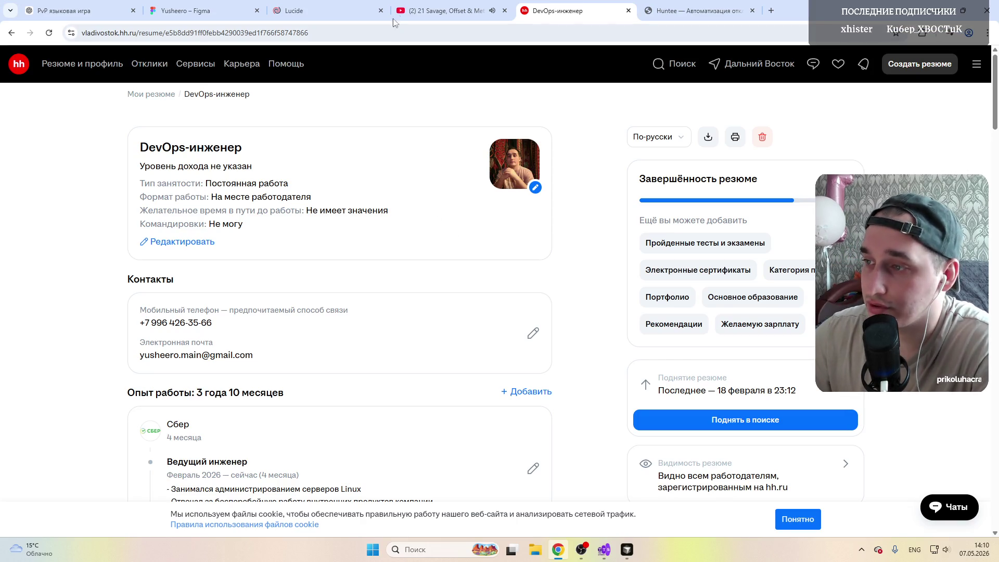
pyautogui.hotkey('ctrl', 't')
# Step: Go to youtube.com and search for 'Работа в IT'
pyautogui.write('y')
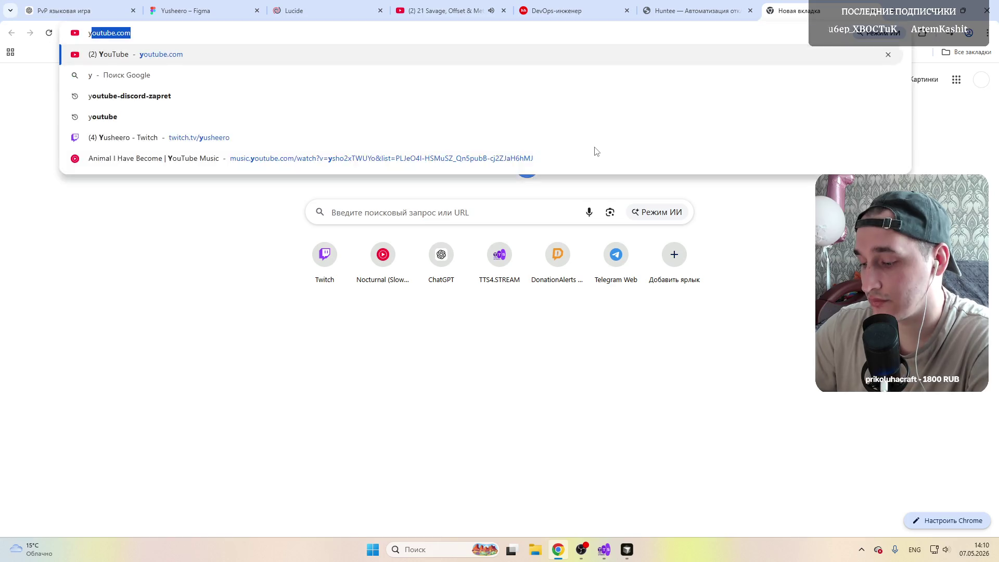
pyautogui.press('Return')
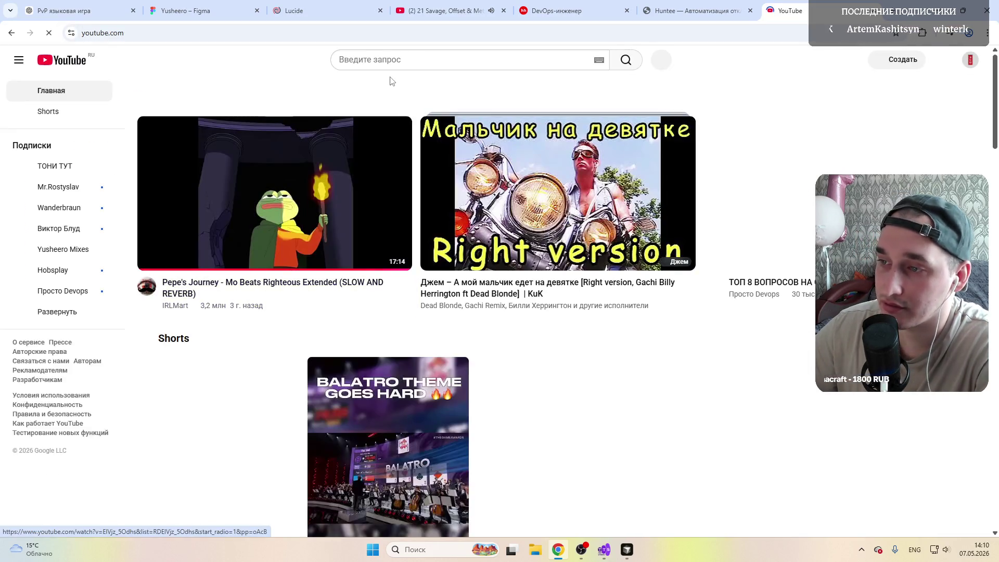
pyautogui.click(378, 62)
pyautogui.hotkey('alt', 'shift')
pyautogui.write('Работап')
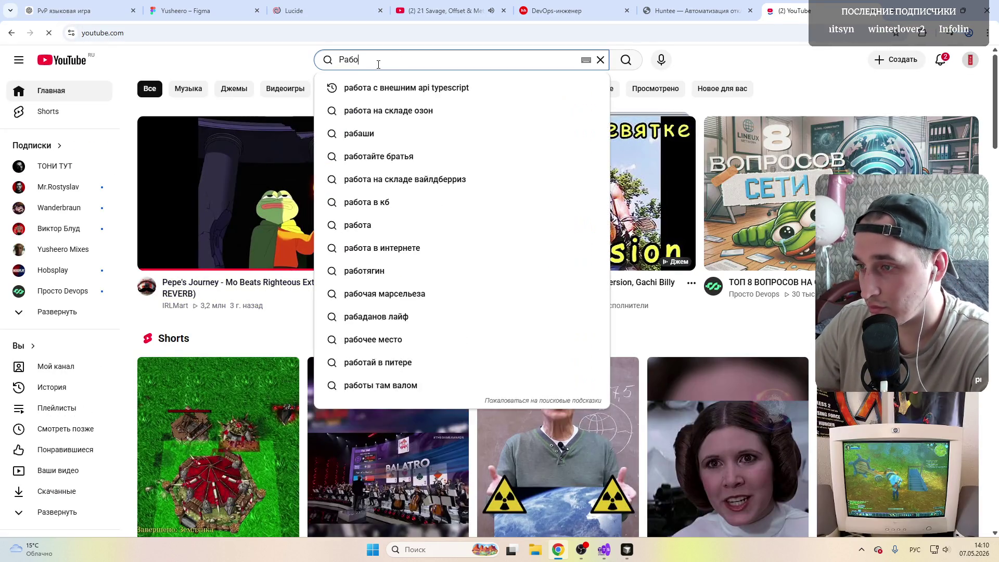
pyautogui.press('BackSpace')
pyautogui.press('BackSpace')
pyautogui.write('в')
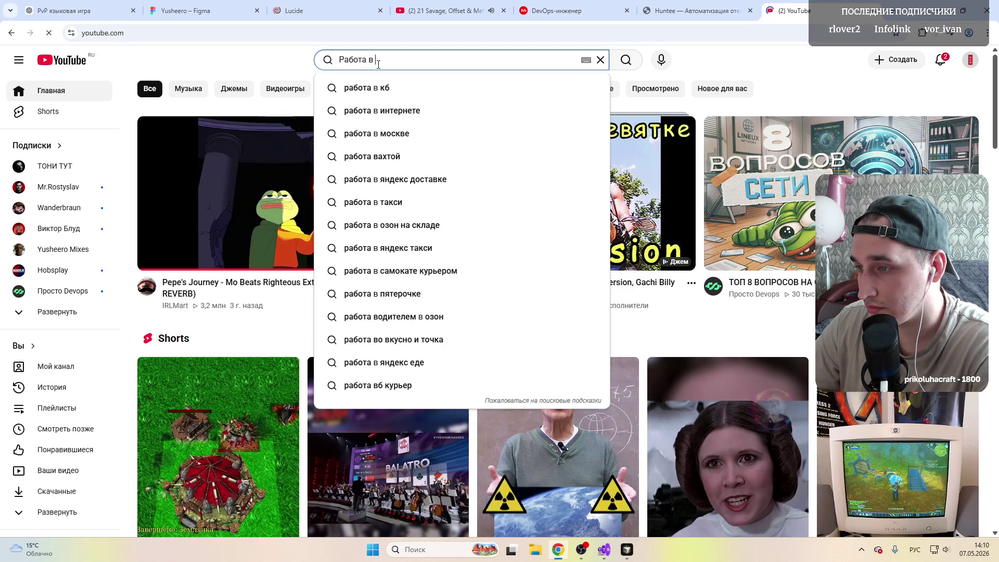
pyautogui.hotkey('alt', 'shift')
pyautogui.write('IT')
pyautogui.press('Return')
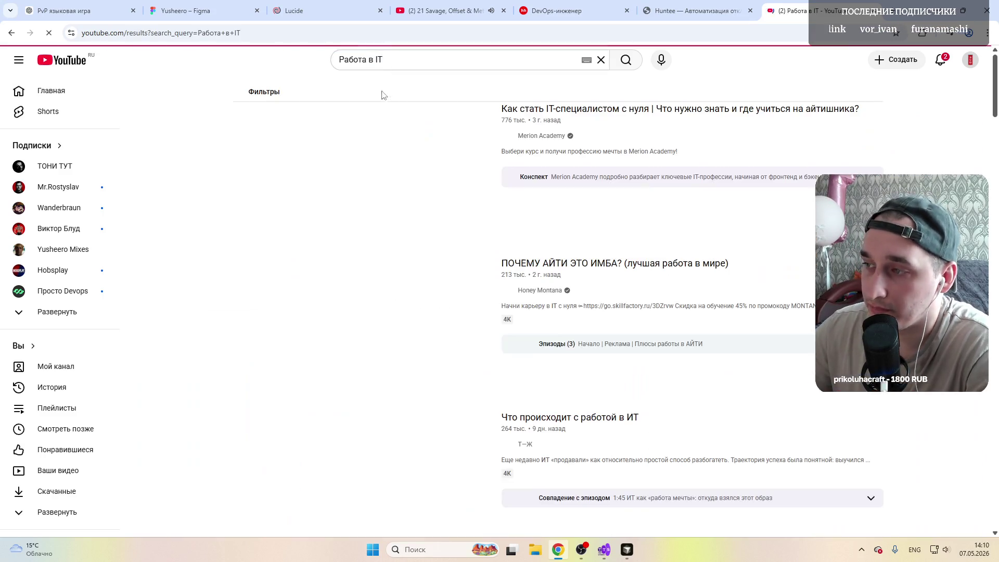
# Step: Browse the 'Работа в IT' search results, then close the YouTube tab
pyautogui.scroll(-5, 170, 208)
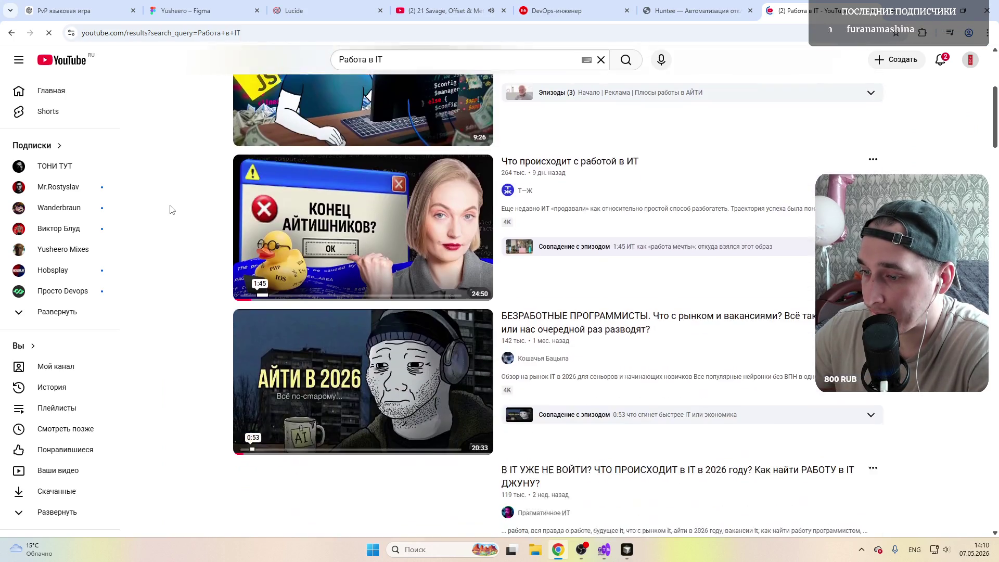
pyautogui.scroll(-3, 172, 208)
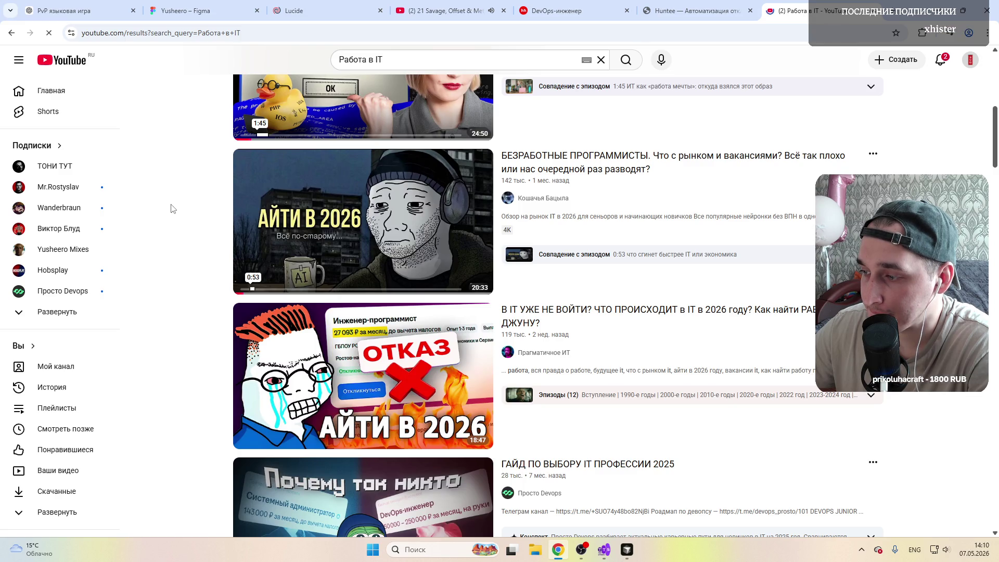
pyautogui.scroll(-6, 172, 209)
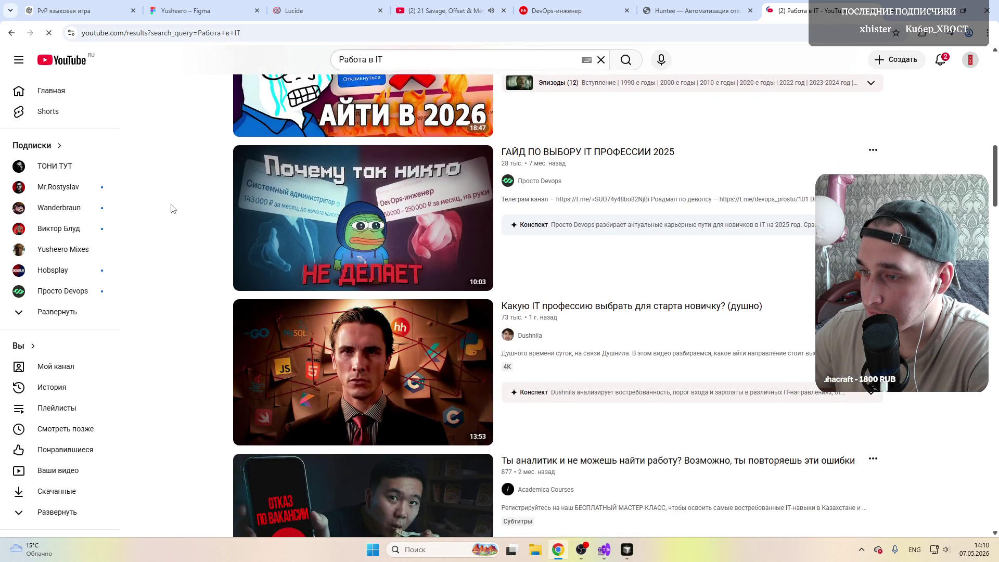
pyautogui.scroll(-3, 173, 209)
pyautogui.scroll(2, 172, 208)
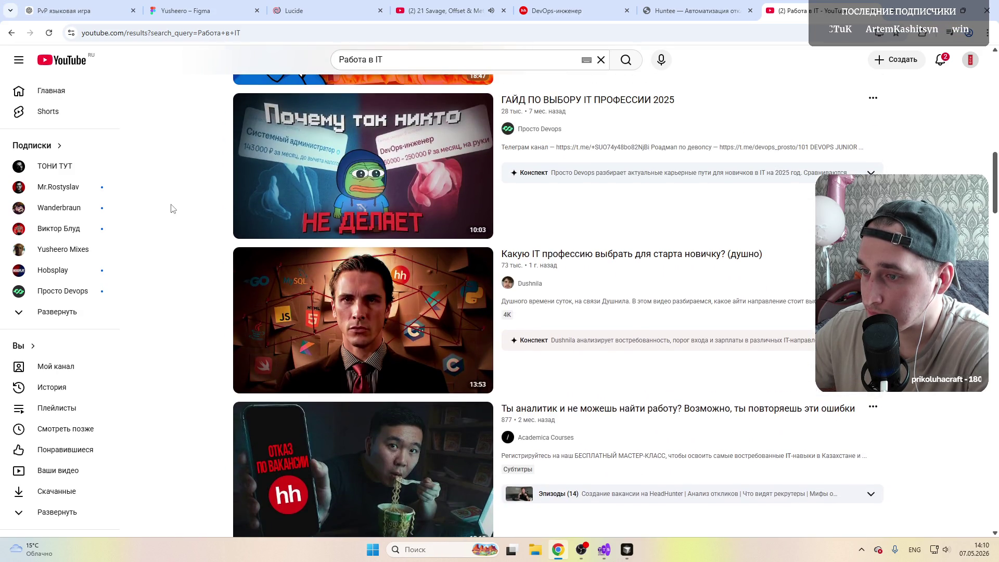
pyautogui.scroll(-15, 173, 208)
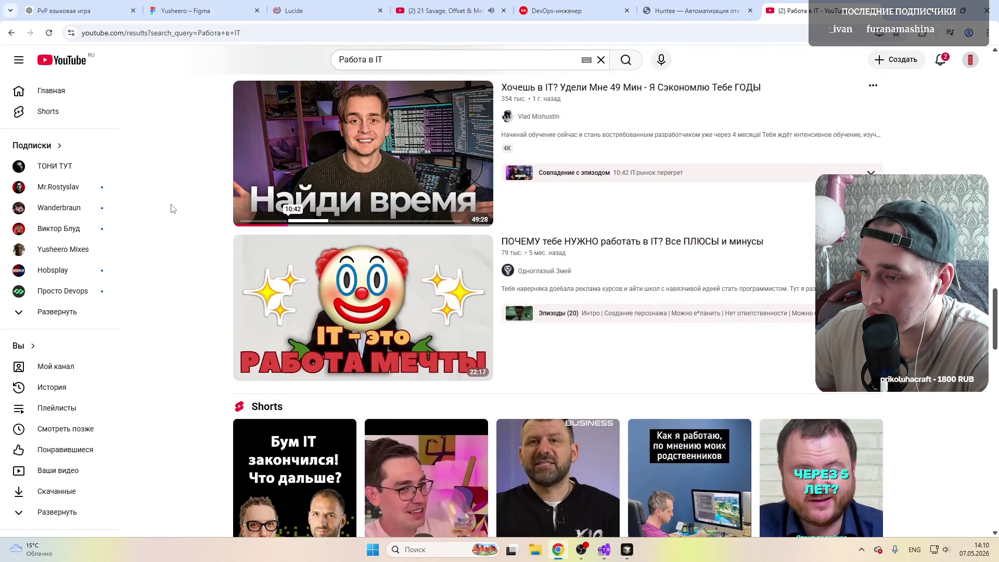
pyautogui.scroll(-3, 186, 290)
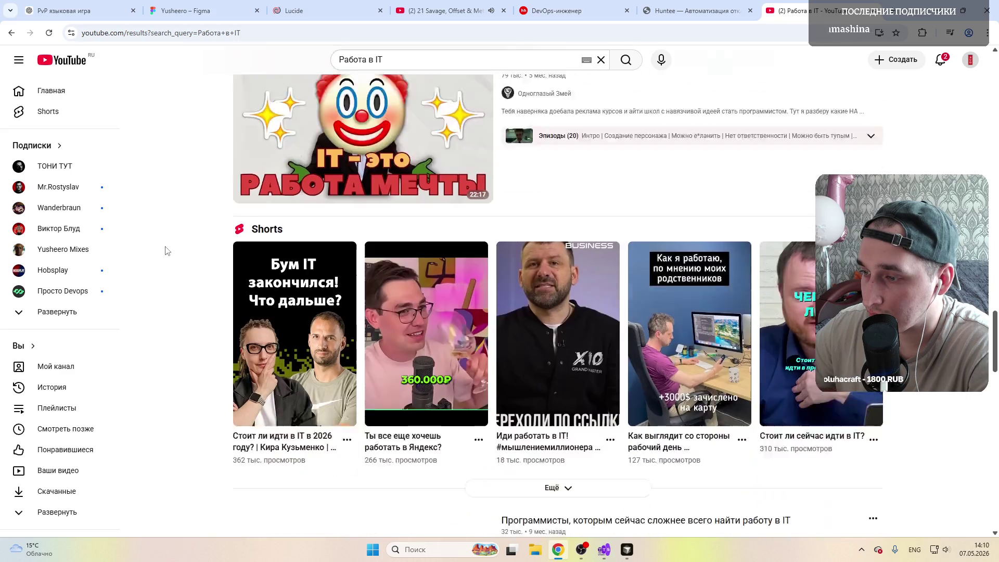
pyautogui.scroll(-13, 167, 251)
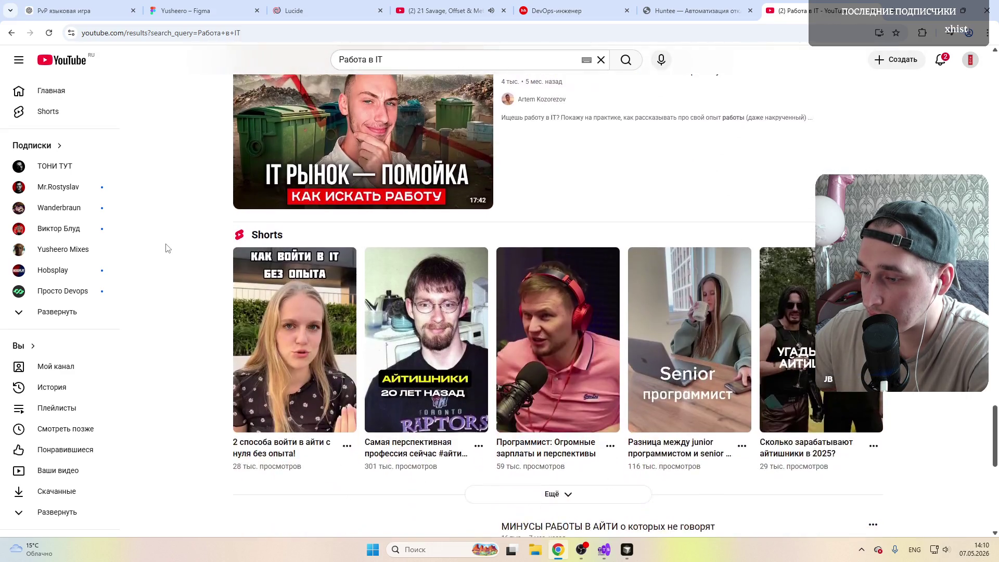
pyautogui.scroll(-9, 167, 249)
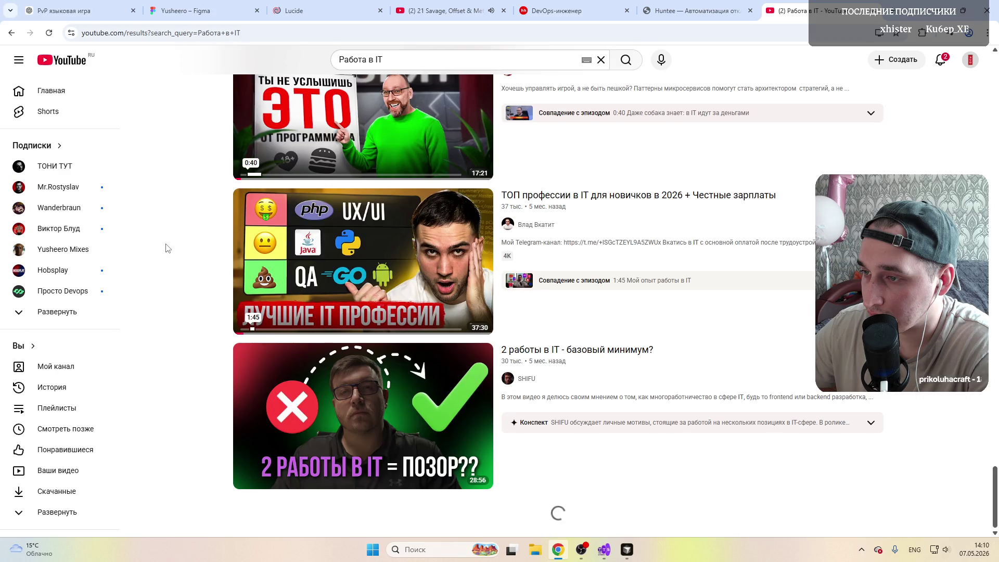
pyautogui.scroll(1, 168, 248)
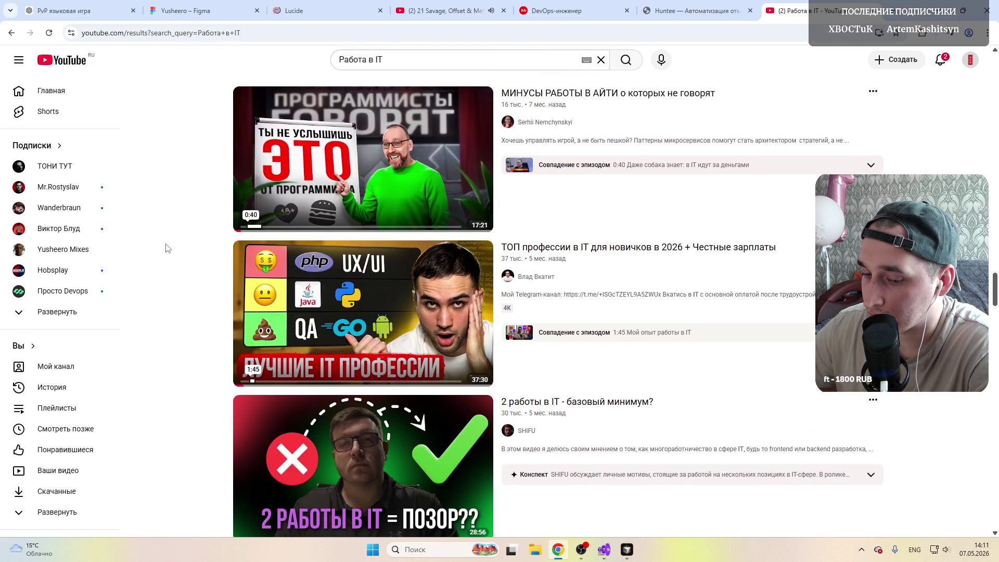
pyautogui.scroll(-15, 167, 248)
pyautogui.scroll(-14, 167, 248)
pyautogui.scroll(-7, 167, 248)
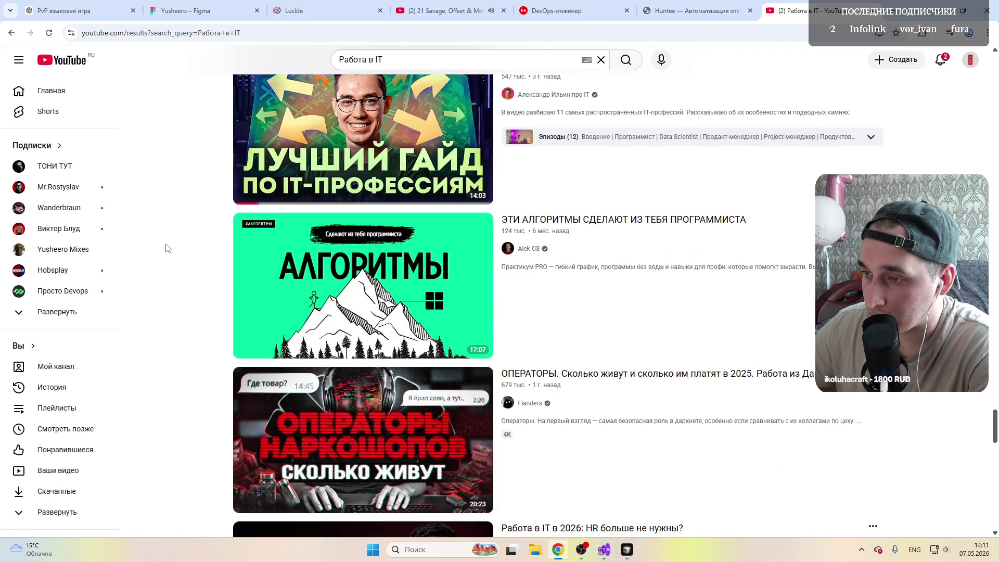
pyautogui.scroll(13, 167, 248)
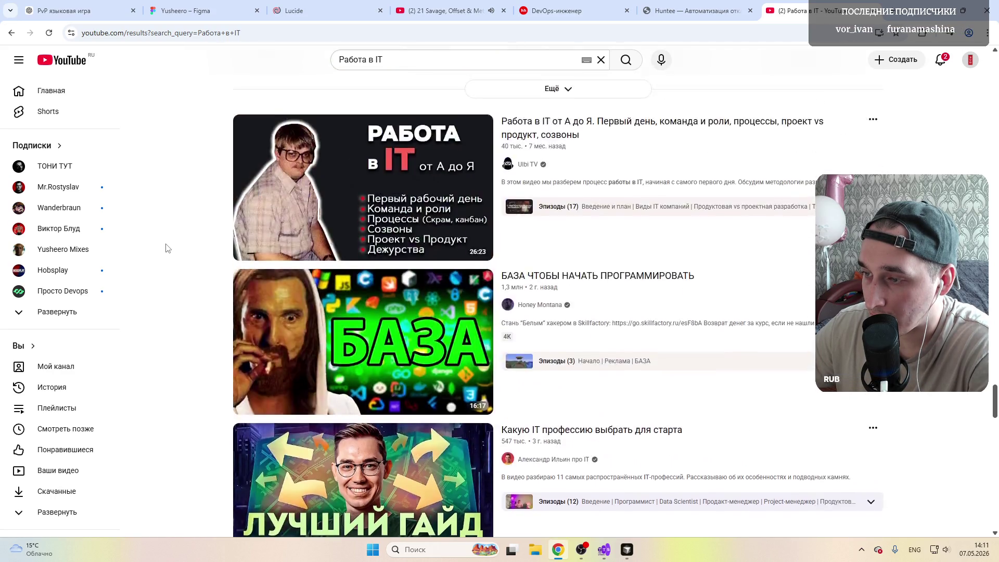
pyautogui.click(878, 12)
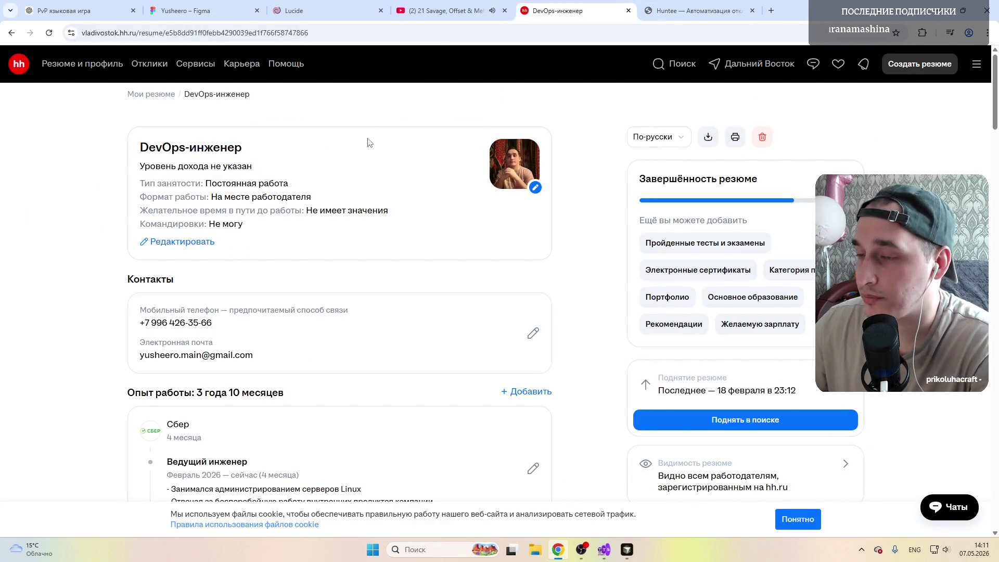
# Step: Return to the hh.ru DevOps-инженер resume and scroll through its work history
pyautogui.click(448, 10)
pyautogui.click(567, 10)
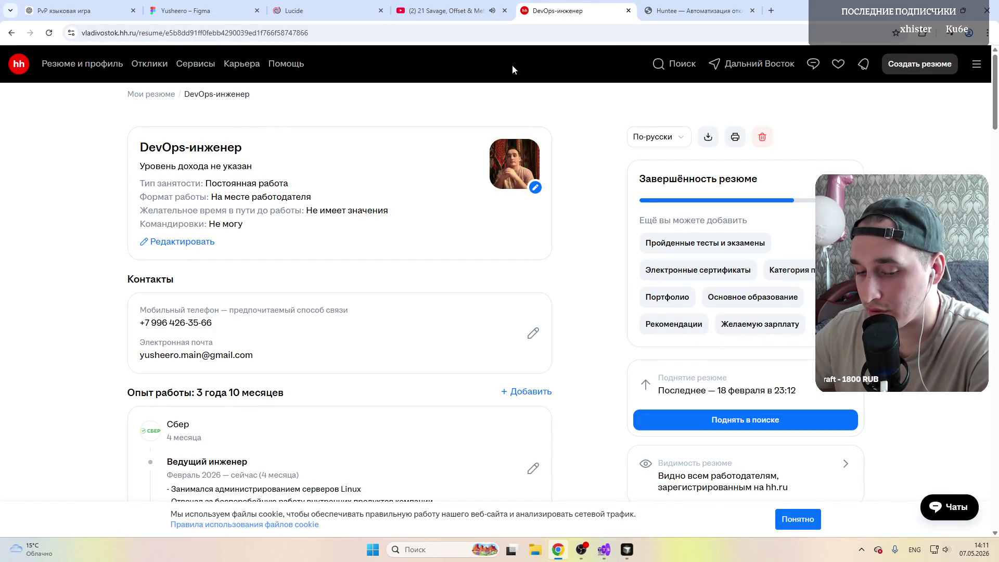
pyautogui.scroll(-7, 292, 246)
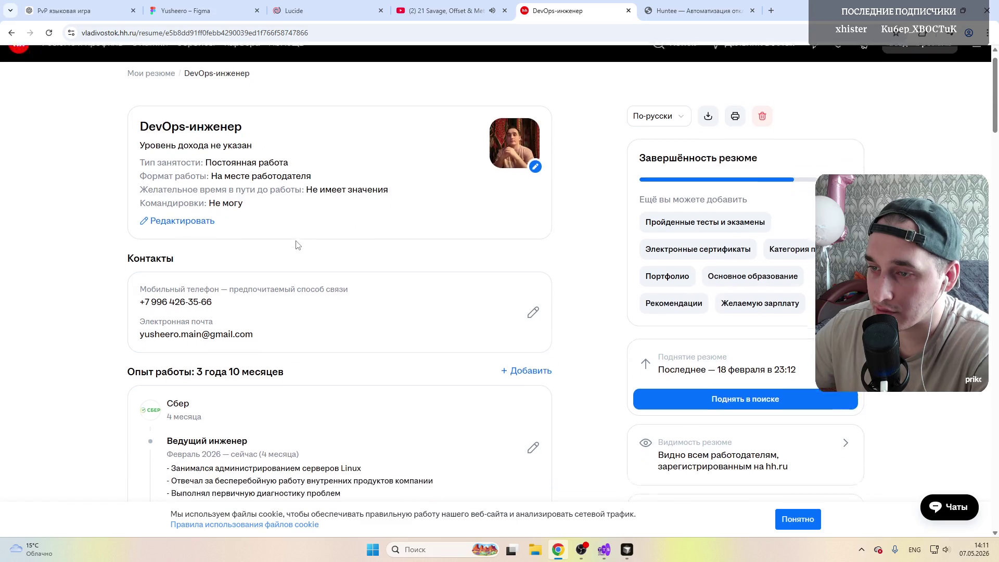
pyautogui.scroll(-7, 329, 236)
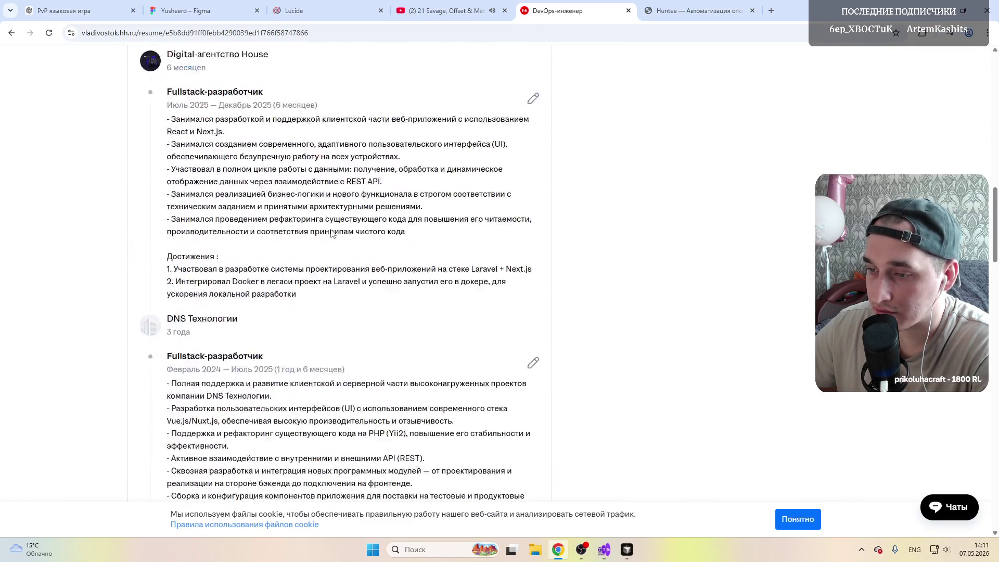
pyautogui.scroll(4, 411, 235)
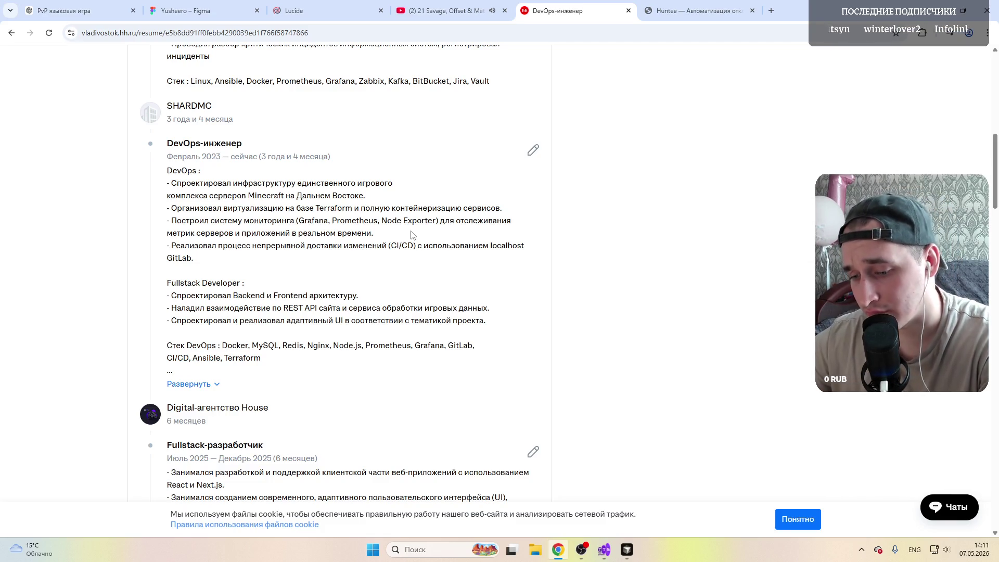
# Step: Switch to the Huntee site and scroll its Свежие вакансии list
pyautogui.click(643, 13)
pyautogui.scroll(-4, 334, 331)
pyautogui.scroll(-4, 334, 364)
pyautogui.scroll(8, 404, 420)
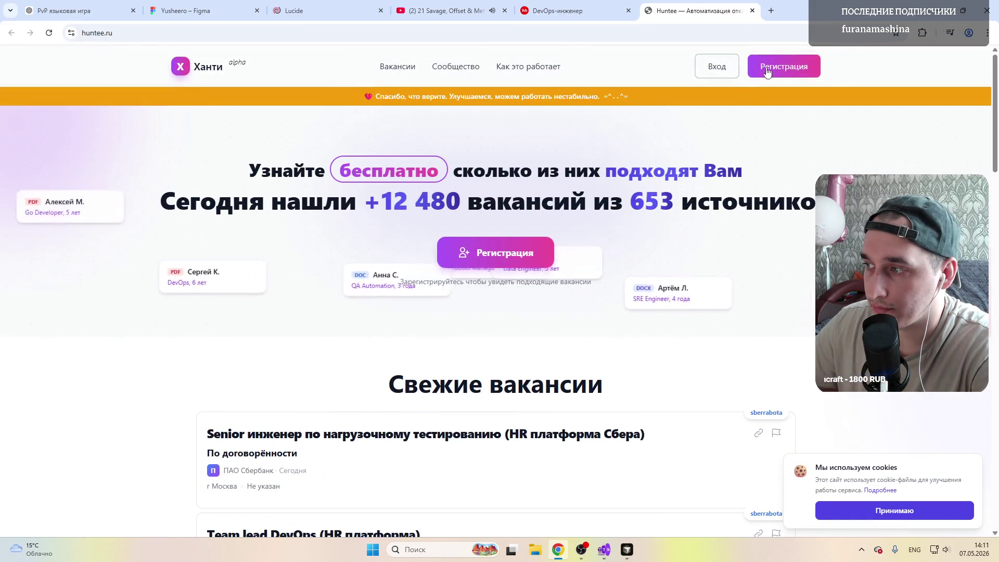
# Step: Try signing in to Huntee with the account e-mail and password
pyautogui.click(767, 72)
pyautogui.click(488, 254)
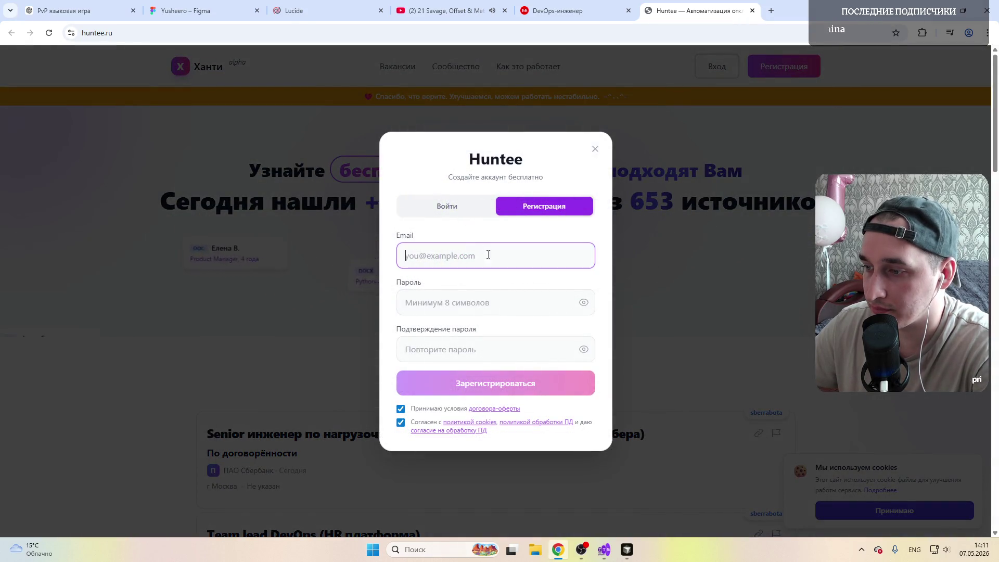
pyautogui.write('yus')
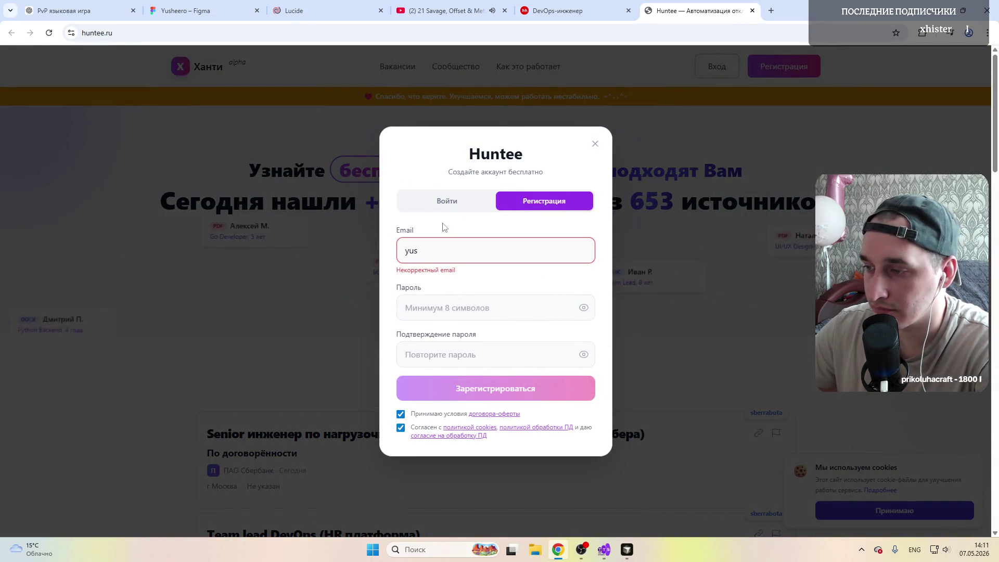
pyautogui.click(445, 203)
pyautogui.click(411, 295)
pyautogui.click(454, 344)
pyautogui.write('************')
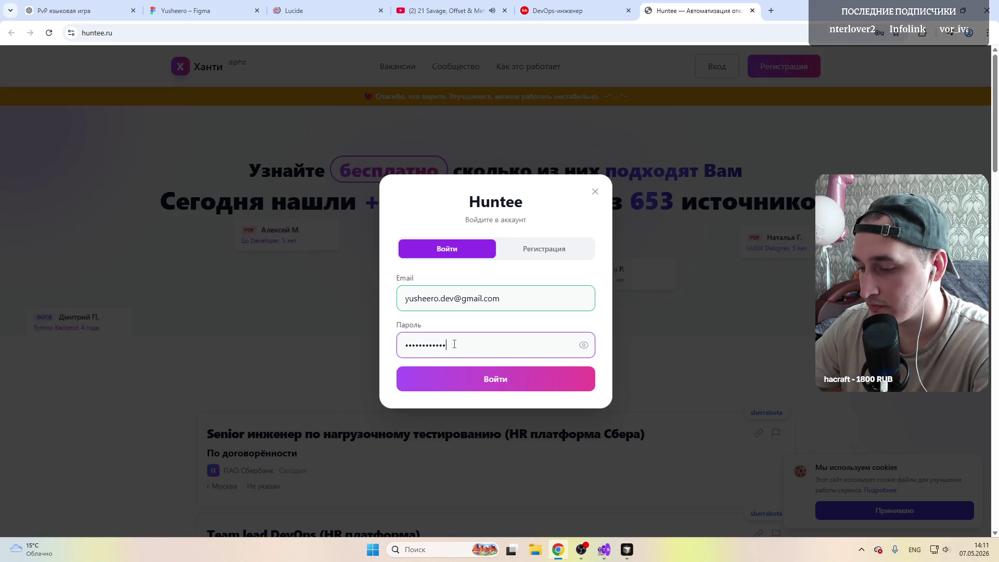
pyautogui.click(484, 372)
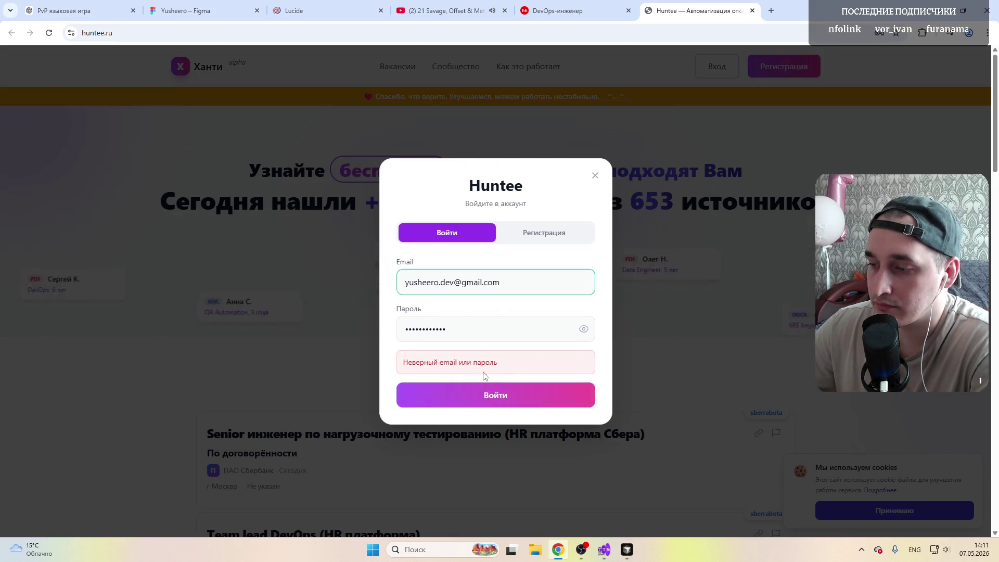
# Step: Start registering a new account with the e-mail and a password, then abandon the form
pyautogui.click(541, 234)
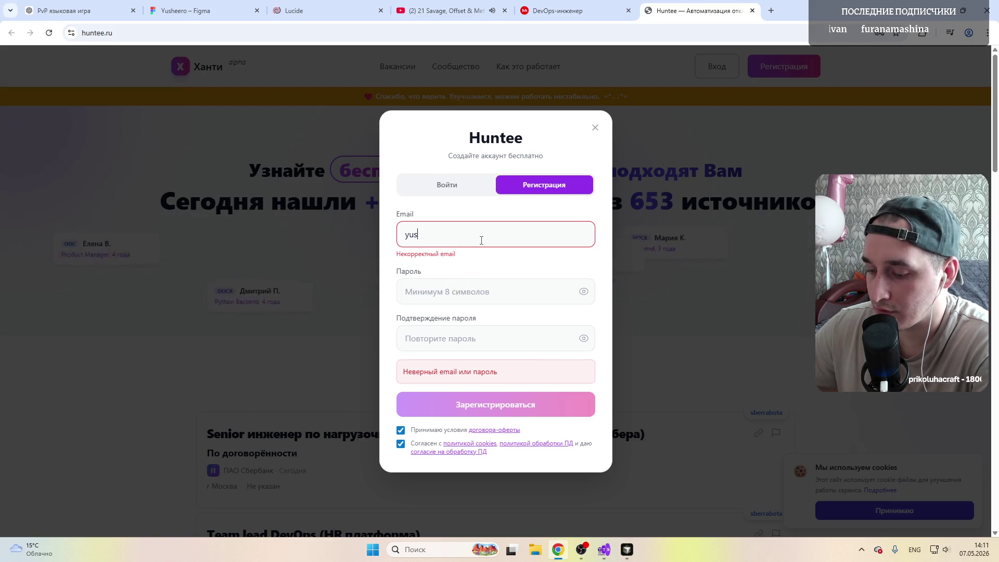
pyautogui.click(463, 289)
pyautogui.write('•••••••••')
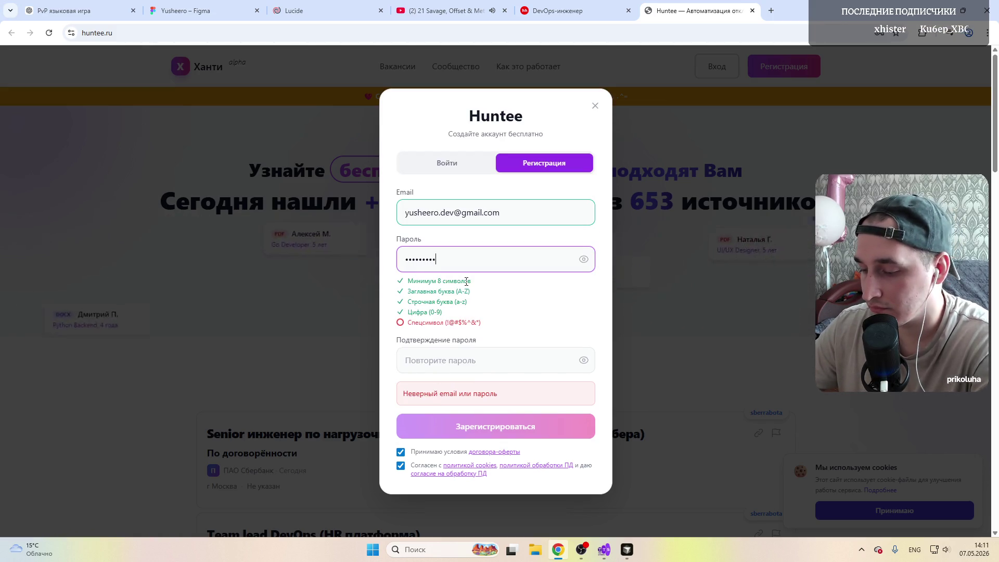
pyautogui.write('•••')
pyautogui.hotkey('ctrl', 'a')
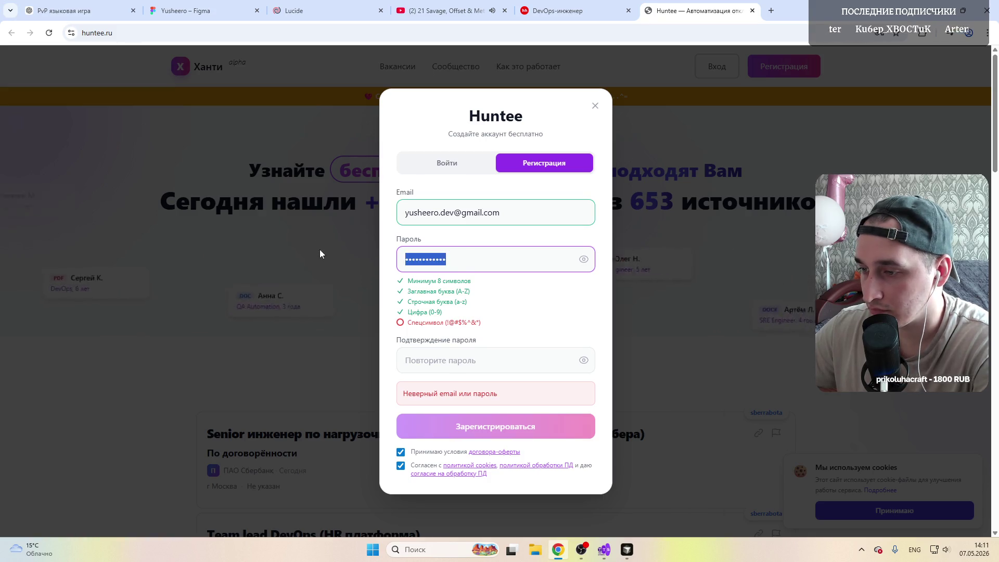
pyautogui.click(319, 254)
# Step: Reopen the sign-in form and log in with the account e-mail and password
pyautogui.click(718, 66)
pyautogui.click(513, 297)
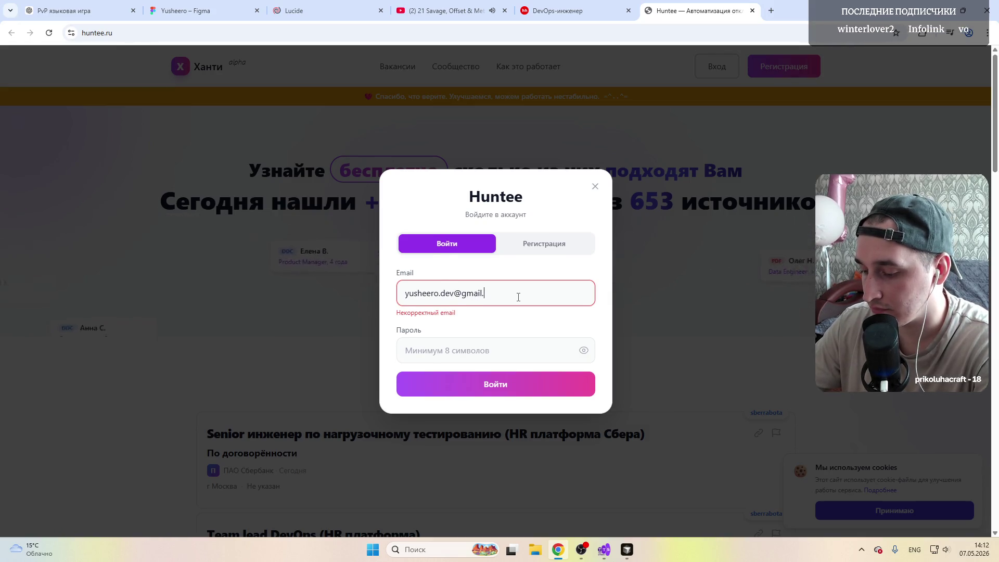
pyautogui.click(477, 337)
pyautogui.write('••••••••••')
pyautogui.press('Return')
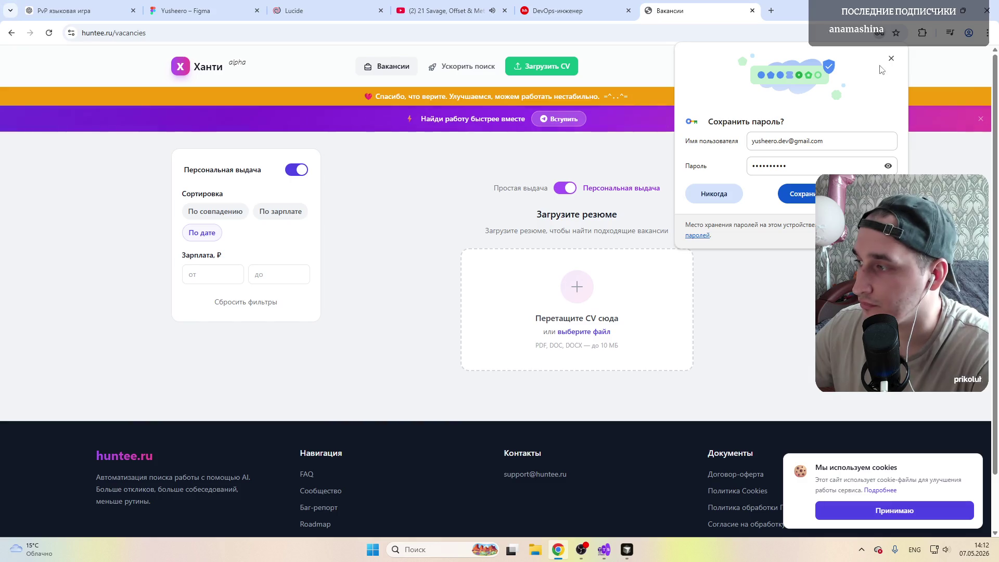
# Step: Dismiss the save-password prompt and visit the search-boost page before returning to vacancies
pyautogui.click(386, 286)
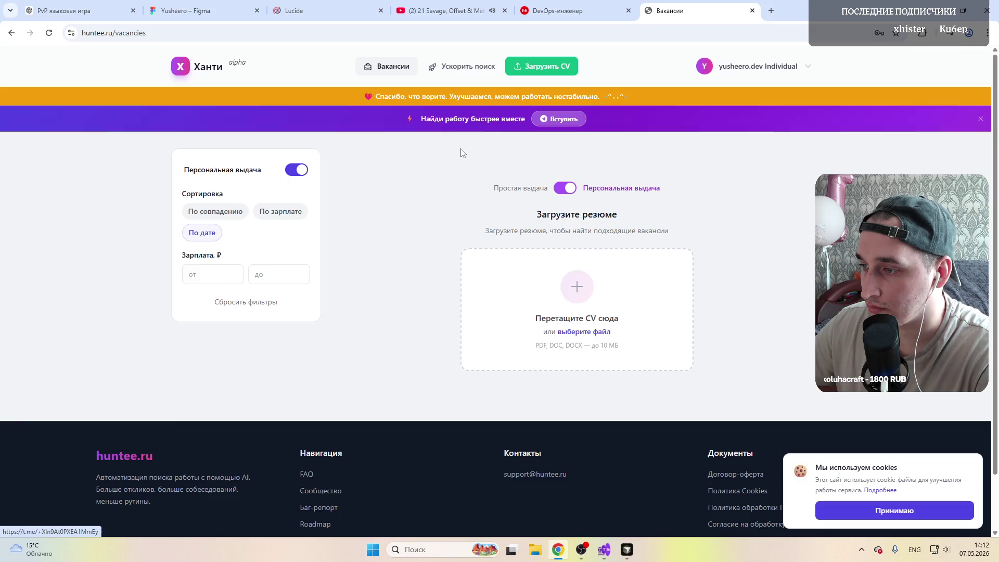
pyautogui.scroll(-2, 676, 218)
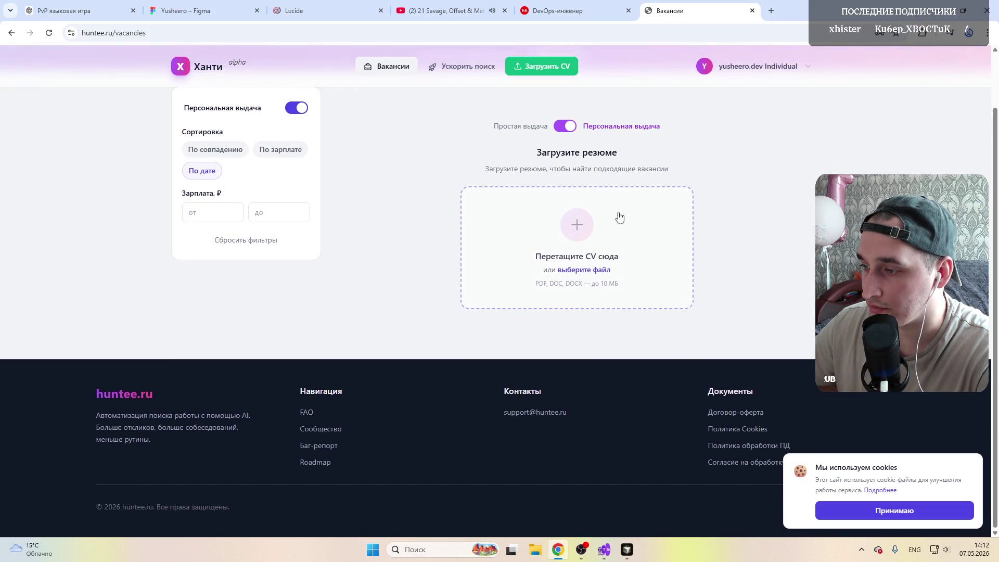
pyautogui.scroll(2, 430, 218)
pyautogui.click(472, 71)
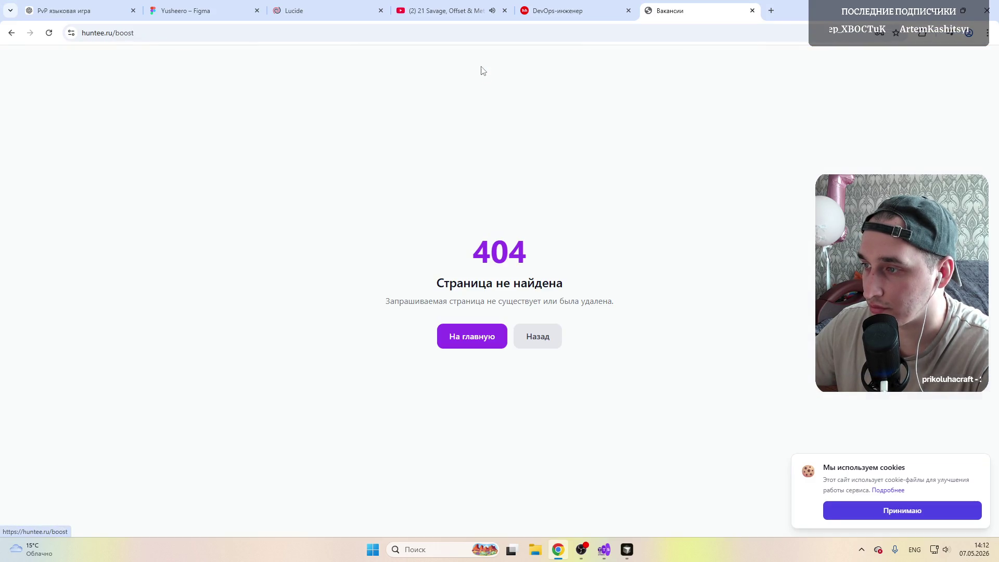
pyautogui.click(478, 343)
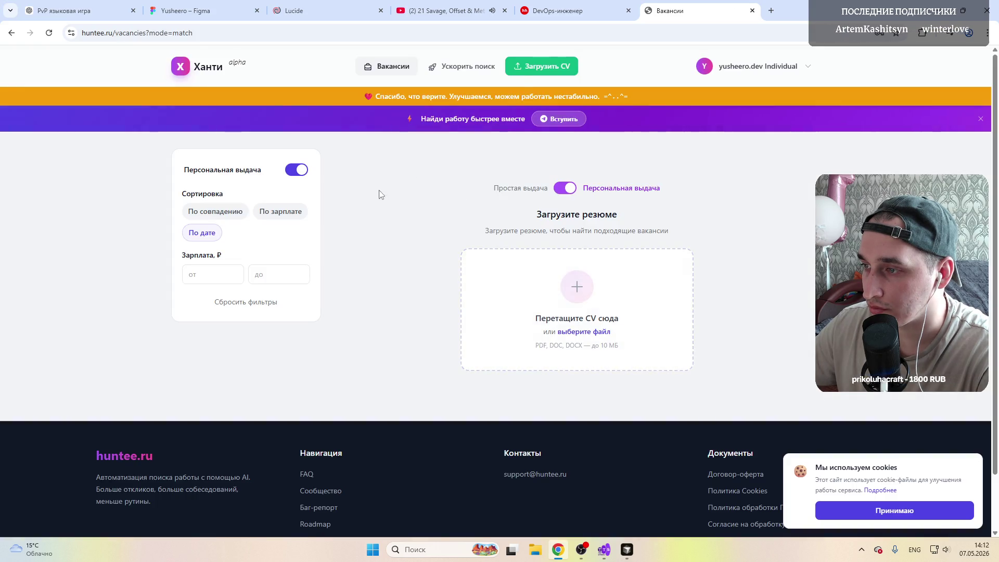
pyautogui.click(373, 64)
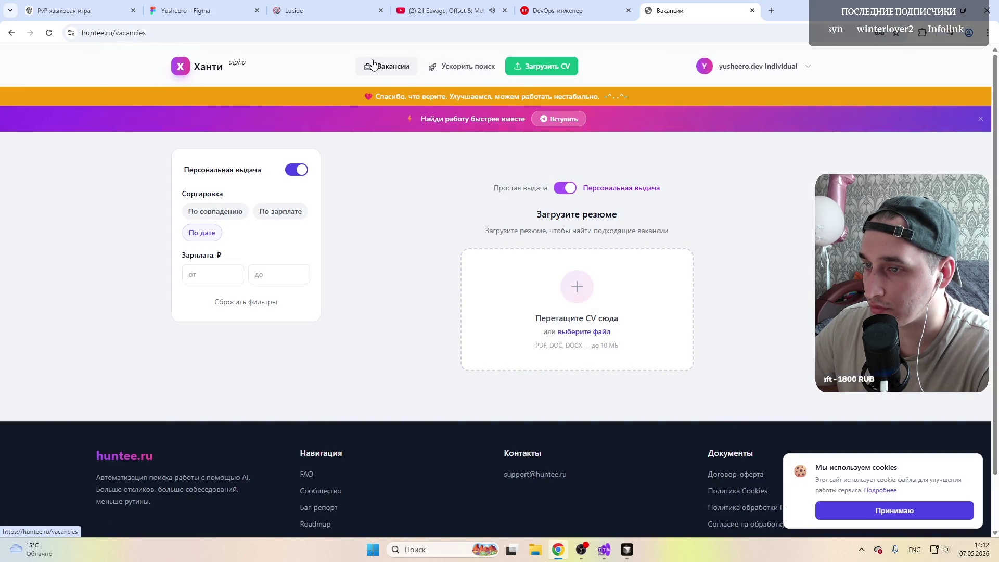
pyautogui.click(183, 66)
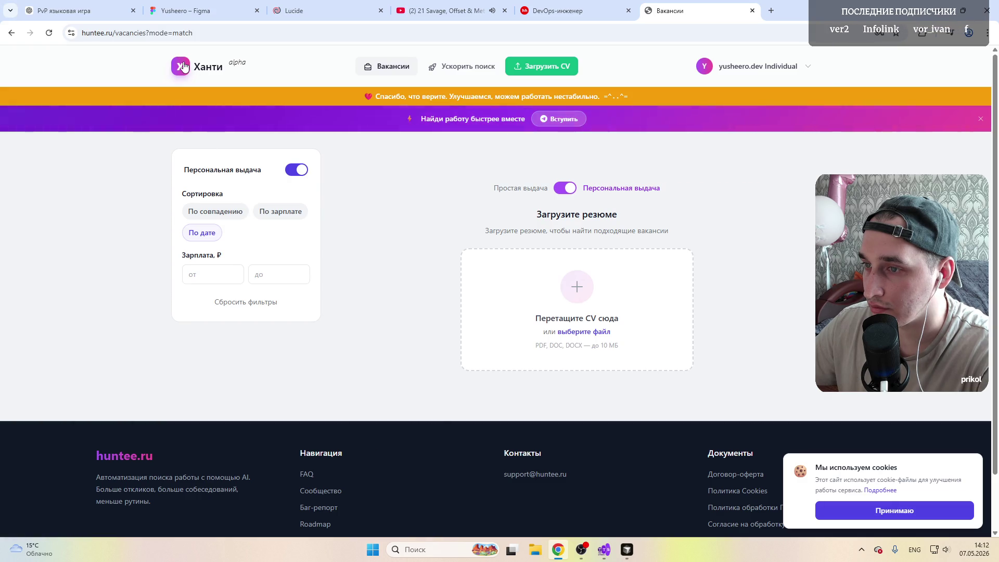
# Step: Accept the site's cookie notice on the vacancies page
pyautogui.scroll(-2, 385, 197)
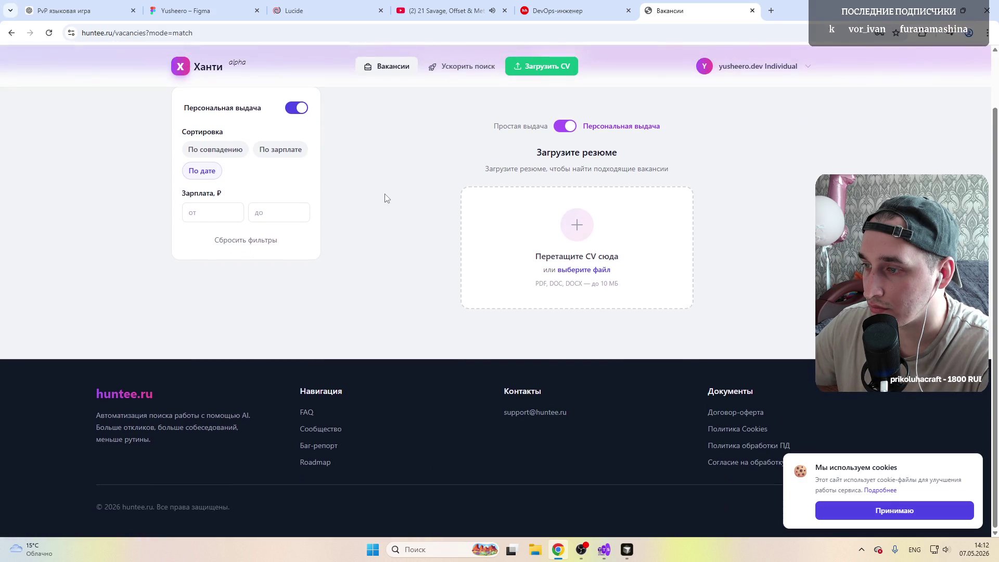
pyautogui.scroll(2, 385, 196)
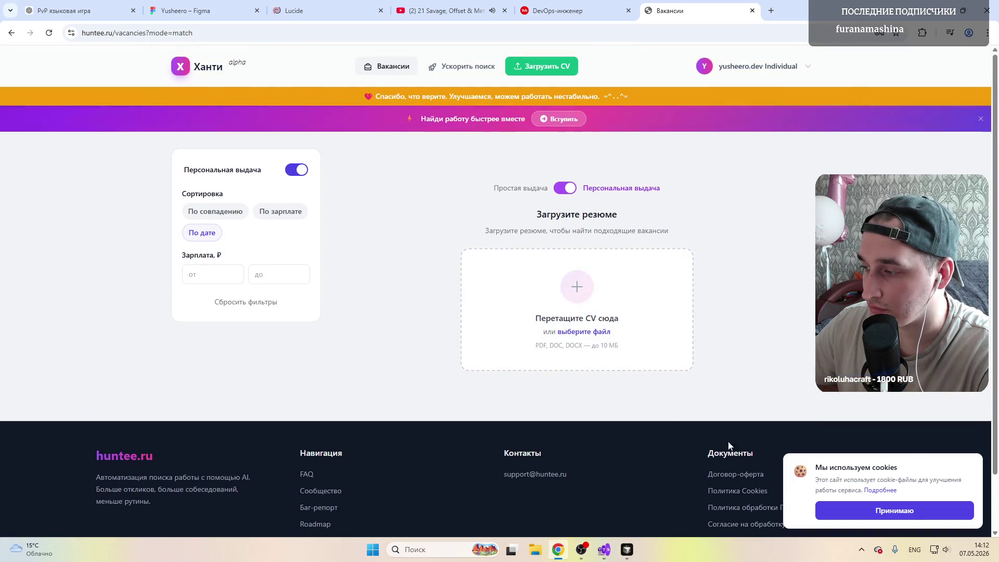
pyautogui.click(894, 510)
pyautogui.scroll(-2, 485, 430)
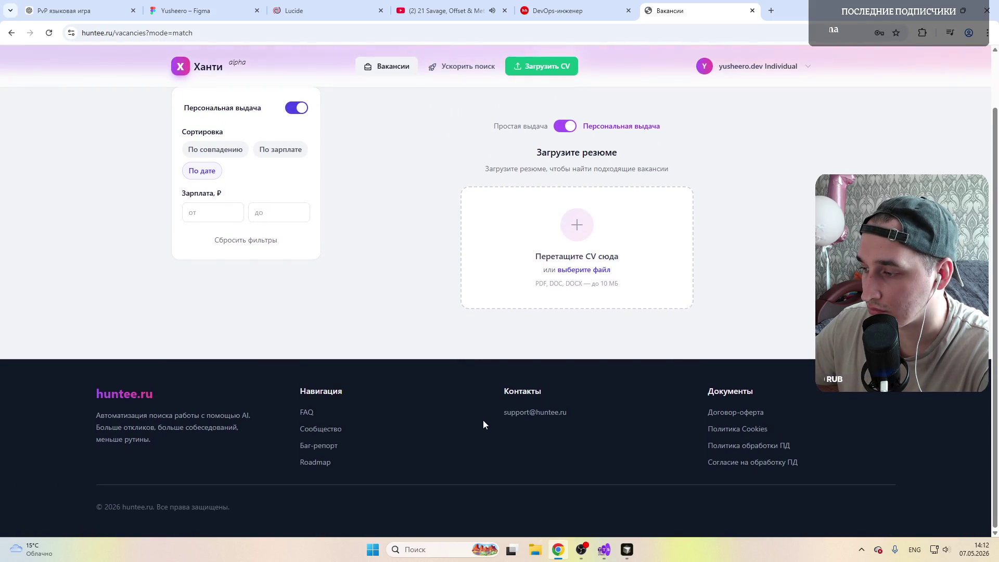
pyautogui.scroll(2, 483, 422)
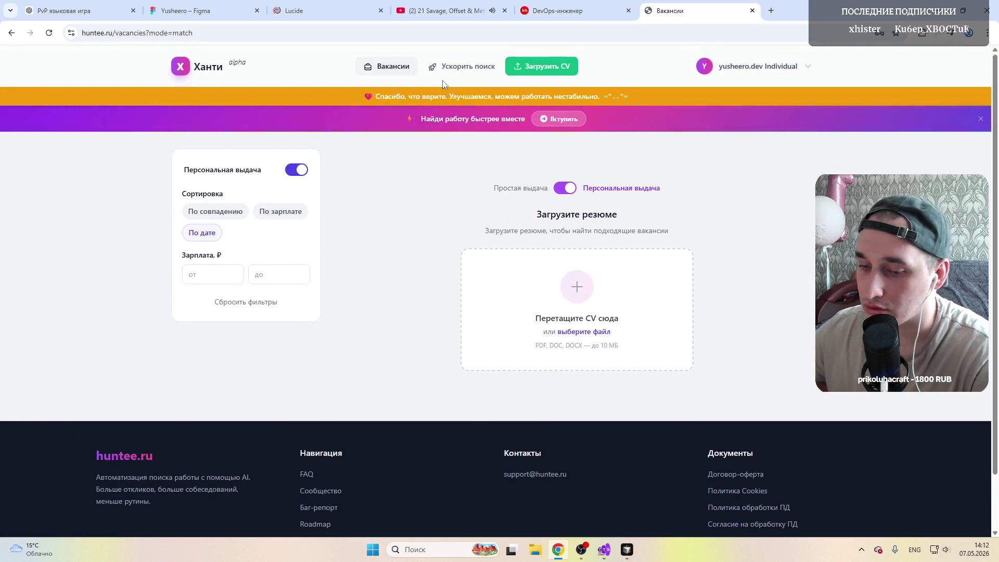
# Step: Retry the search-boost page, then open the profile Резюме section and close it
pyautogui.click(480, 69)
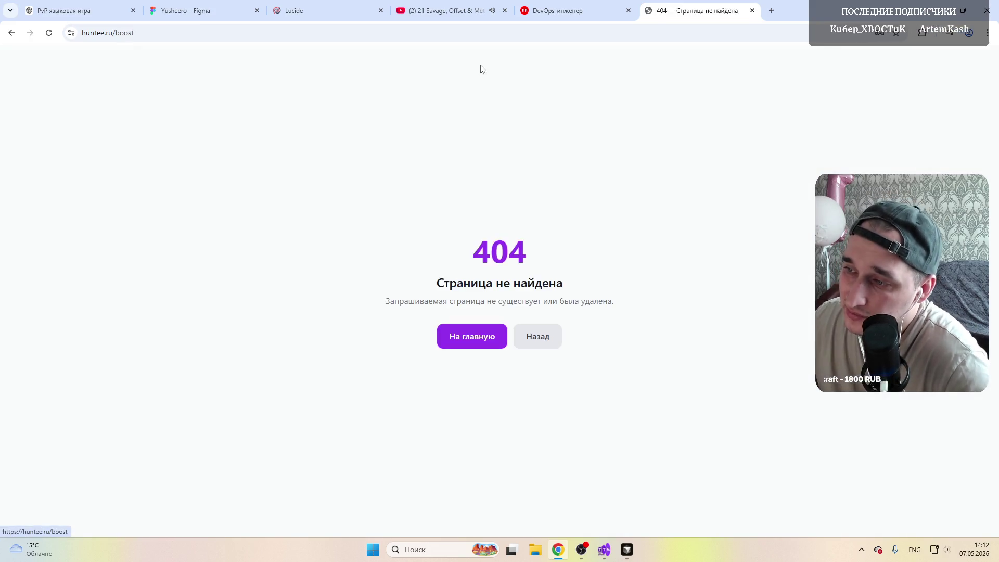
pyautogui.click(538, 317)
pyautogui.click(533, 63)
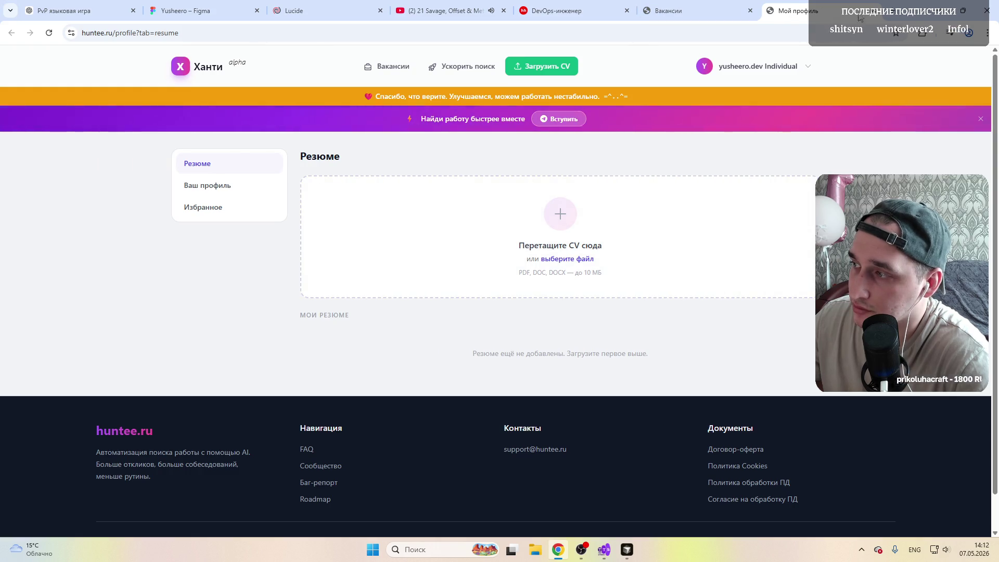
pyautogui.click(874, 11)
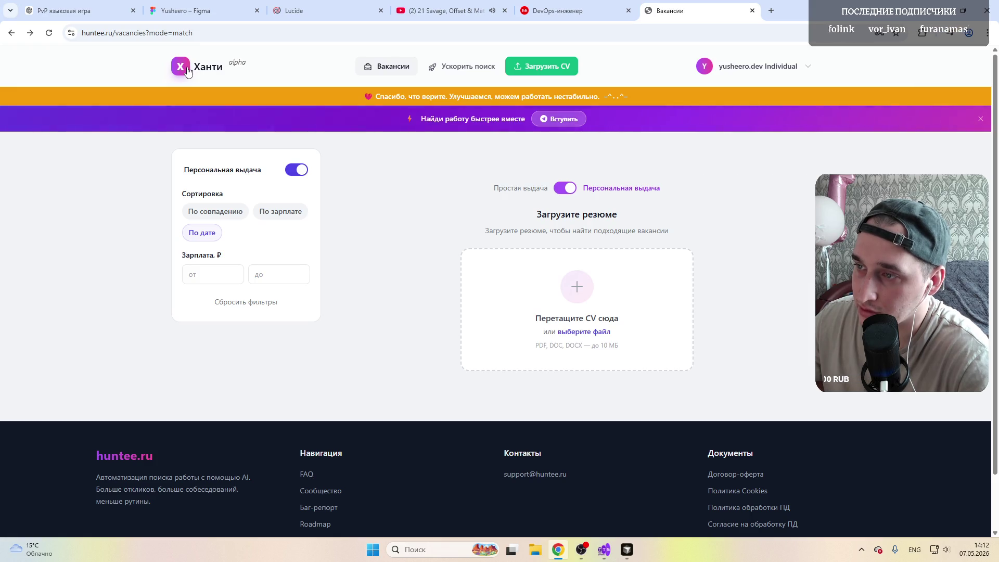
pyautogui.click(600, 4)
pyautogui.scroll(3, 320, 306)
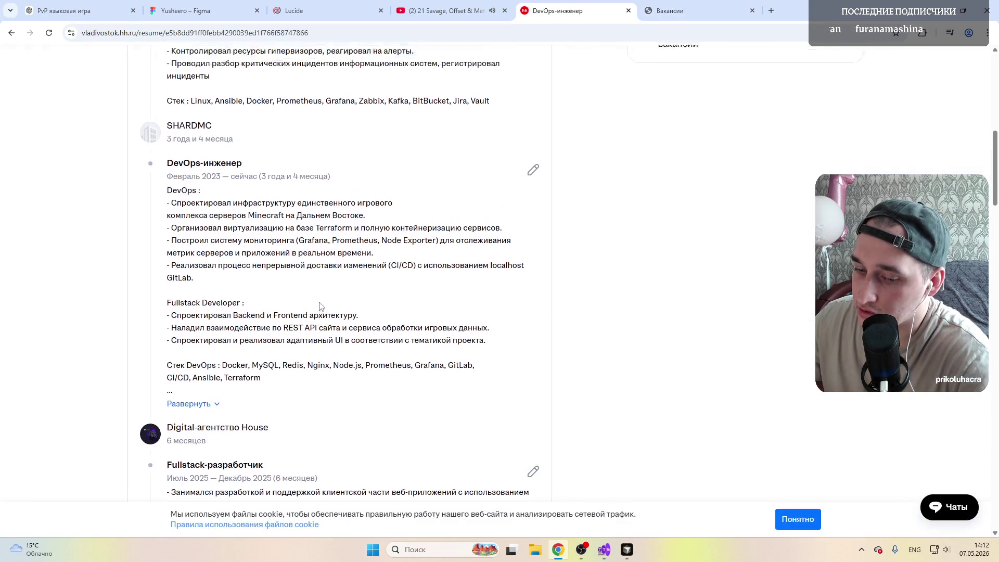
pyautogui.scroll(7, 319, 306)
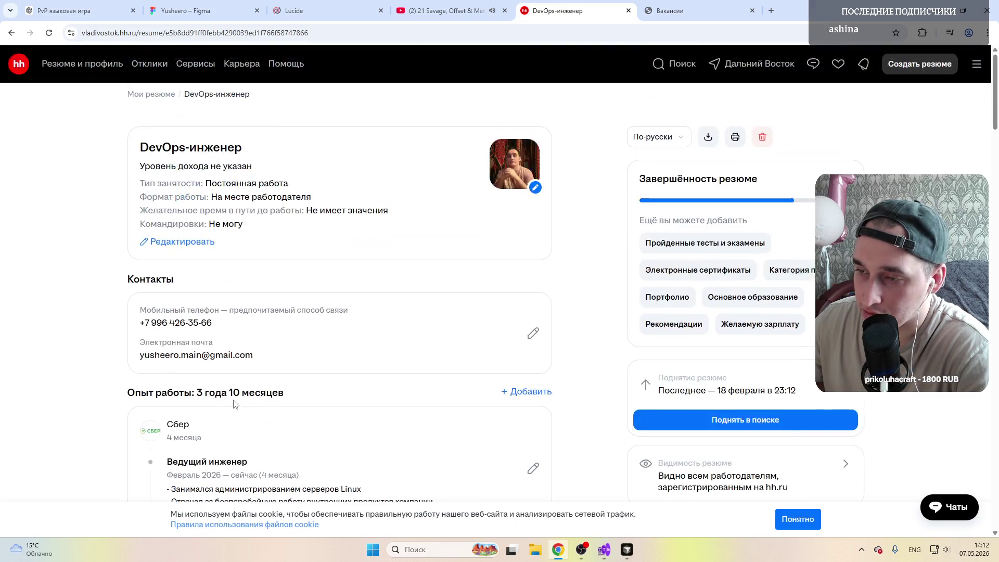
pyautogui.scroll(-5, 240, 239)
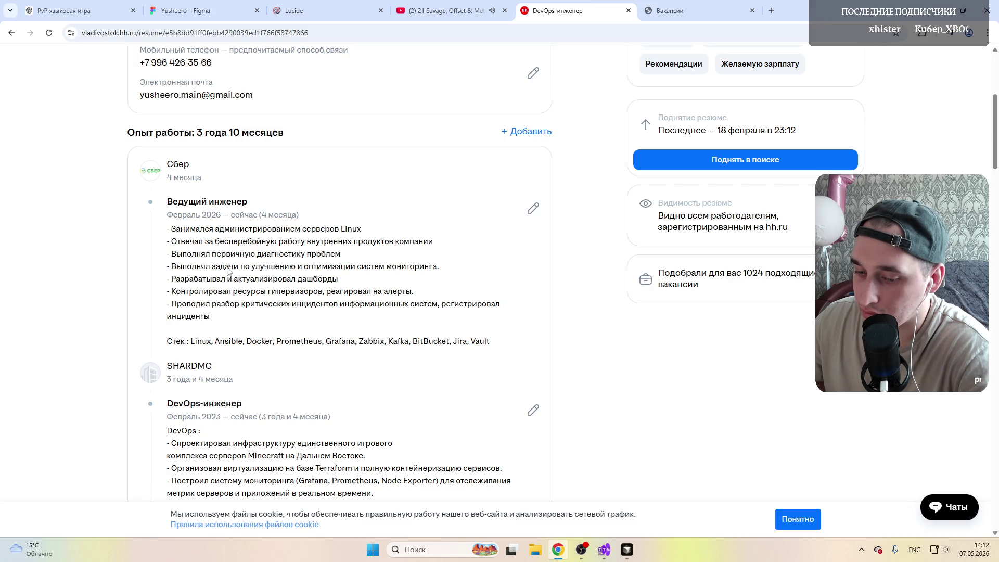
pyautogui.hotkey('ctrl', 'Tab')
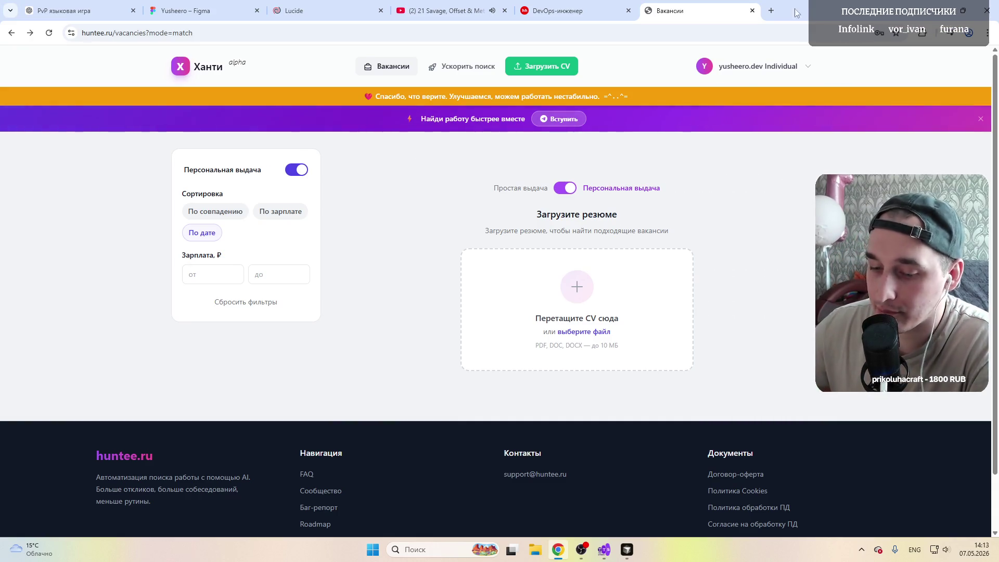
# Step: Copy the huntee.ru address and send it as a stream chat message
pyautogui.click(117, 33)
pyautogui.click(146, 33)
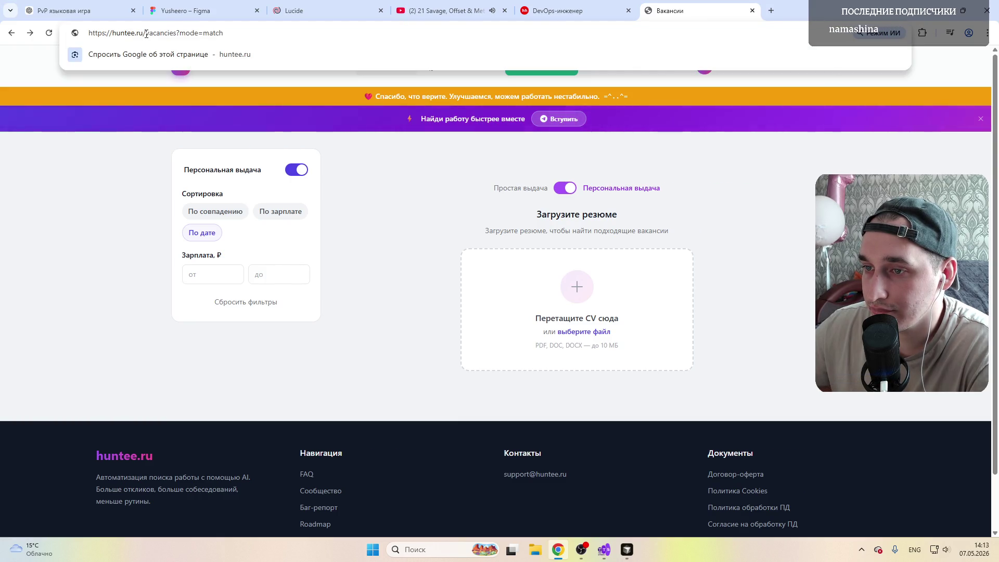
pyautogui.moveTo(146, 33); pyautogui.dragTo(89, 32)
pyautogui.hotkey('ctrl', 'c')
pyautogui.click(581, 550)
pyautogui.hotkey('ctrl', 'v')
pyautogui.press('Return')
# Step: Close the Huntee and hh.ru tabs and return to the Yusheero design in Figma
pyautogui.hotkey('alt', 'Tab')
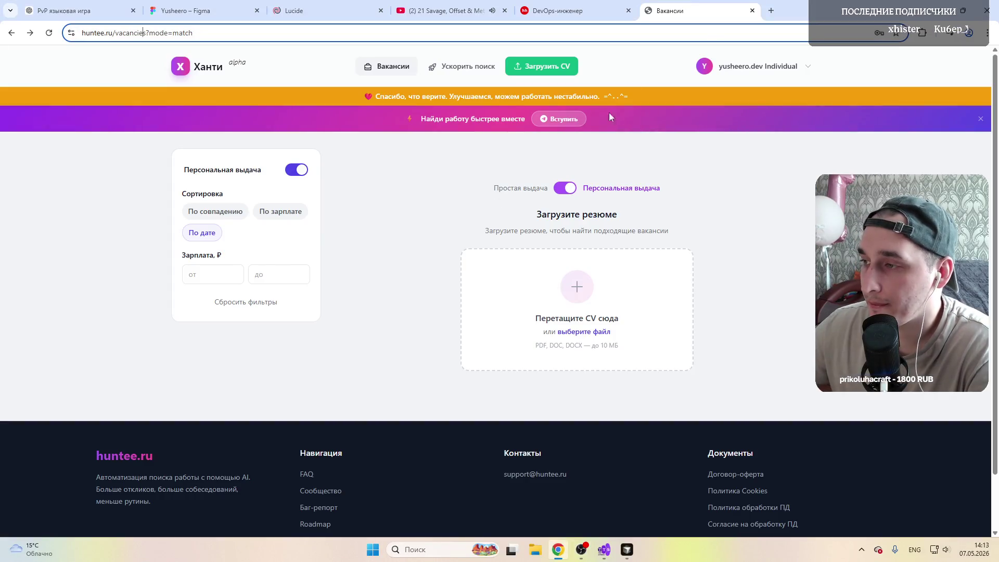
pyautogui.click(752, 11)
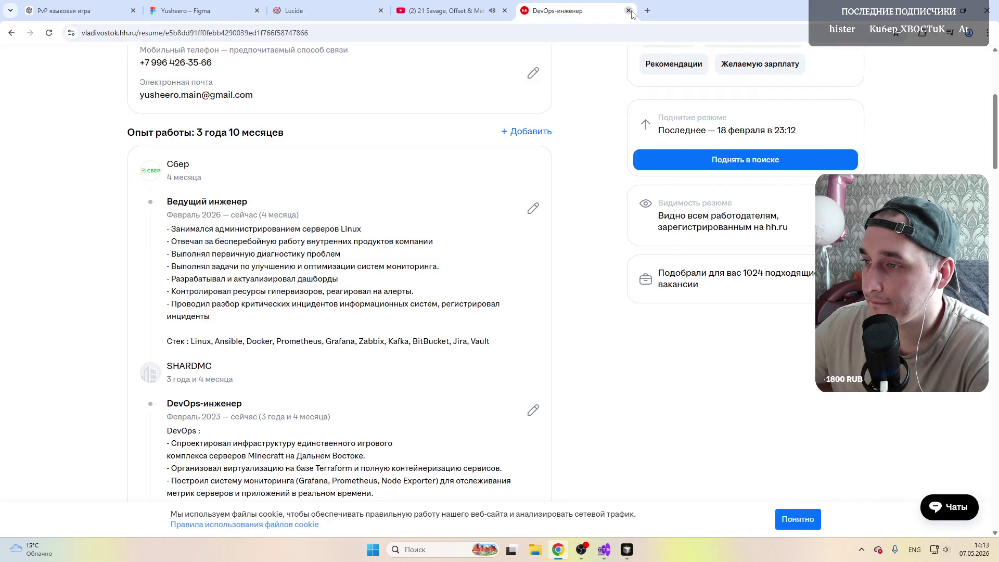
pyautogui.click(629, 11)
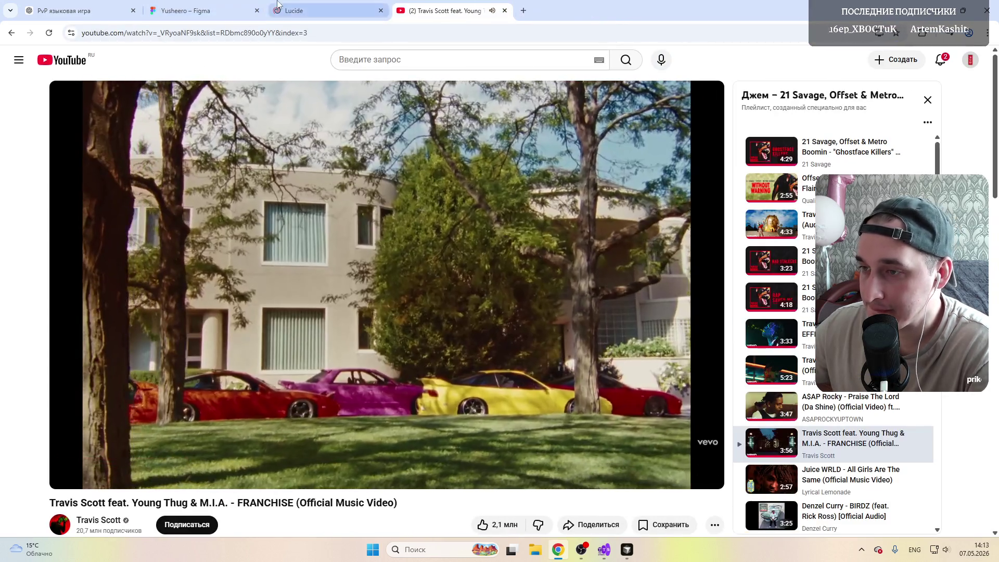
pyautogui.click(313, 6)
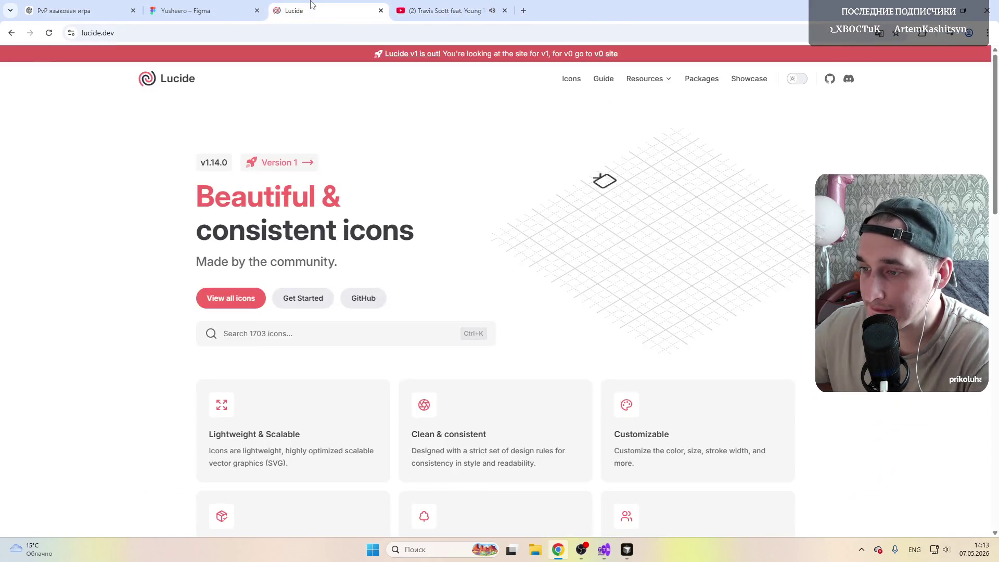
pyautogui.click(192, 12)
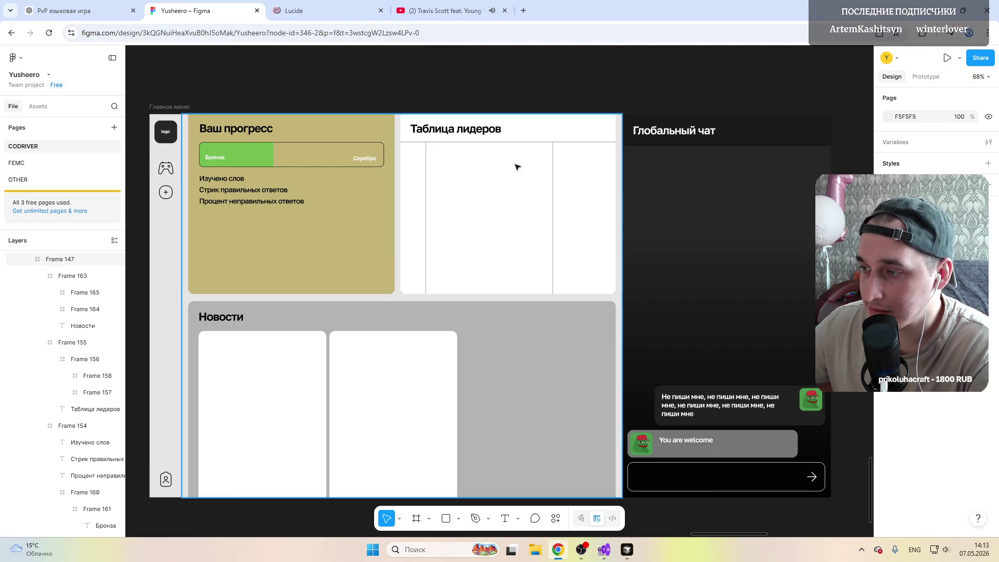
# Step: Shorten the Глобальный чат header frame to about 80 px tall
pyautogui.scroll(-1, 324, 290)
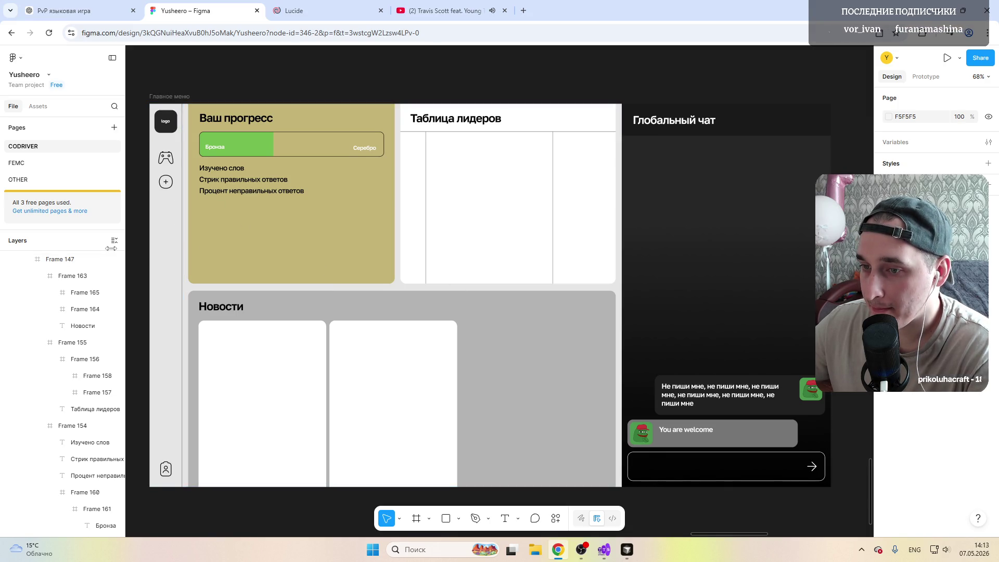
pyautogui.scroll(1, 368, 245)
pyautogui.scroll(-1, 366, 239)
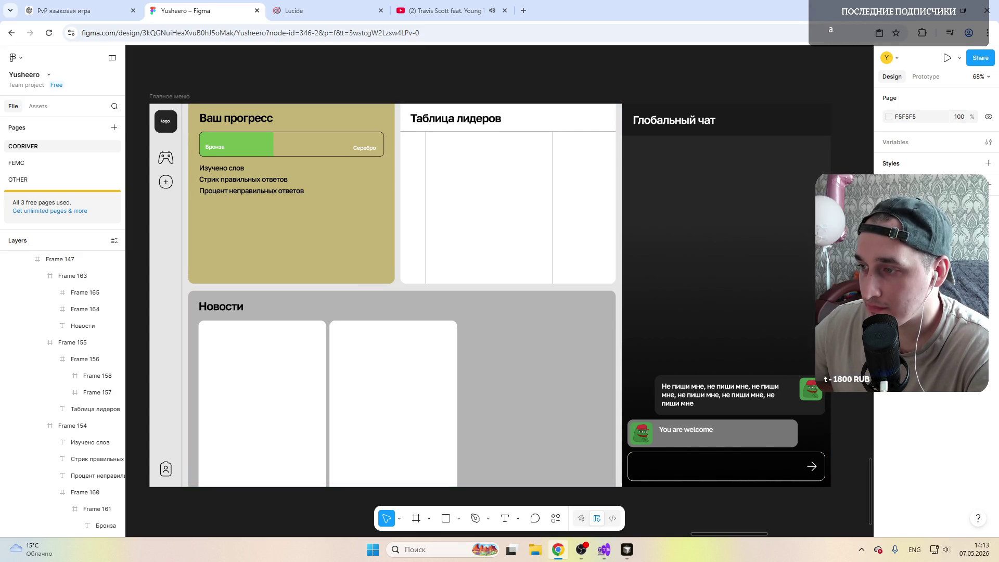
pyautogui.scroll(5, 750, 127)
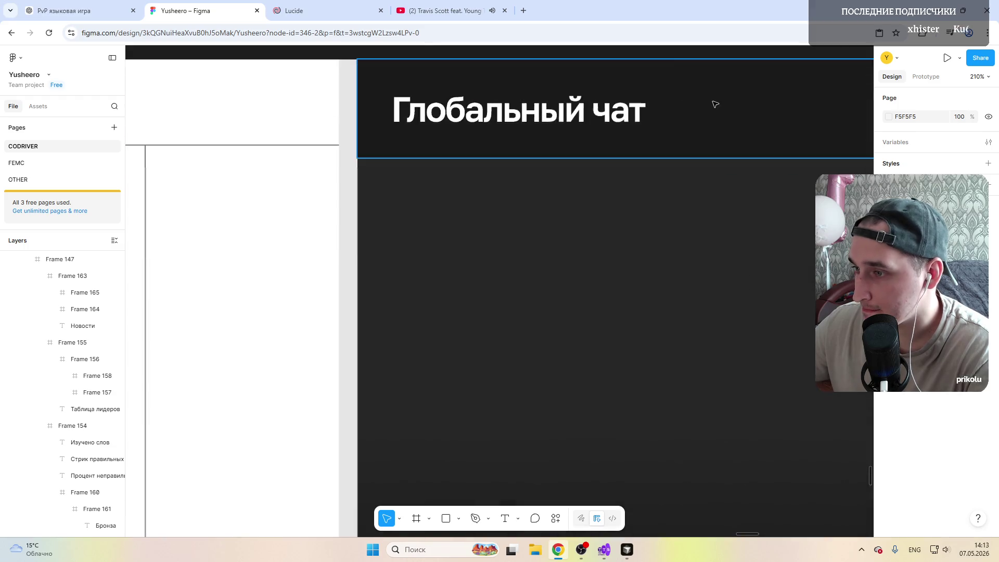
pyautogui.scroll(2, 408, 139)
pyautogui.click(367, 205)
pyautogui.moveTo(373, 260); pyautogui.dragTo(373, 249)
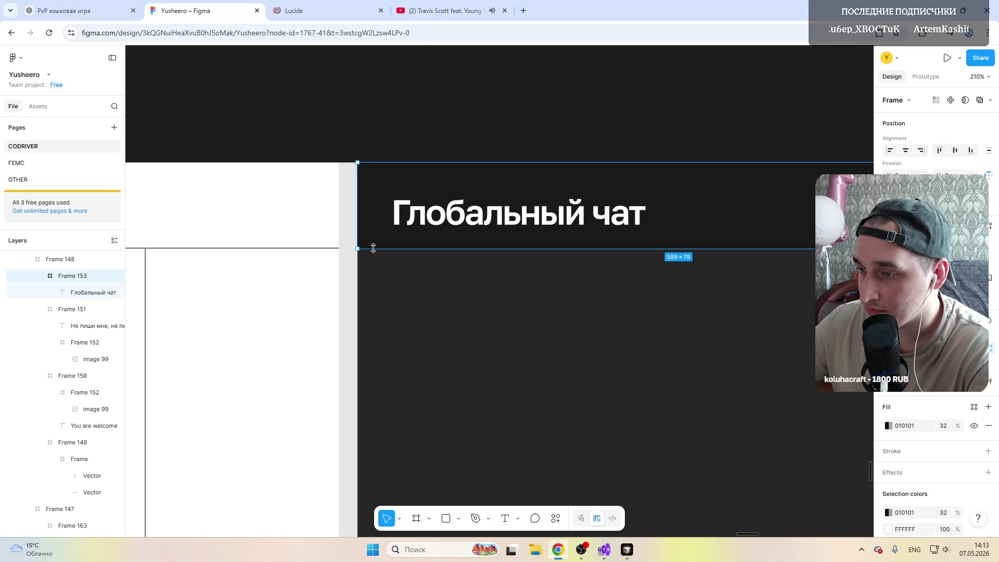
# Step: Nudge the Глобальный чат title about 2 px to the left
pyautogui.scroll(10, 374, 248)
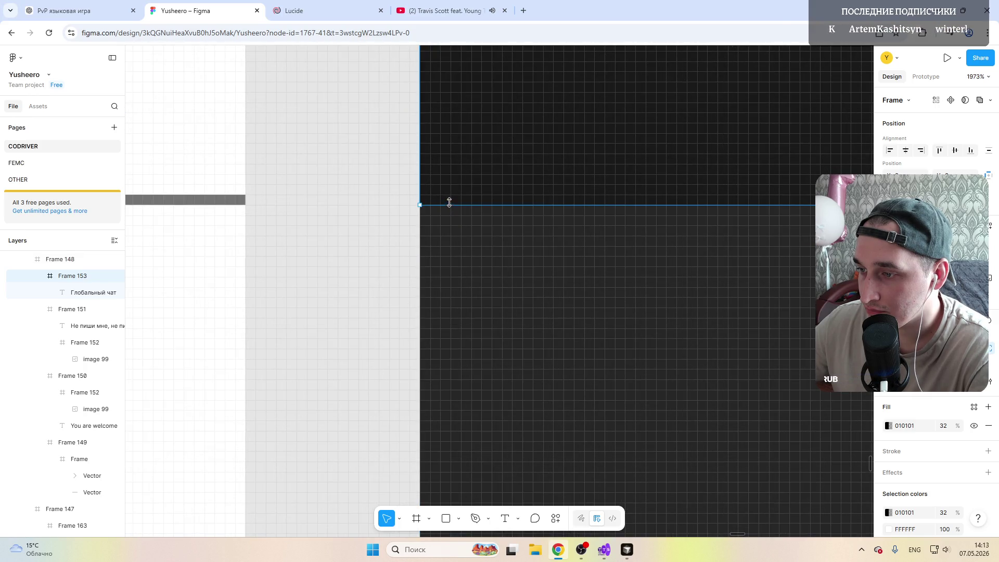
pyautogui.scroll(-5, 450, 203)
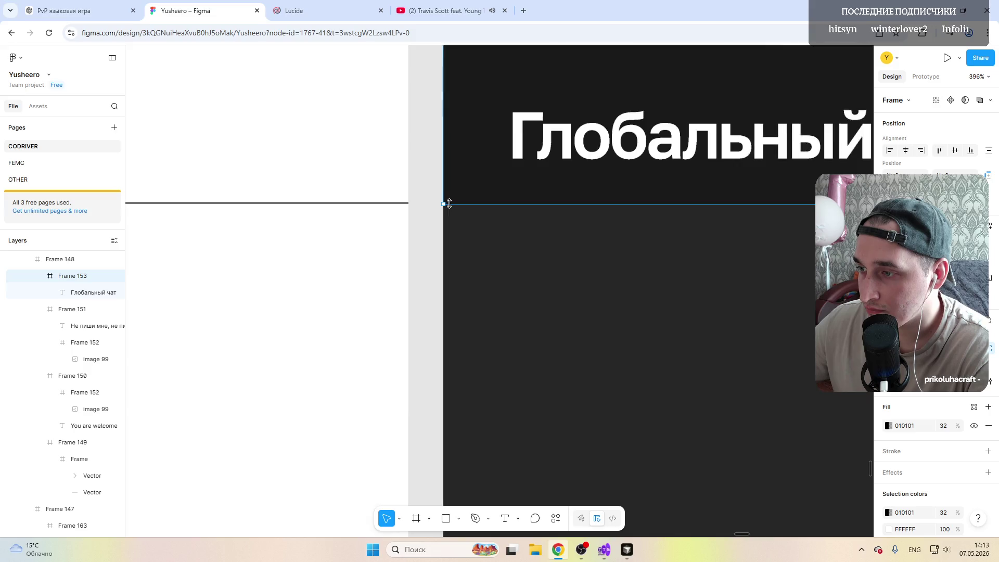
pyautogui.scroll(-4, 450, 202)
pyautogui.click(518, 183)
pyautogui.moveTo(518, 182); pyautogui.dragTo(517, 182)
pyautogui.scroll(-6, 517, 181)
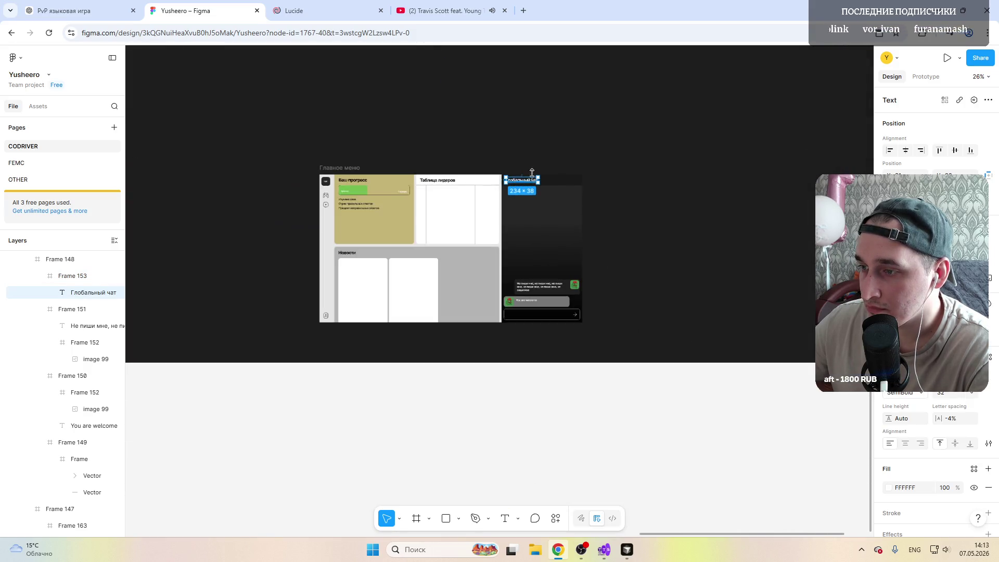
pyautogui.click(615, 233)
pyautogui.scroll(3, 615, 232)
pyautogui.scroll(2, 331, 320)
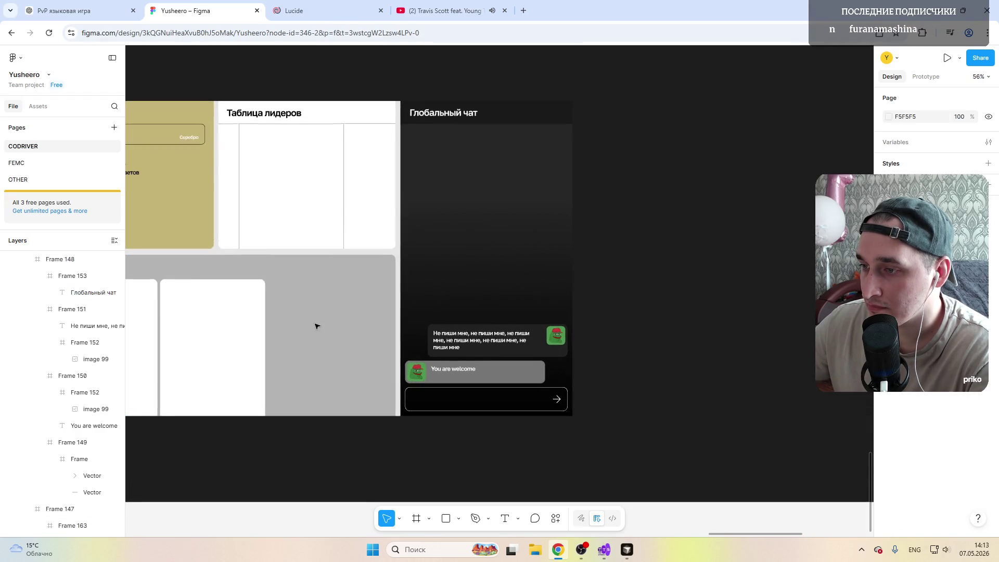
pyautogui.hscroll(-5, 349, 316)
pyautogui.hscroll(1, 352, 316)
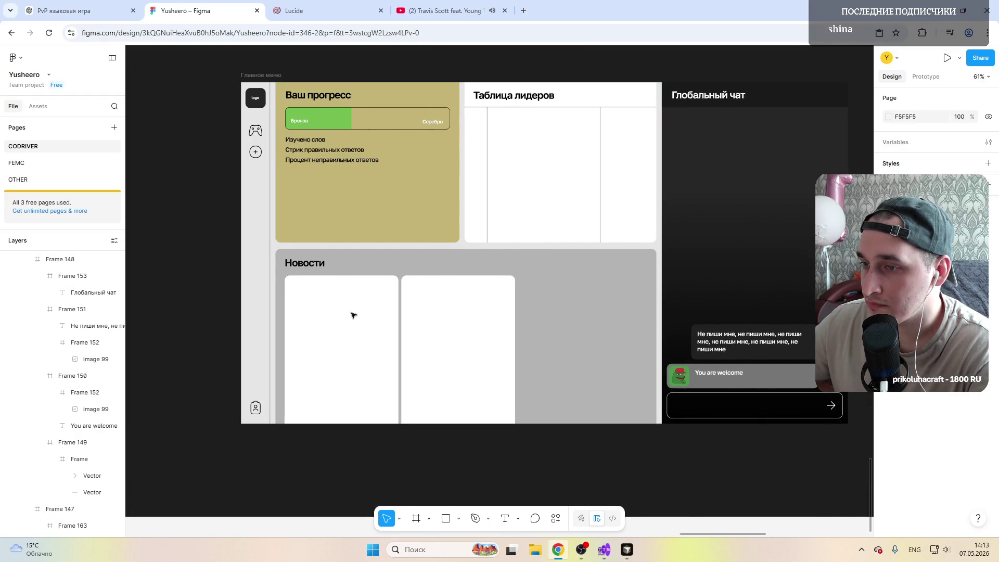
pyautogui.hscroll(1, 353, 315)
pyautogui.scroll(3, 353, 315)
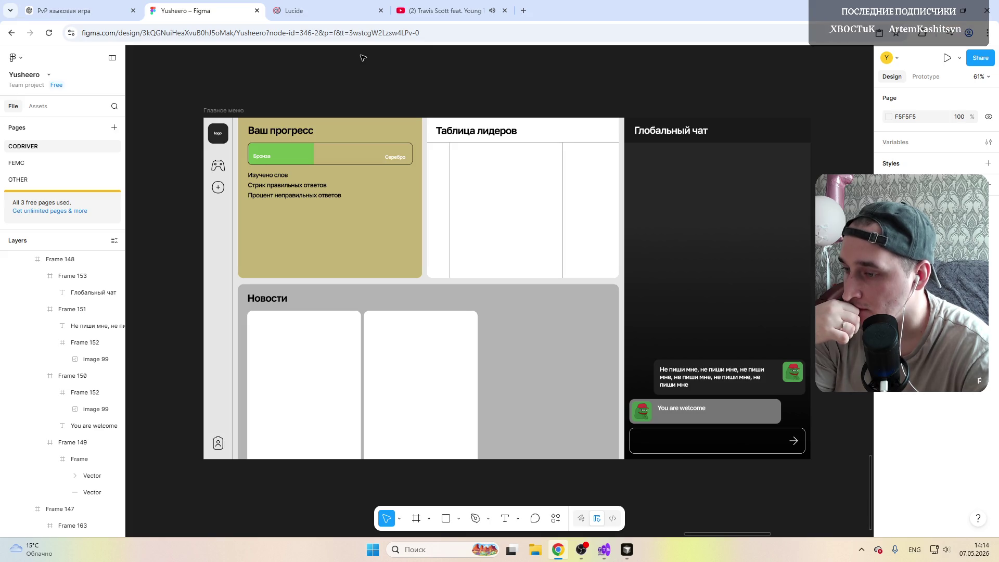
# Step: Fill the Новости panel frame with black 000000
pyautogui.click(479, 330)
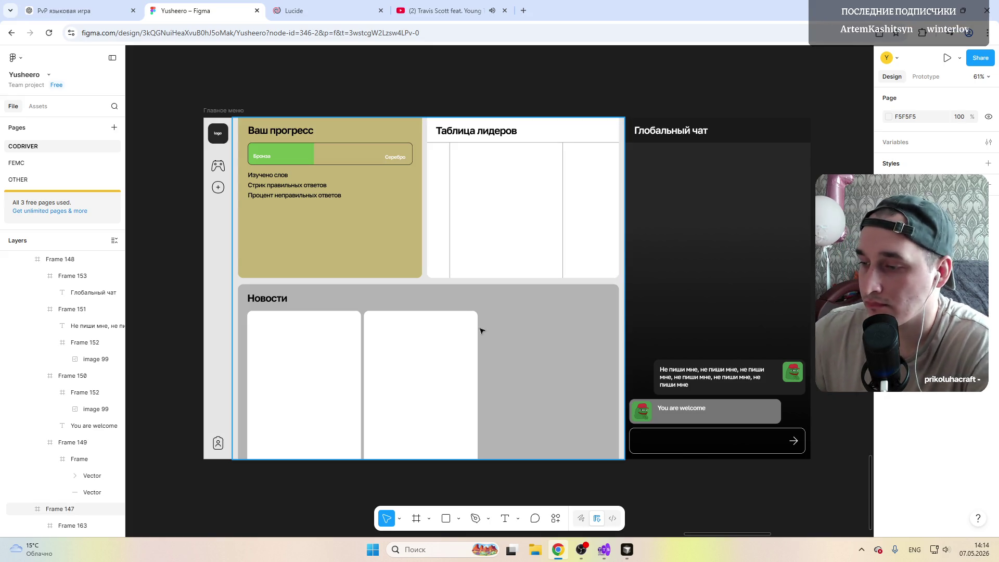
pyautogui.click(554, 291)
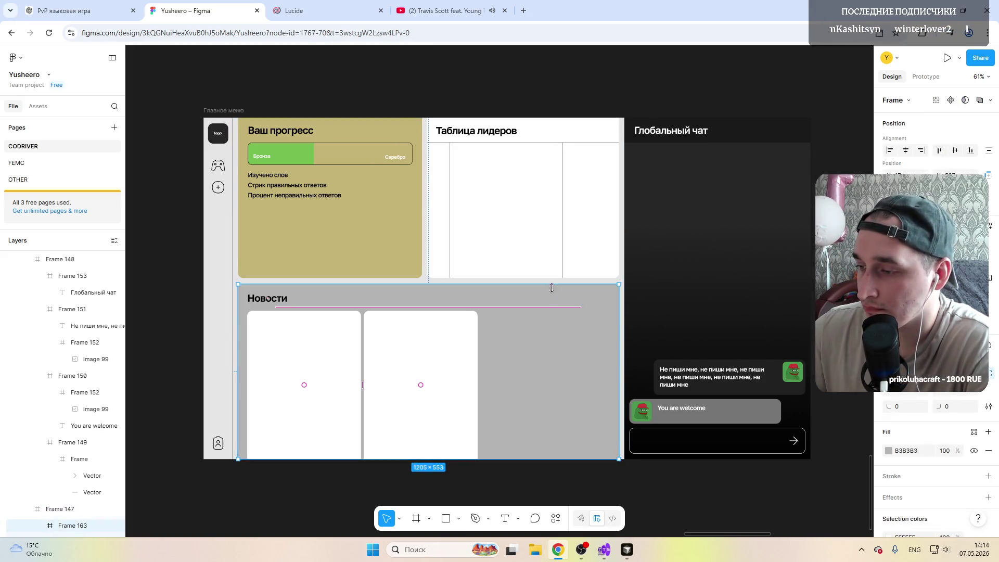
pyautogui.click(889, 451)
pyautogui.moveTo(797, 431); pyautogui.dragTo(753, 466)
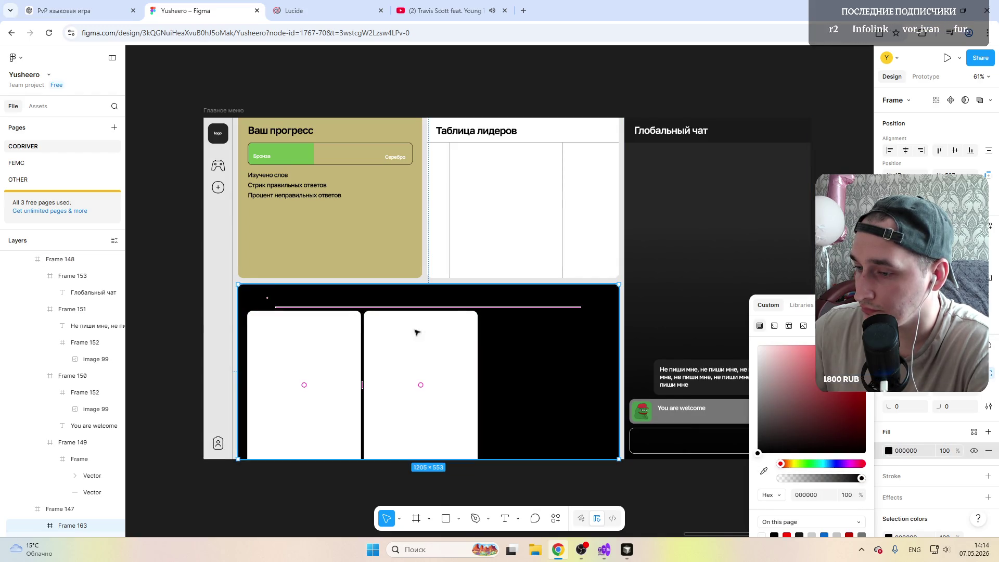
# Step: Recolour the Новости heading text white FFFFFF
pyautogui.click(259, 297)
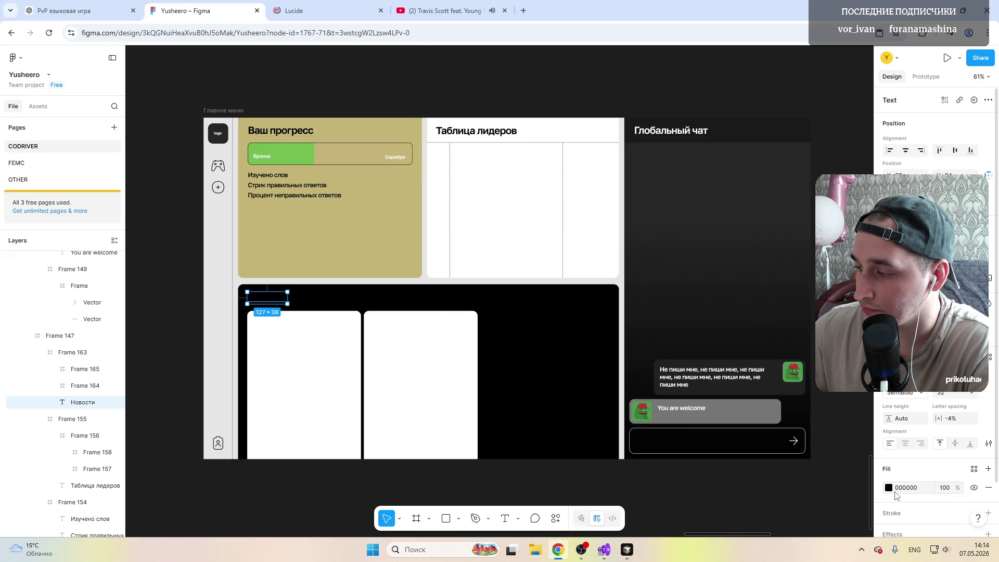
pyautogui.click(889, 487)
pyautogui.moveTo(768, 358); pyautogui.dragTo(753, 342)
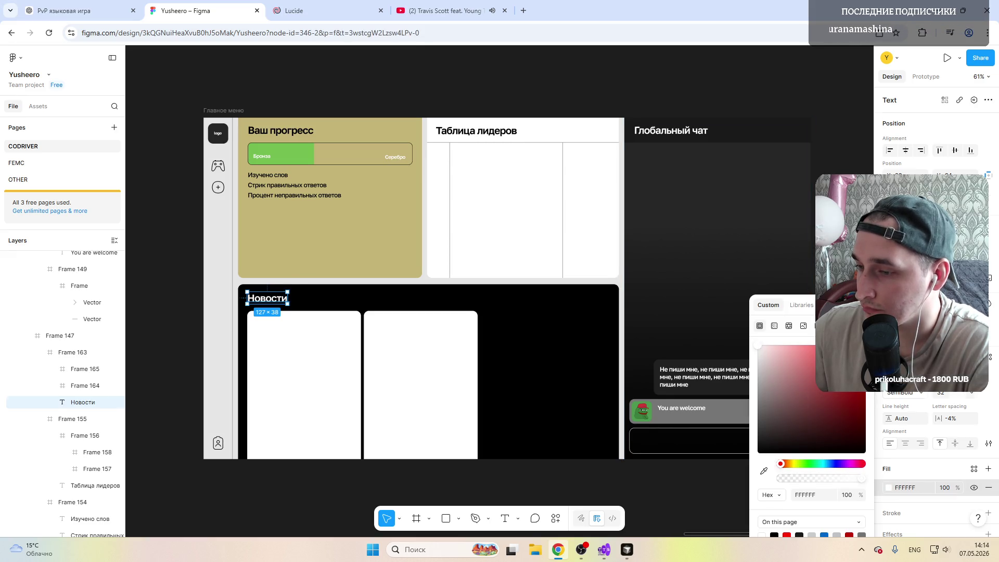
pyautogui.press('Escape')
pyautogui.scroll(1, 464, 393)
pyautogui.scroll(-2, 463, 393)
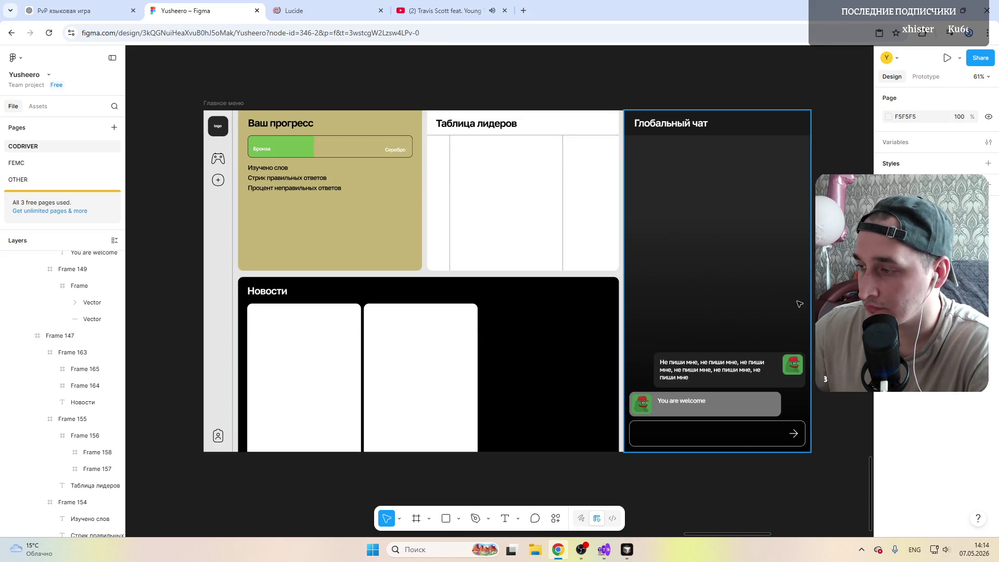
pyautogui.scroll(3, 163, 325)
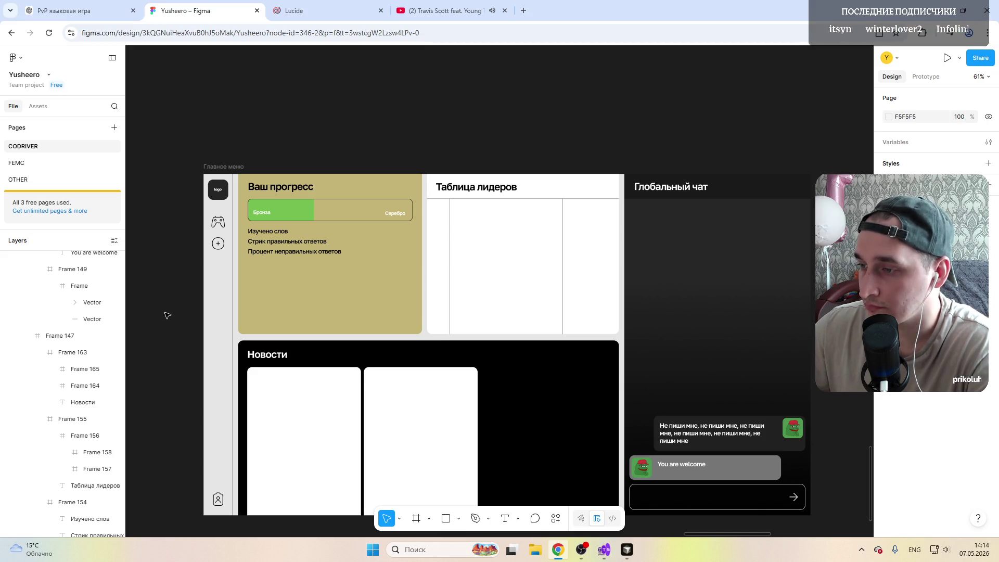
pyautogui.scroll(-3, 167, 312)
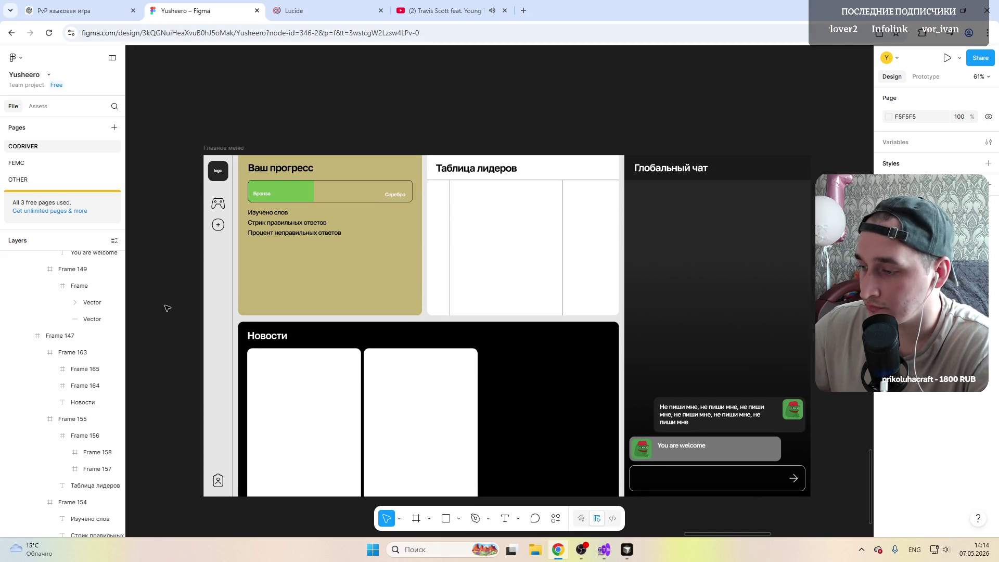
pyautogui.scroll(1, 167, 308)
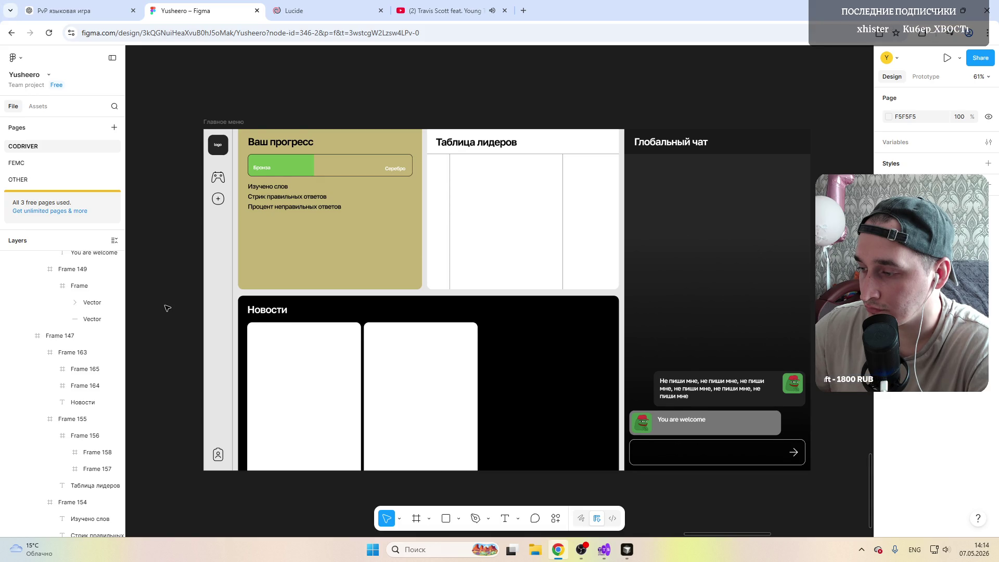
pyautogui.scroll(-1, 167, 308)
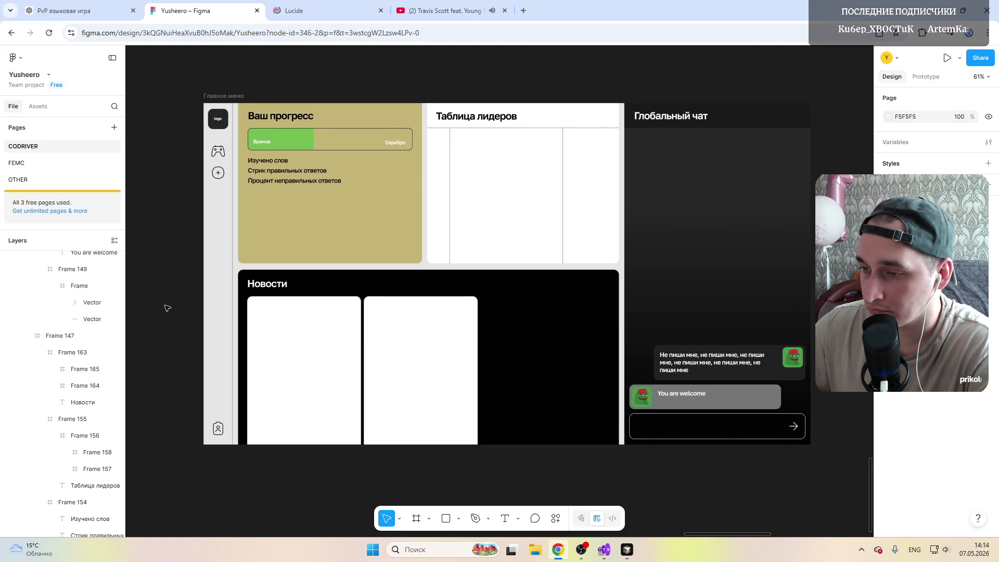
pyautogui.scroll(1, 167, 308)
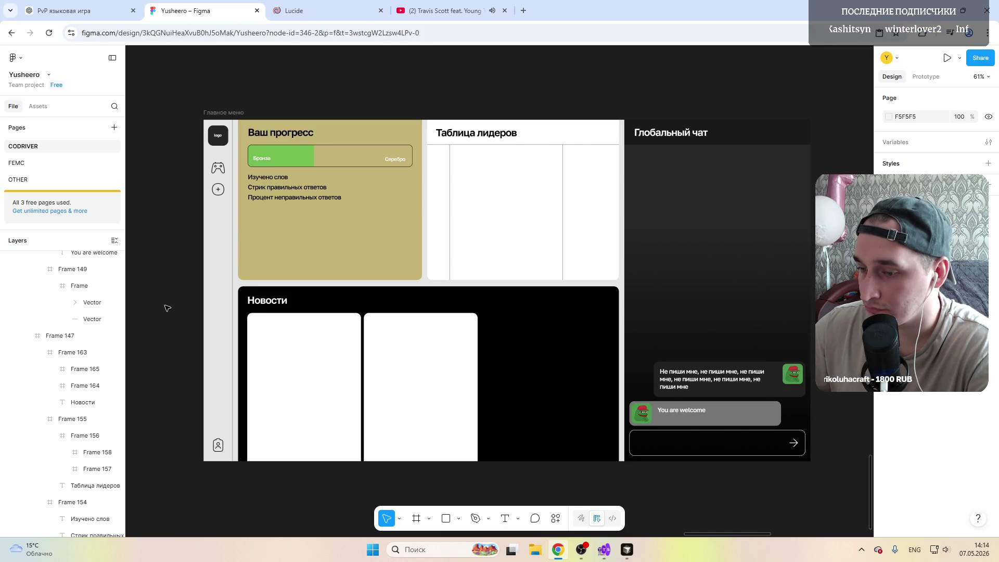
pyautogui.scroll(2, 167, 308)
pyautogui.scroll(-1, 167, 308)
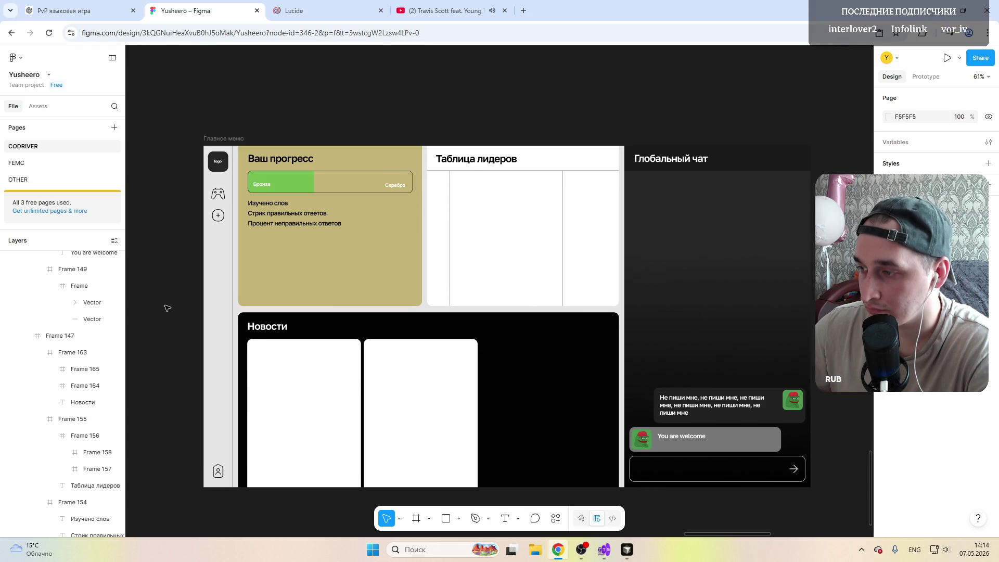
pyautogui.scroll(-1, 167, 308)
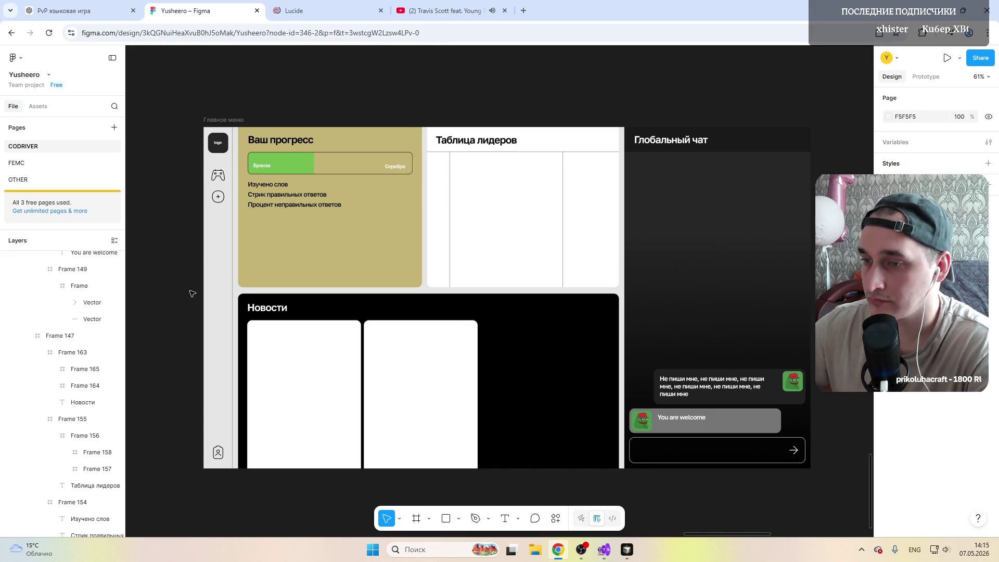
pyautogui.hscroll(-5, 214, 192)
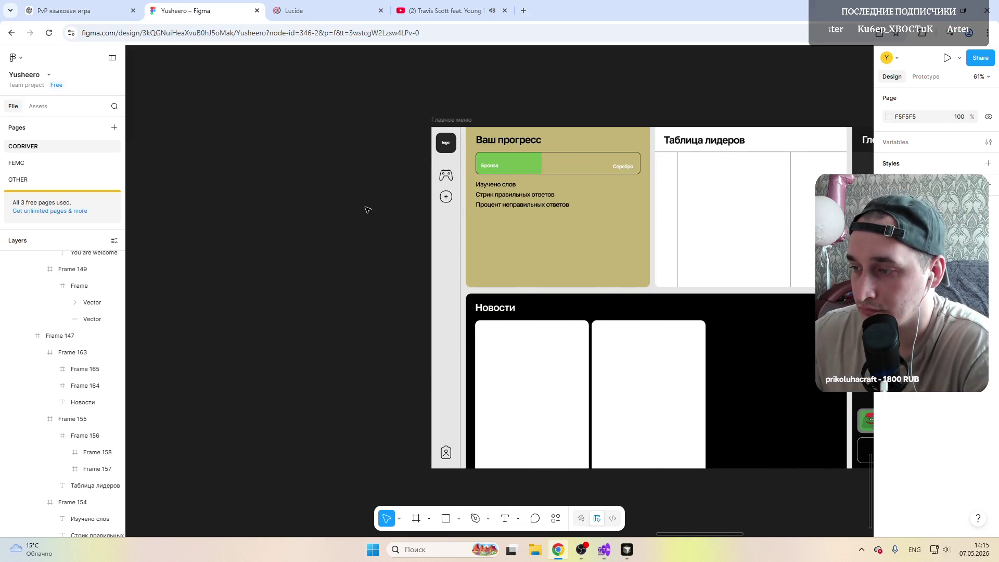
pyautogui.hscroll(5, 367, 210)
pyautogui.scroll(10, 326, 196)
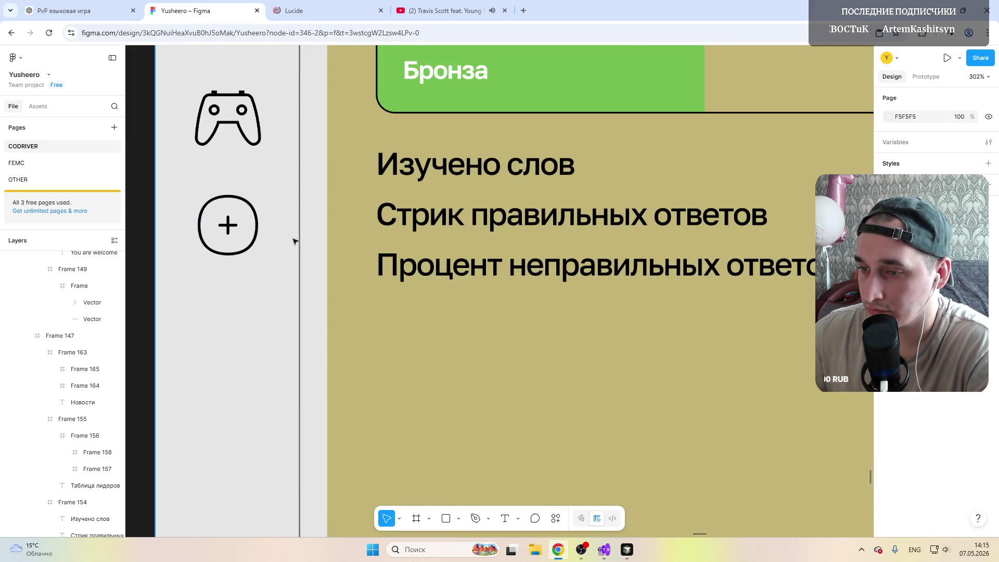
pyautogui.scroll(-10, 295, 239)
pyautogui.hscroll(2, 332, 234)
pyautogui.hscroll(-3, 325, 291)
pyautogui.hscroll(1, 327, 309)
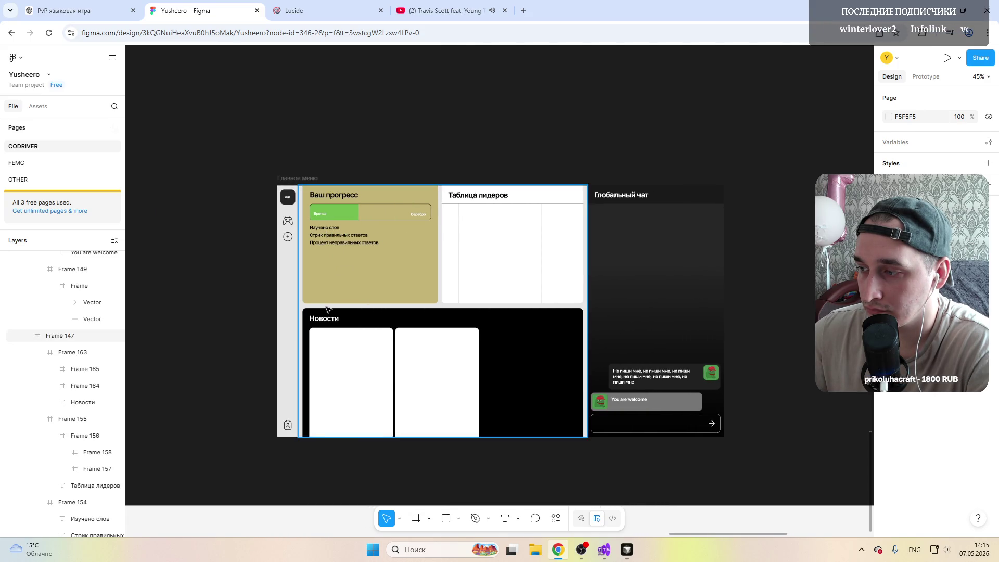
pyautogui.scroll(2, 333, 312)
pyautogui.hscroll(1, 354, 323)
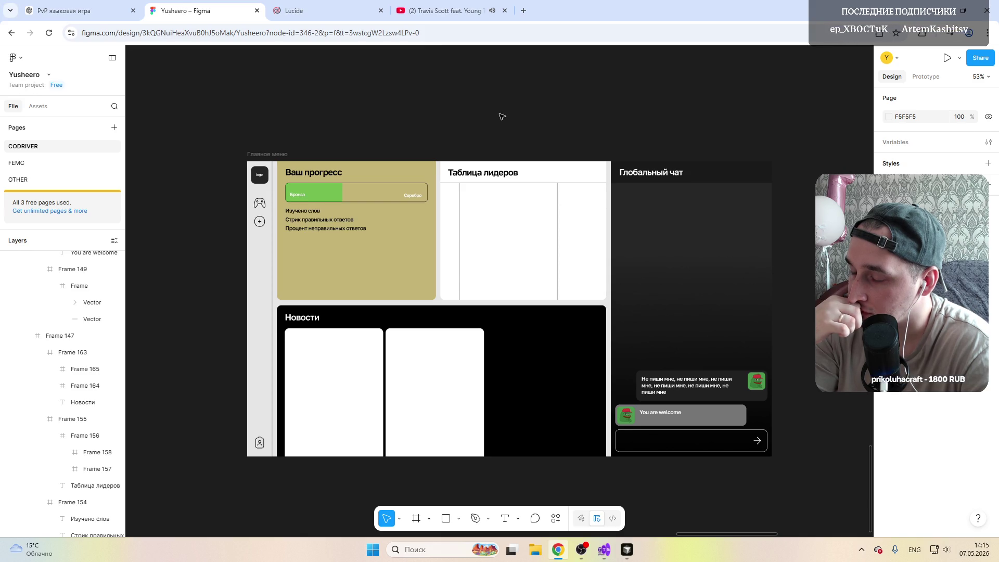
pyautogui.click(456, 200)
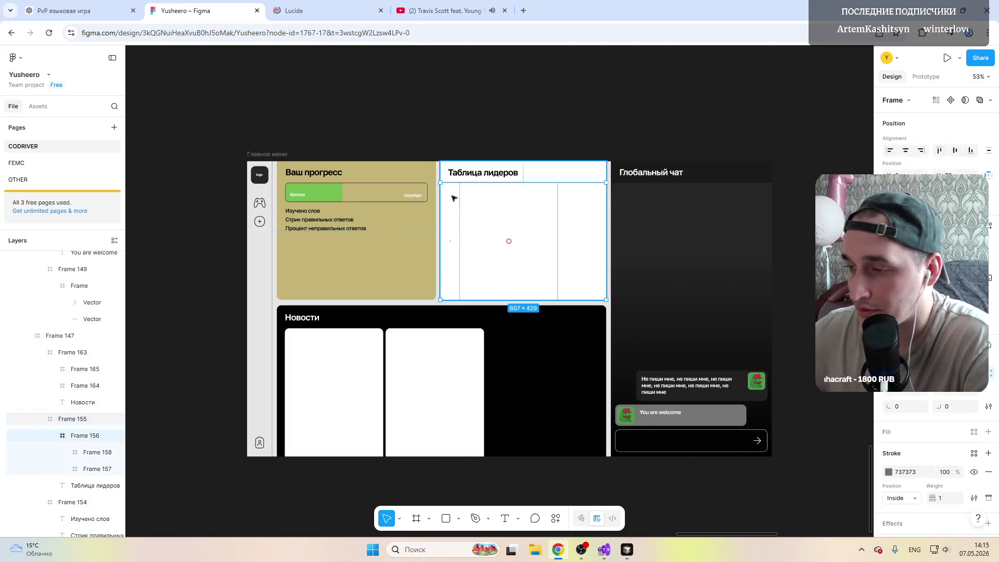
# Step: Narrow the leaderboard column and duplicate it to add a fourth column
pyautogui.moveTo(558, 212); pyautogui.dragTo(519, 213)
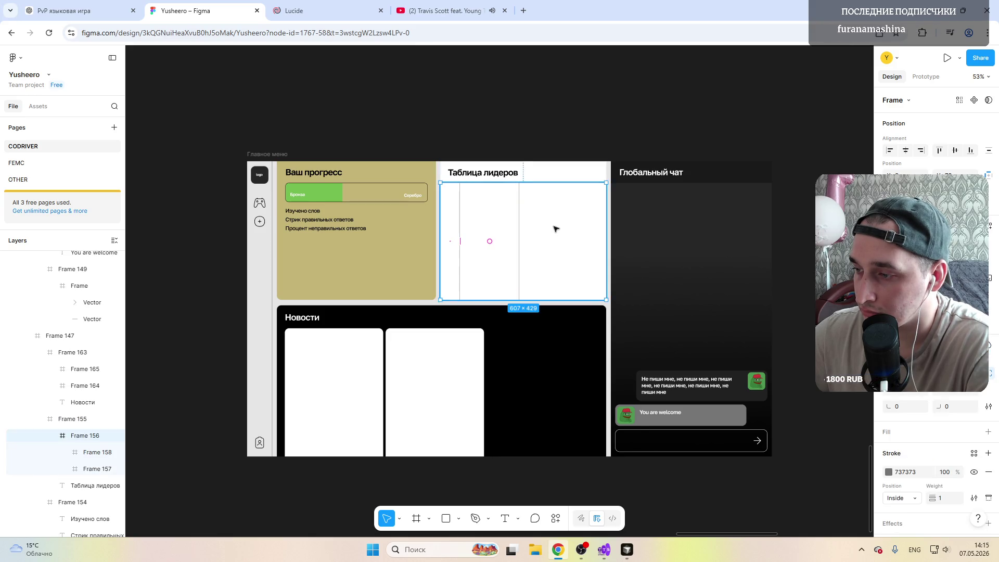
pyautogui.hotkey('ctrl', 'd')
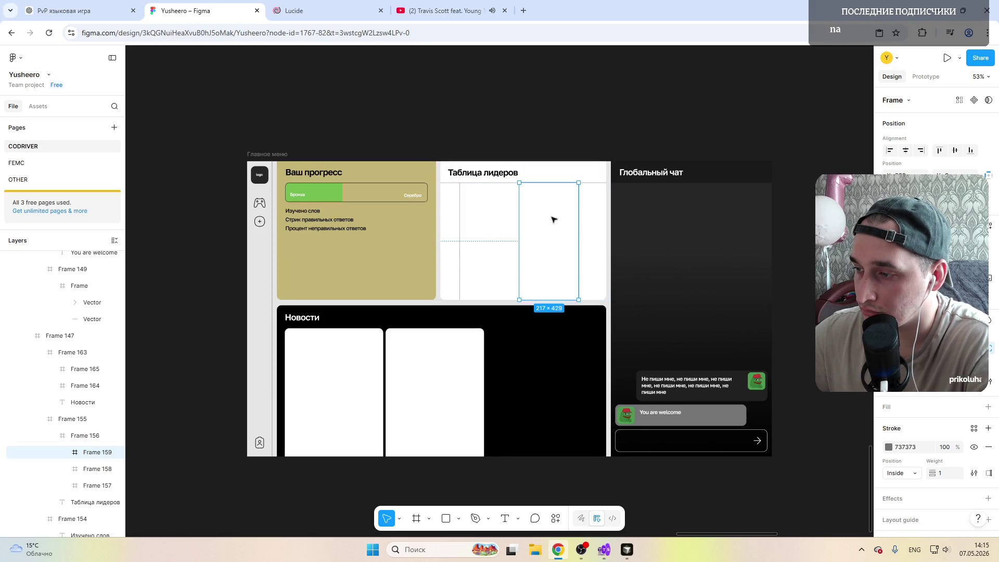
pyautogui.click(613, 117)
pyautogui.click(509, 207)
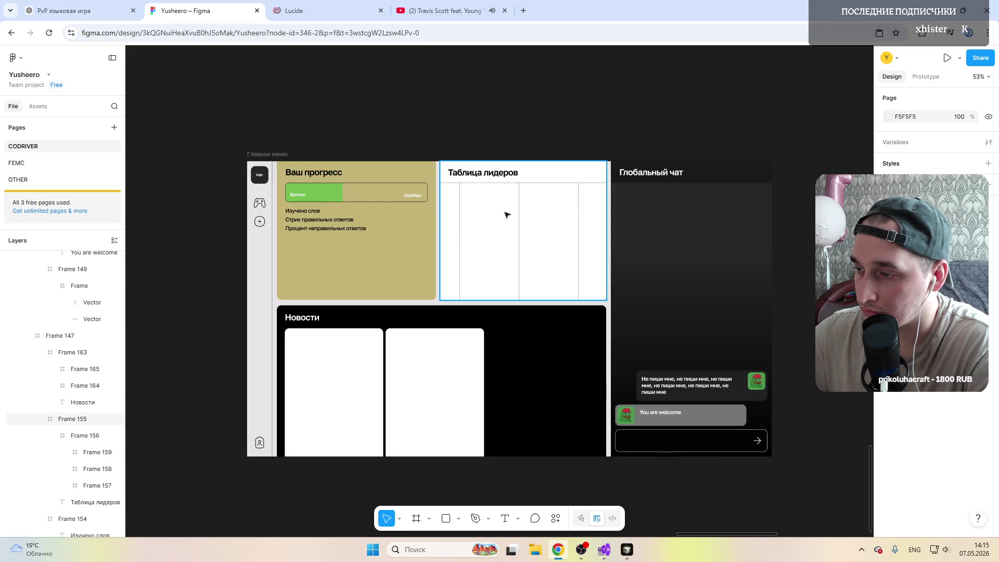
pyautogui.scroll(5, 507, 213)
# Step: Narrow the new column to about 196 px and widen the second column to 264 px
pyautogui.click(631, 246)
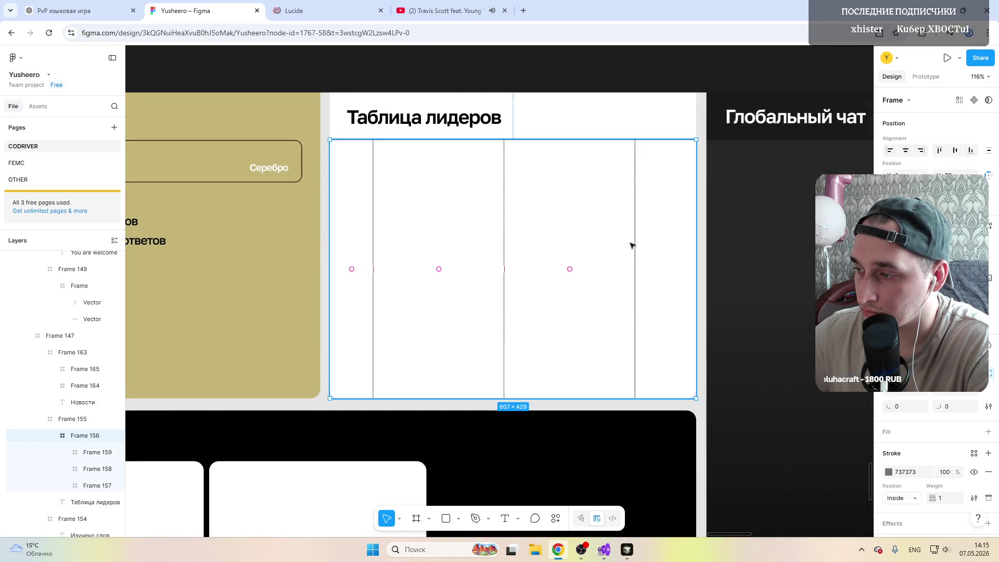
pyautogui.click(631, 245)
pyautogui.moveTo(636, 248); pyautogui.dragTo(603, 248)
pyautogui.moveTo(604, 248)
pyautogui.mouseDown()
pyautogui.moveTo(613, 247)
pyautogui.moveTo(584, 247)
pyautogui.mouseUp()
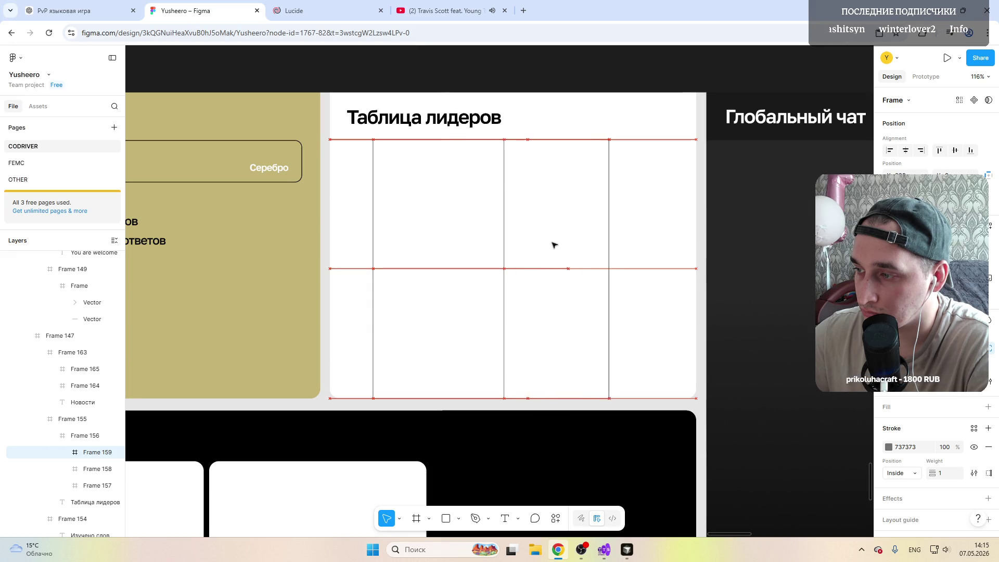
pyautogui.click(501, 238)
pyautogui.moveTo(500, 238); pyautogui.dragTo(531, 236)
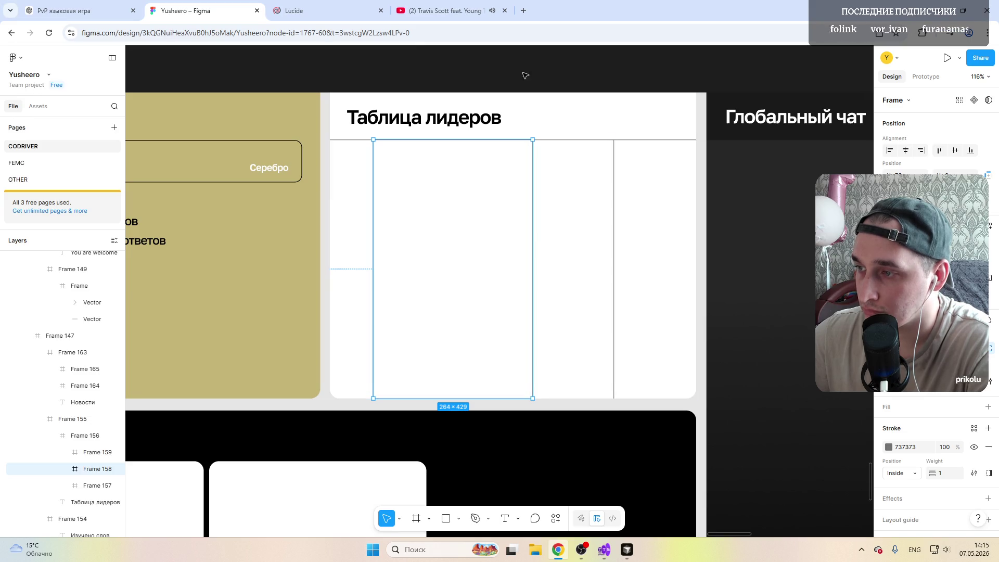
pyautogui.click(524, 73)
pyautogui.scroll(-5, 462, 238)
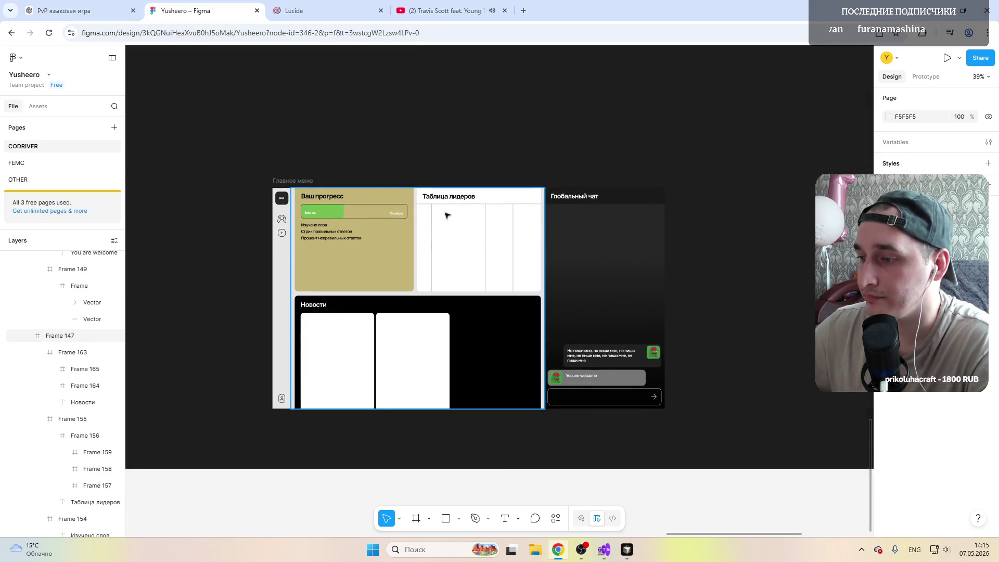
pyautogui.scroll(3, 447, 215)
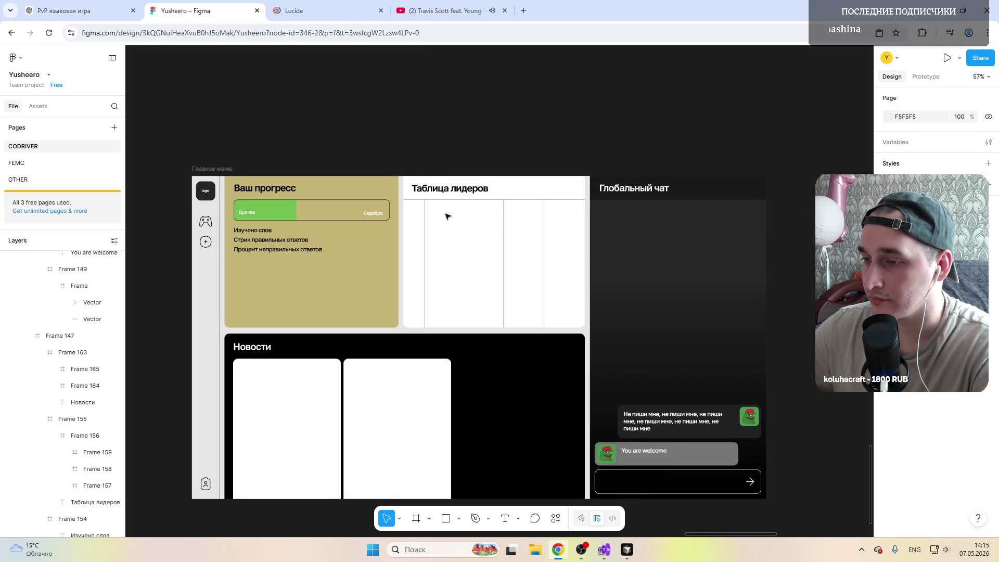
pyautogui.scroll(-4, 446, 216)
pyautogui.scroll(3, 426, 235)
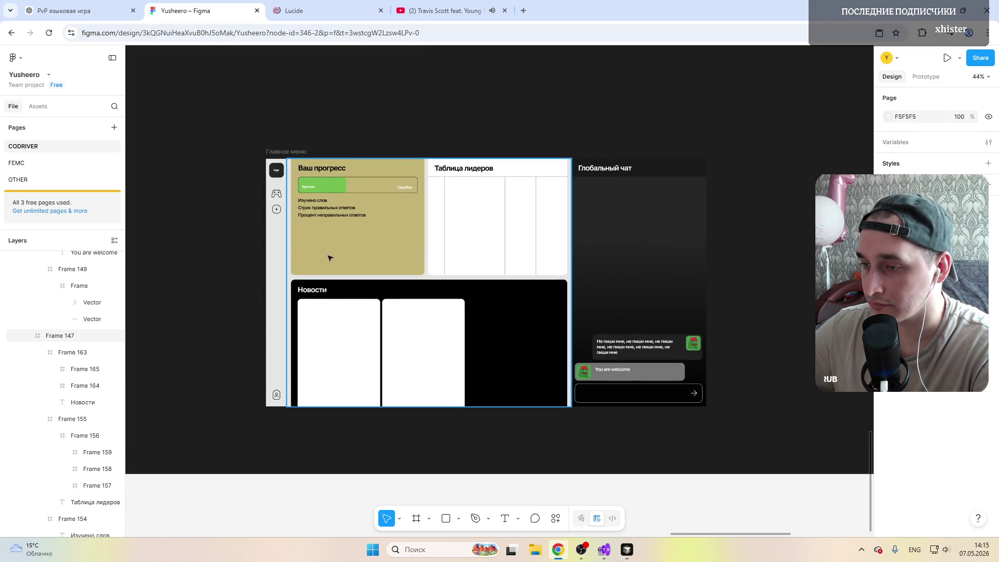
pyautogui.scroll(3, 287, 271)
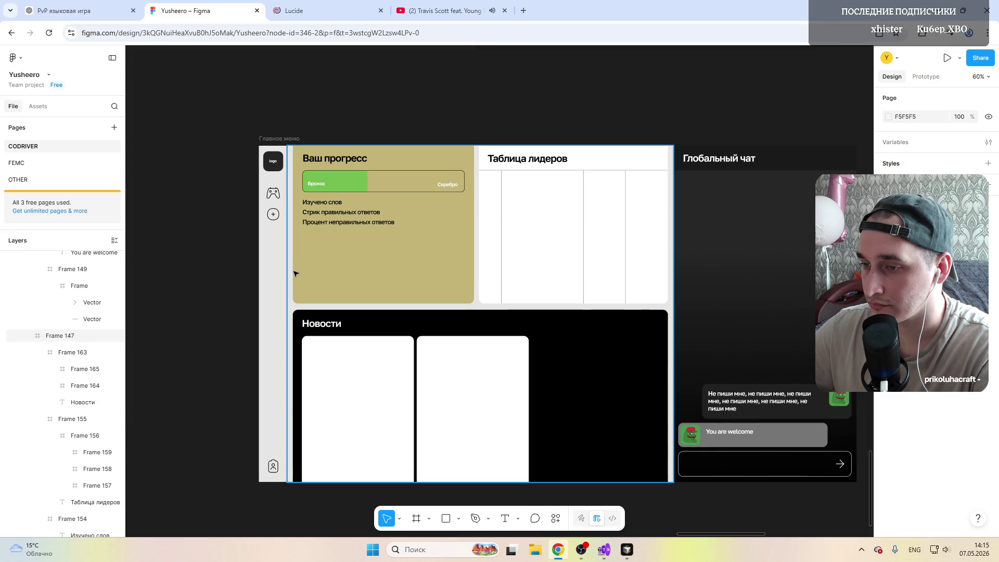
pyautogui.scroll(-2, 310, 222)
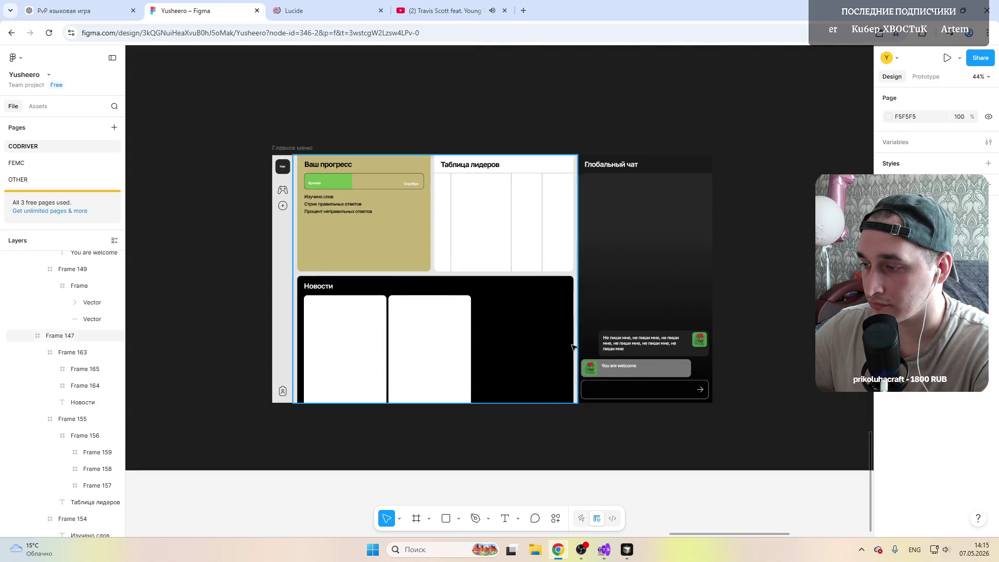
# Step: Fill the 'You are welcome' chat bubble with white FFFFFF
pyautogui.scroll(2, 533, 326)
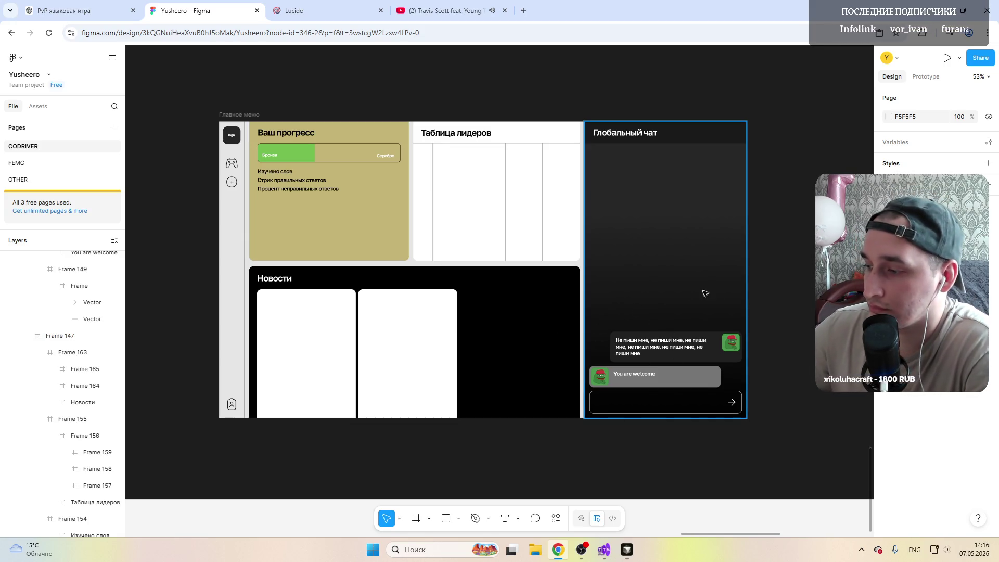
pyautogui.scroll(2, 651, 384)
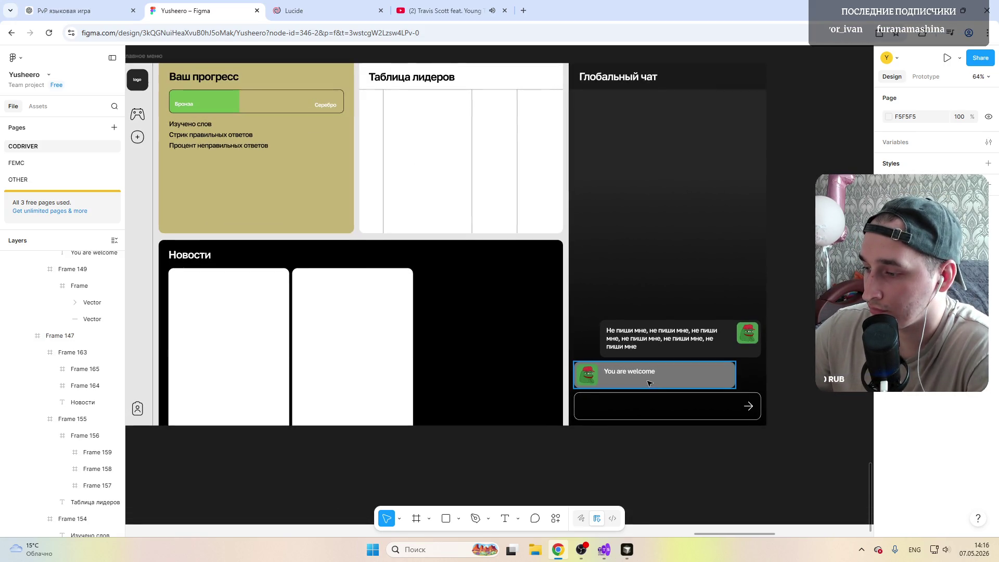
pyautogui.click(669, 379)
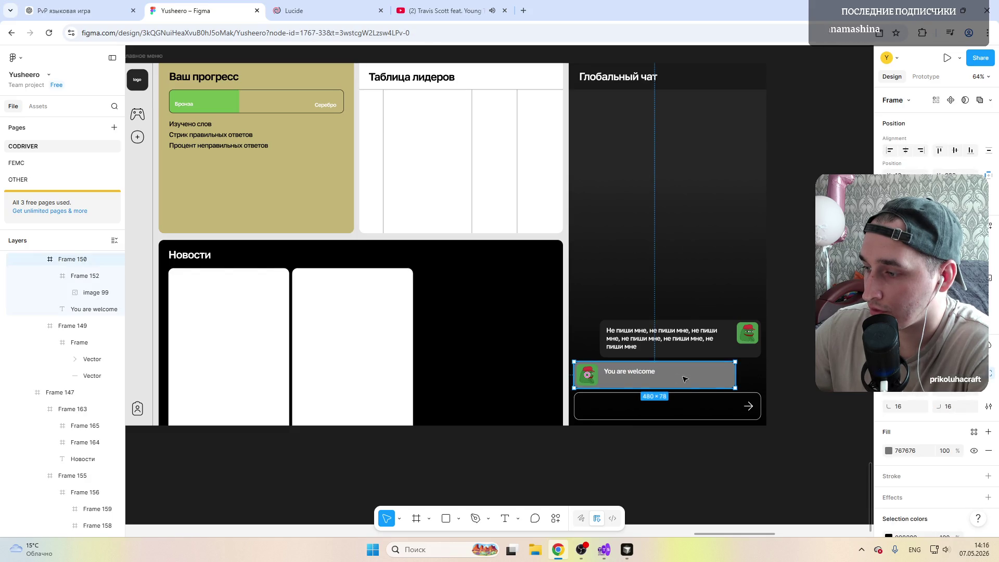
pyautogui.click(889, 451)
pyautogui.moveTo(788, 399); pyautogui.dragTo(759, 346)
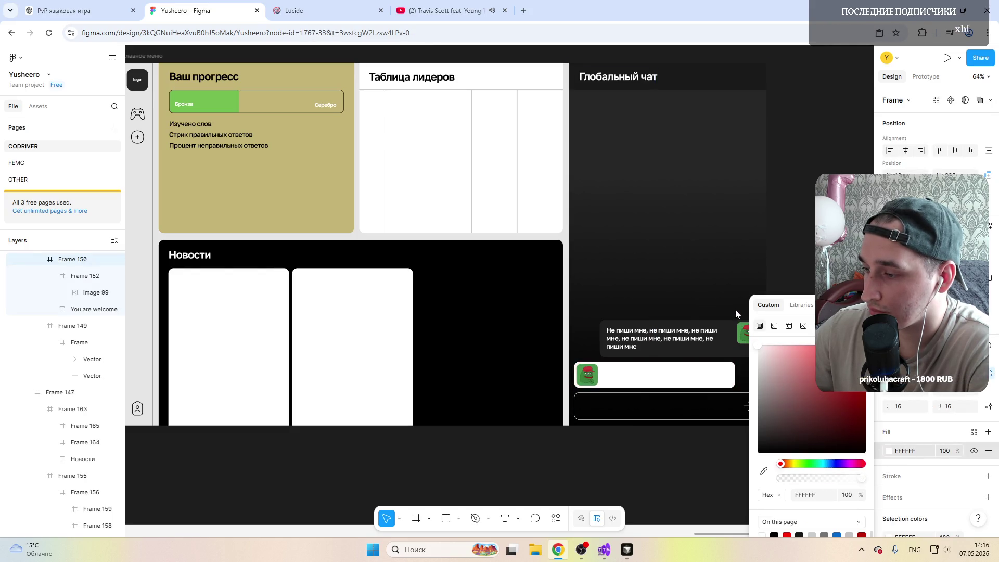
# Step: Set the bubble's text to Medium weight and black 000000
pyautogui.click(624, 372)
pyautogui.scroll(2, 624, 372)
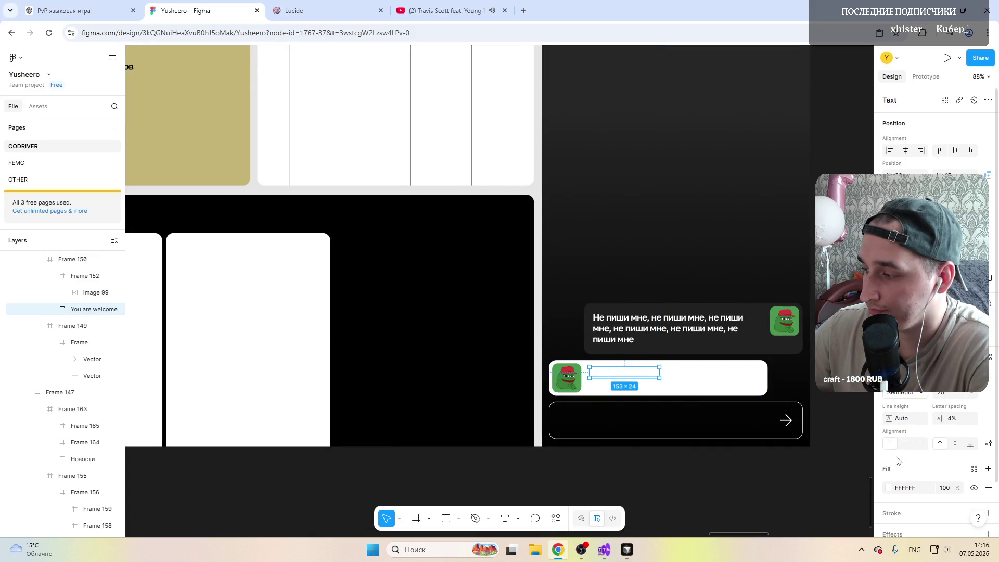
pyautogui.click(919, 395)
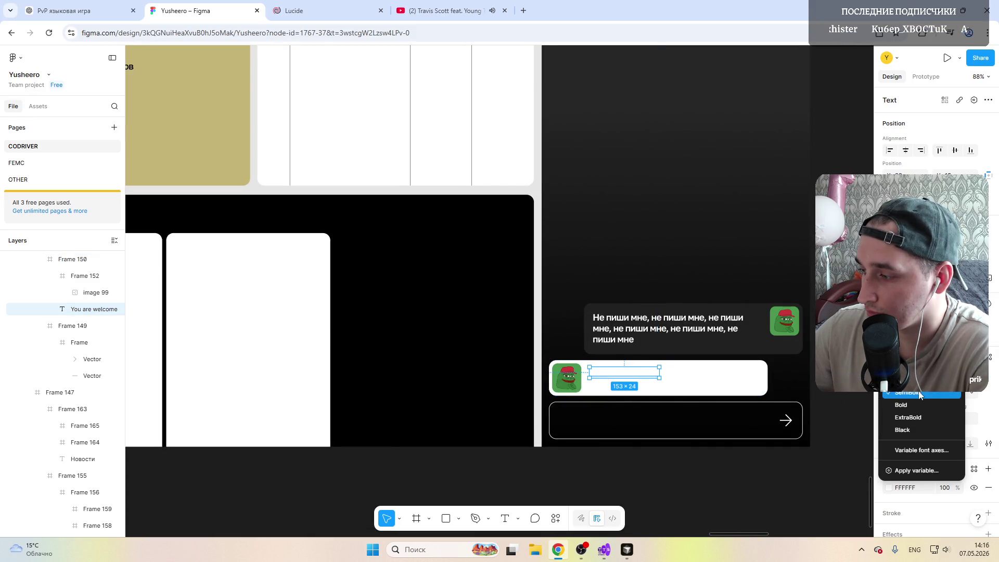
pyautogui.click(901, 404)
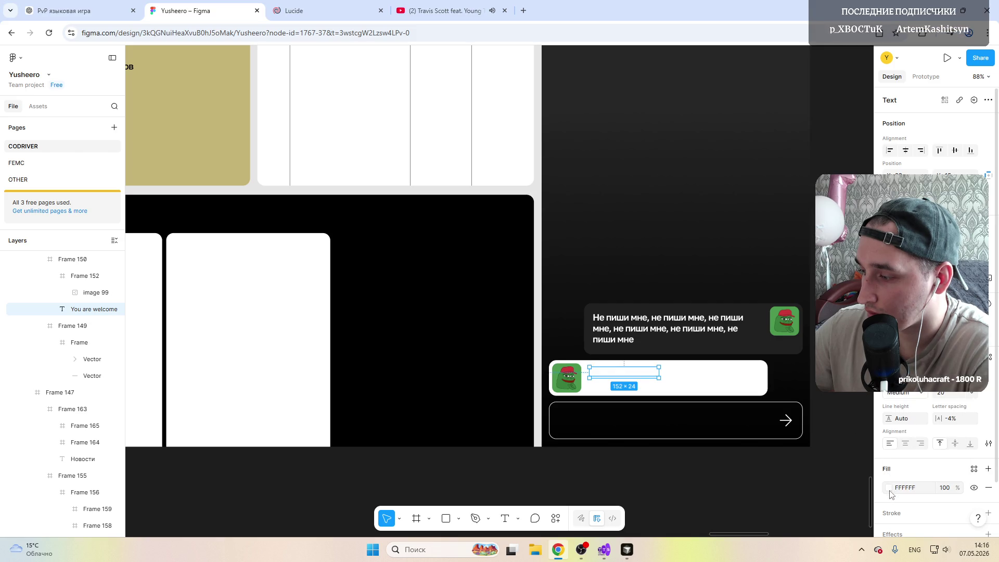
pyautogui.click(889, 487)
pyautogui.moveTo(781, 416); pyautogui.dragTo(754, 458)
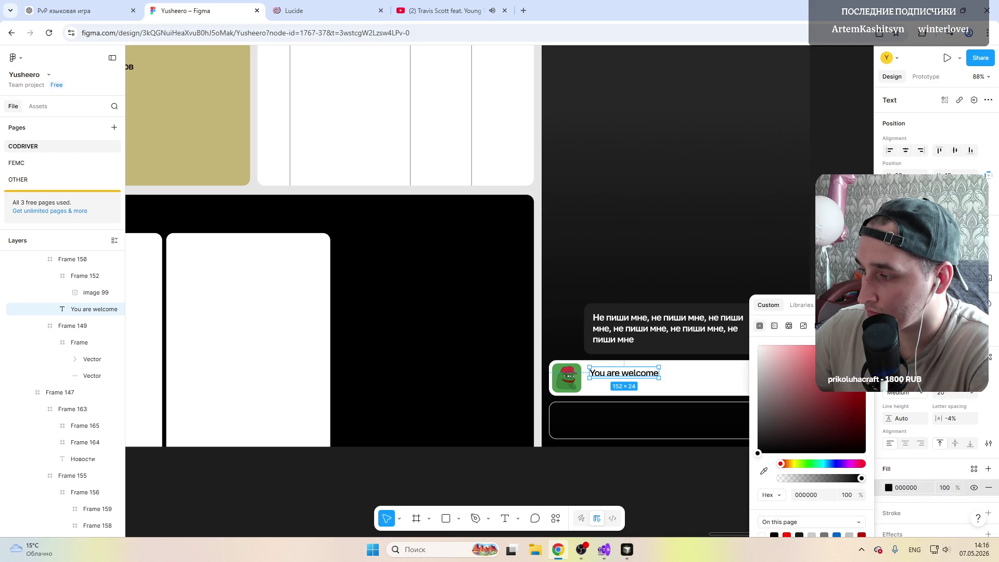
pyautogui.press('Escape')
pyautogui.press('Escape')
pyautogui.hotkey('shift', '1')
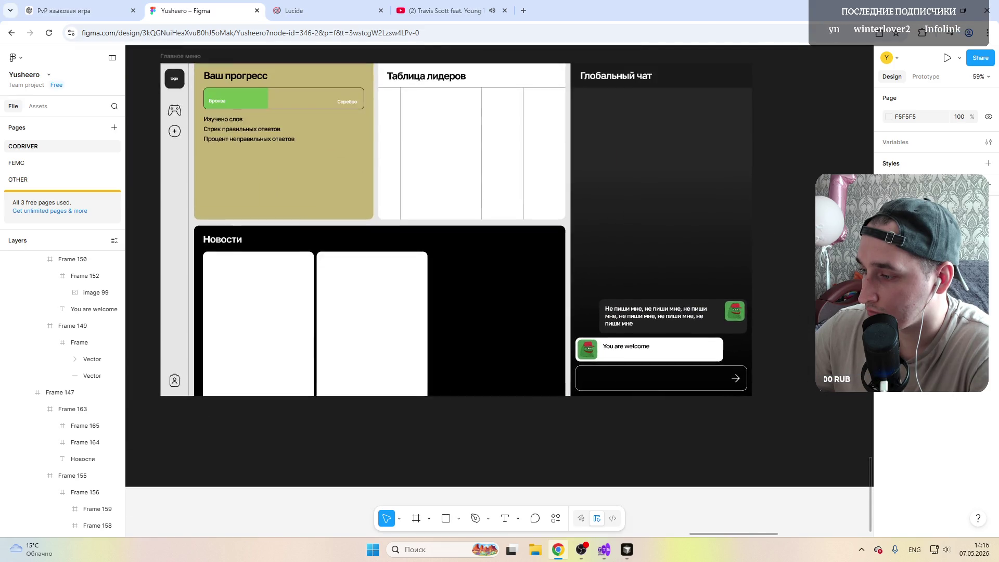
pyautogui.scroll(3, 744, 351)
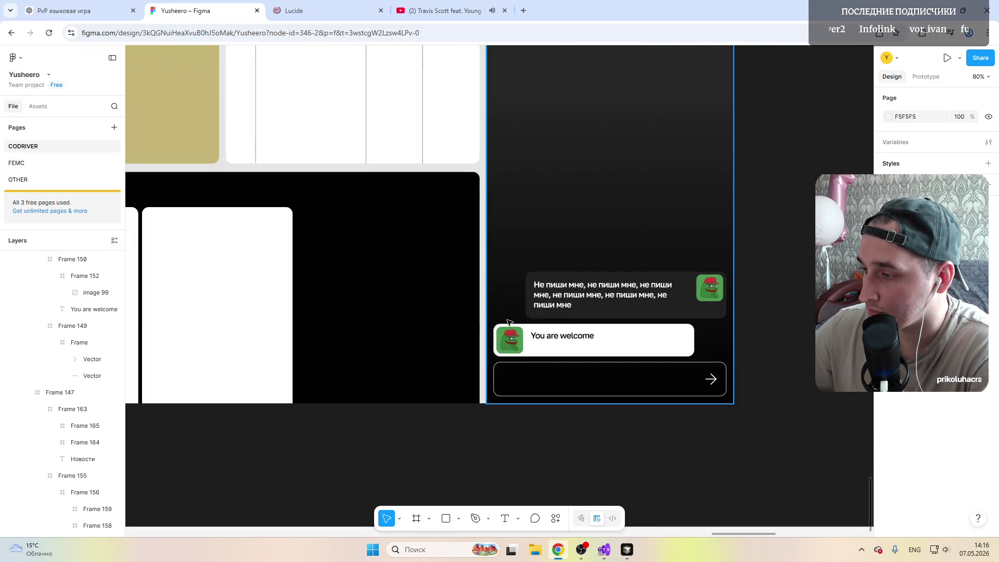
pyautogui.scroll(-2, 502, 322)
pyautogui.scroll(2, 499, 328)
pyautogui.scroll(-5, 494, 338)
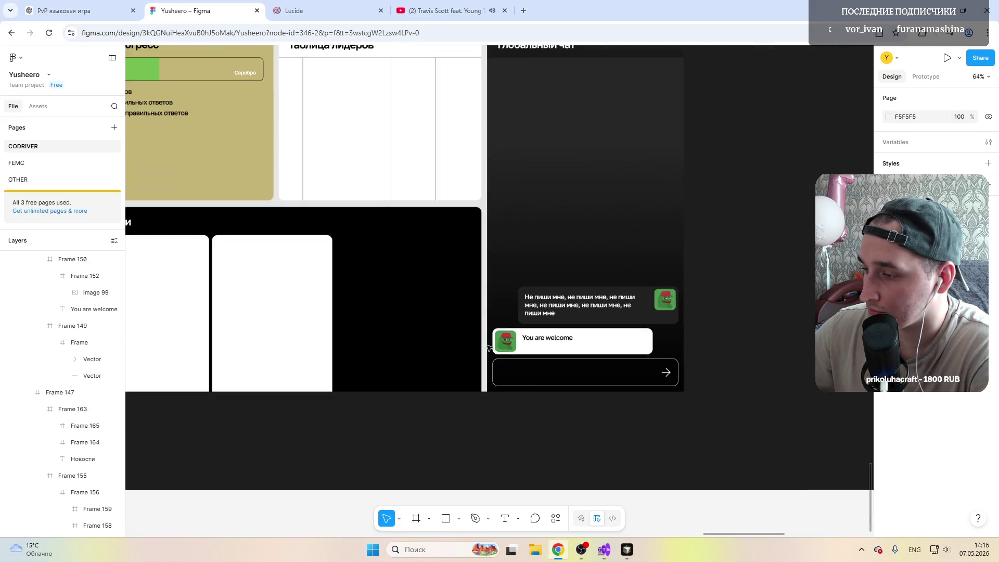
pyautogui.scroll(1, 301, 315)
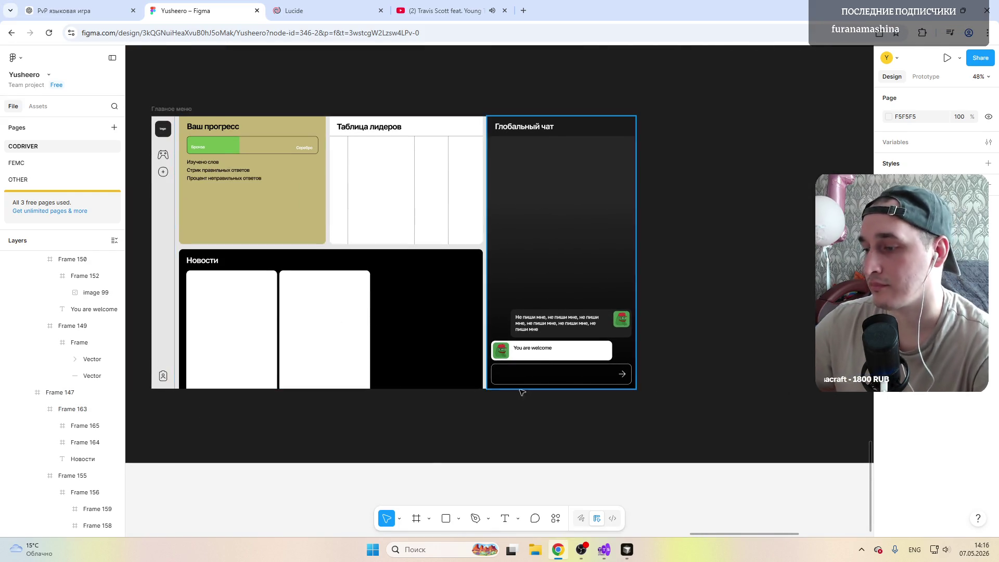
pyautogui.hscroll(-3, 374, 338)
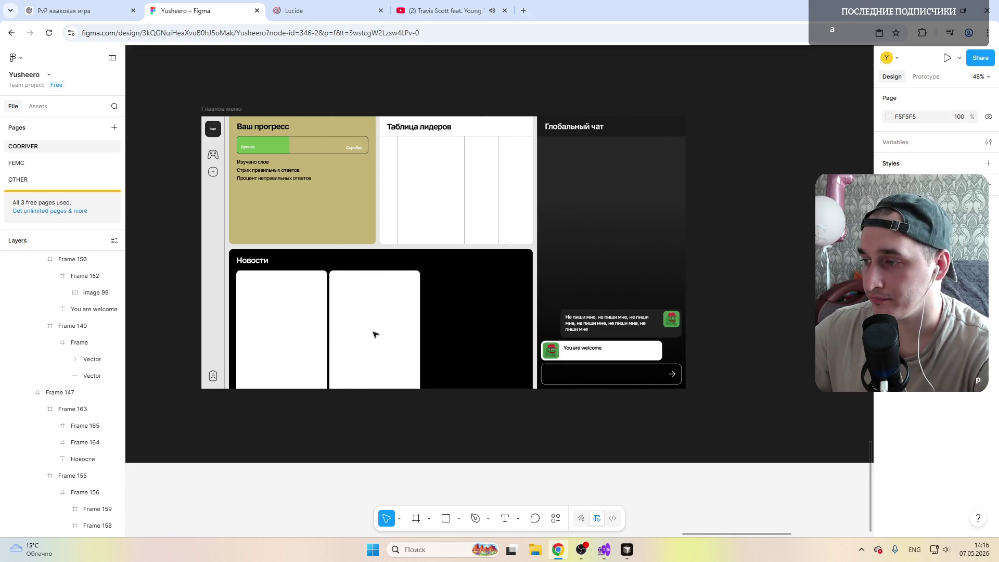
pyautogui.scroll(2, 341, 270)
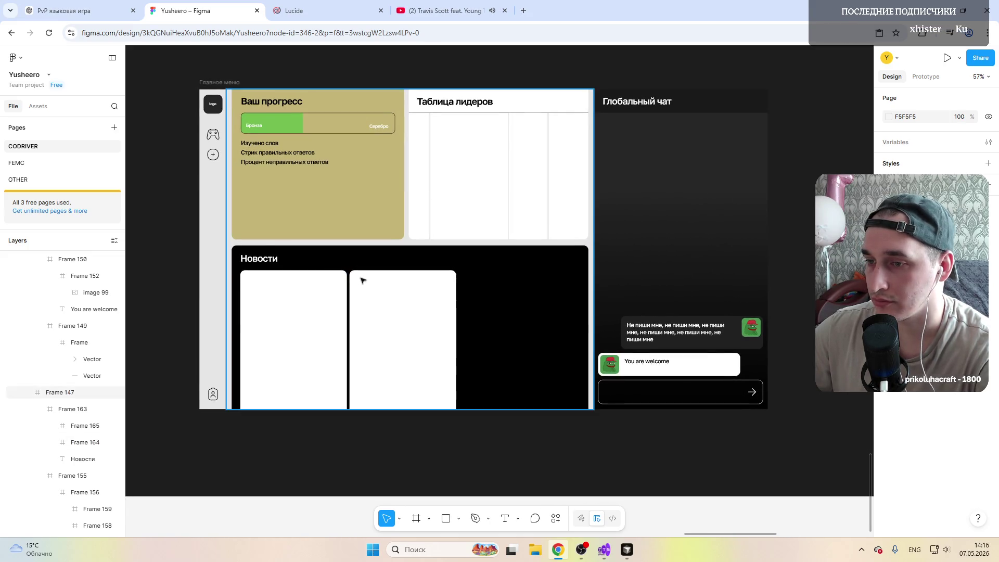
pyautogui.hscroll(-2, 362, 281)
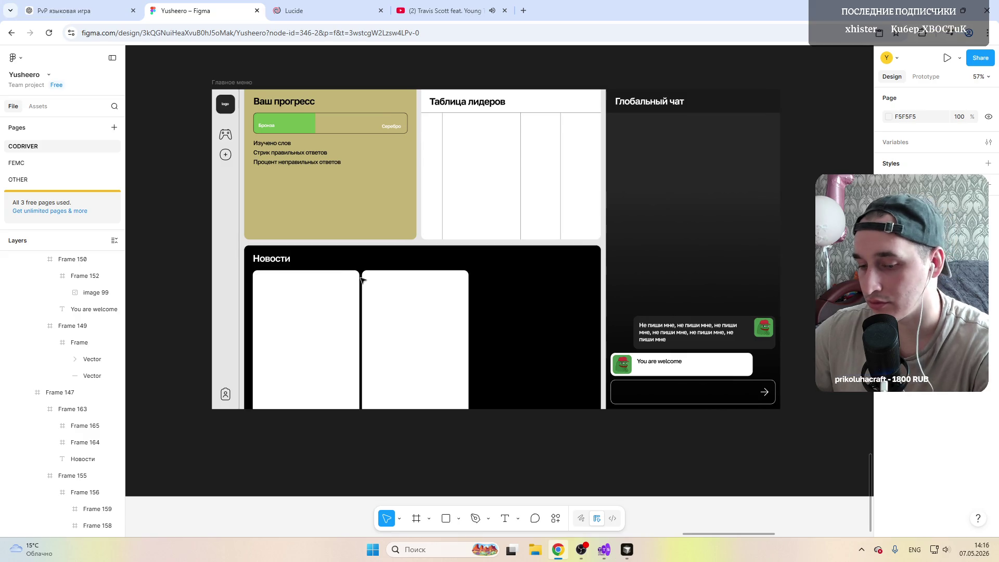
pyautogui.scroll(1, 451, 282)
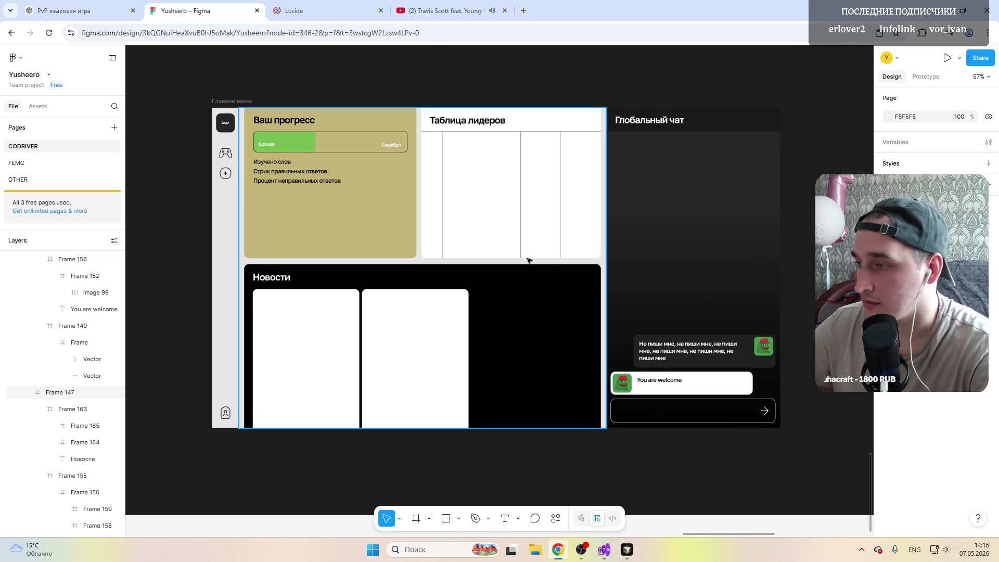
pyautogui.click(834, 158)
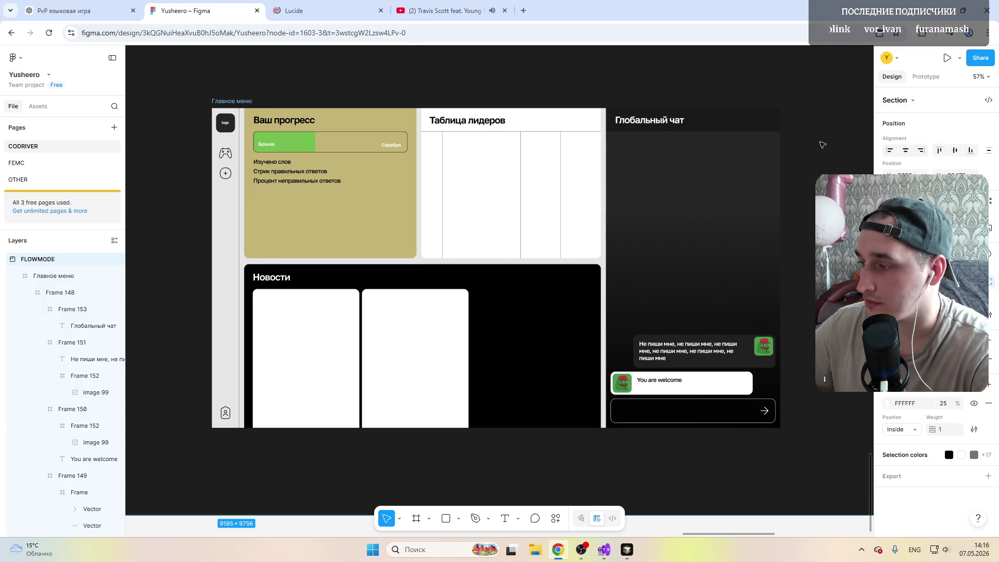
pyautogui.click(819, 123)
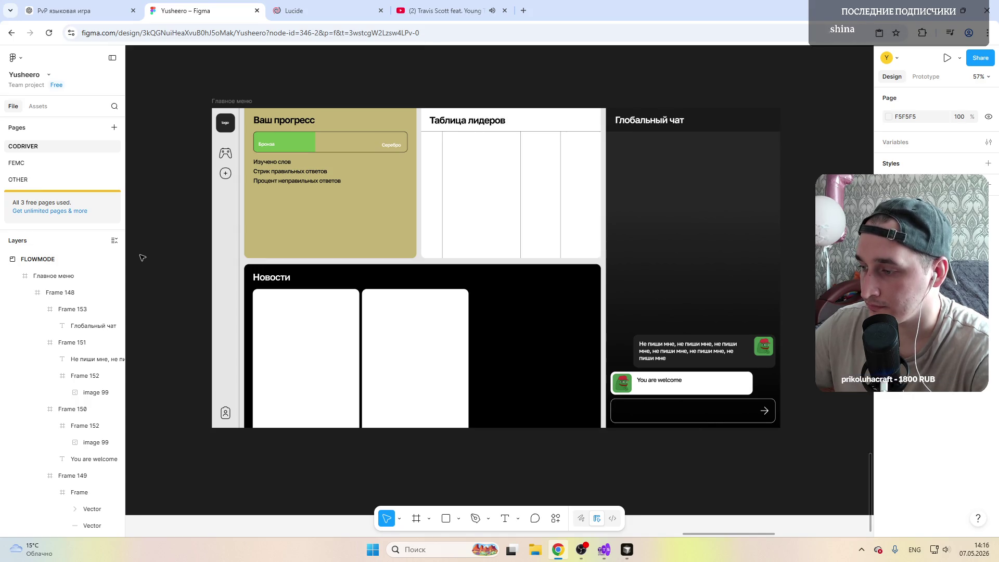
pyautogui.click(662, 380)
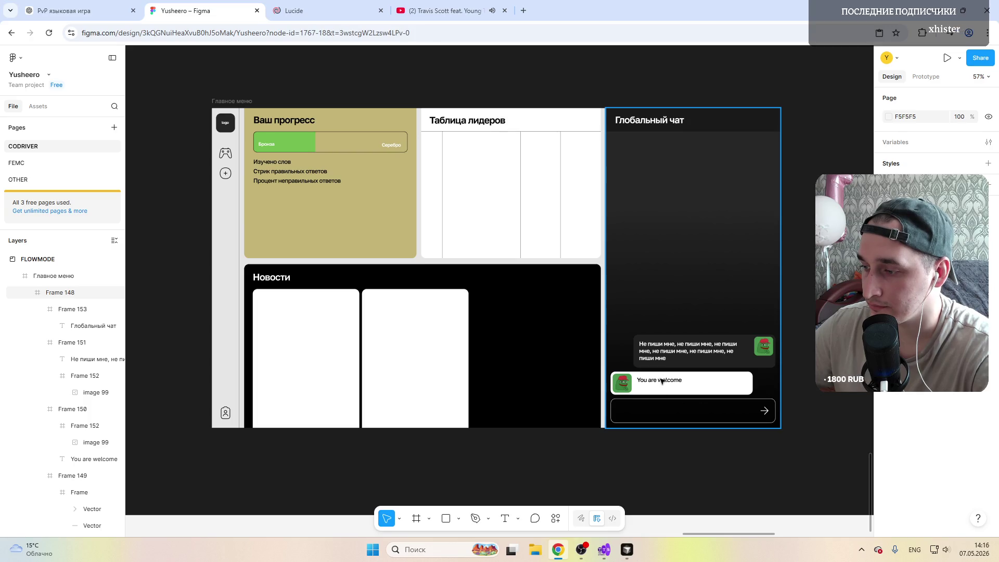
# Step: Replace the white bubble's 'You are welcome' text with 'Здарова кабан'
pyautogui.doubleClick(656, 381)
pyautogui.write('Здарова кабан')
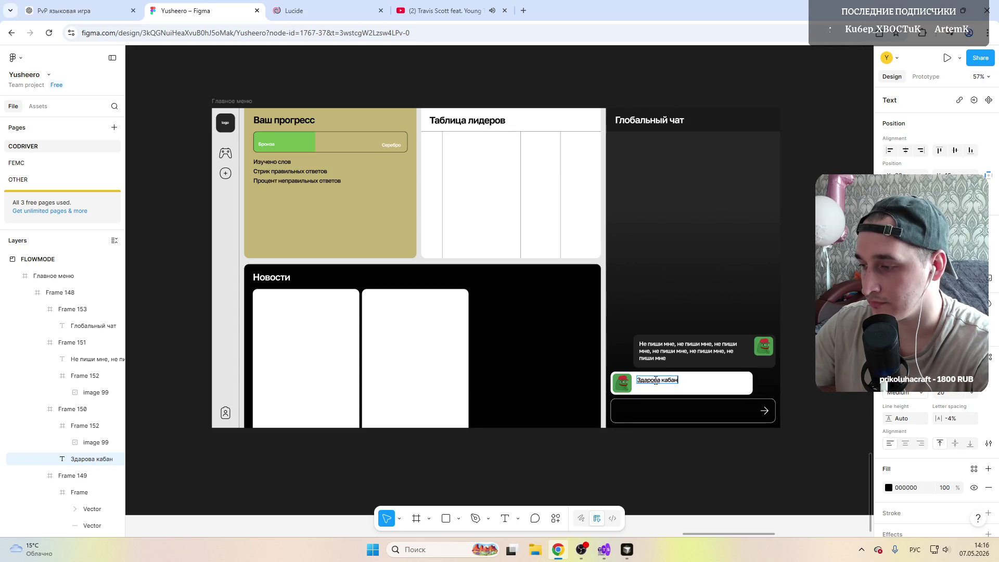
pyautogui.click(804, 294)
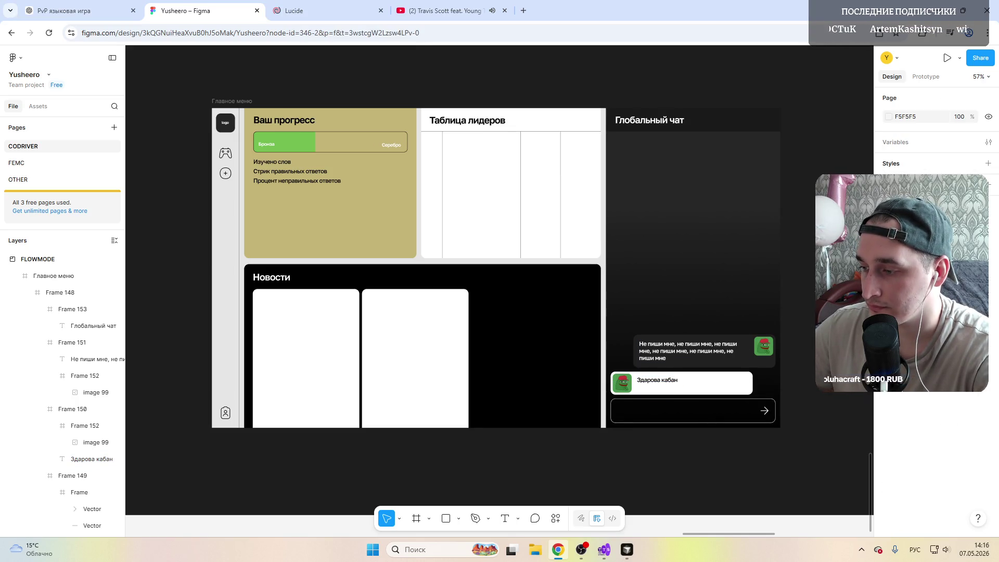
pyautogui.scroll(1, 305, 368)
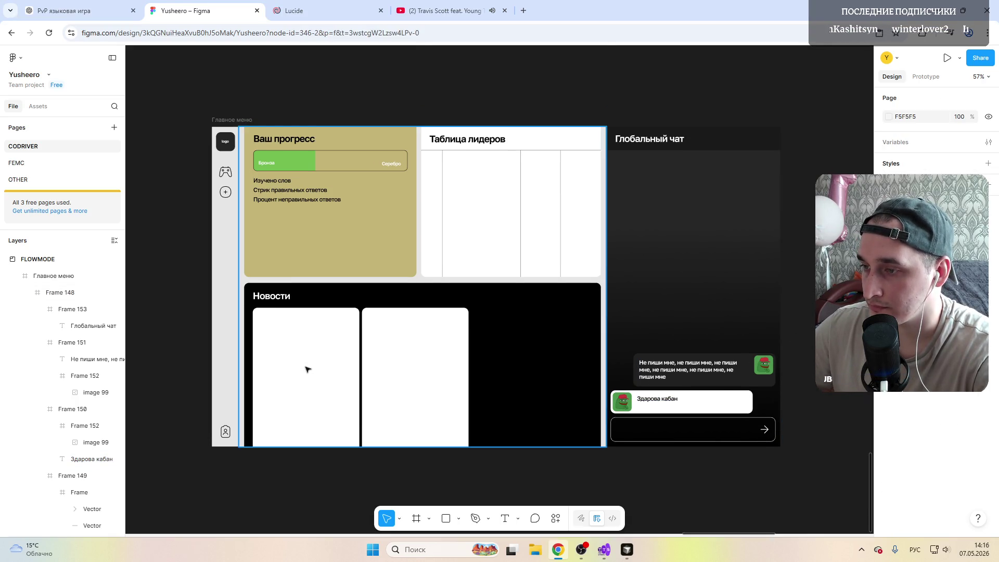
pyautogui.scroll(-1, 305, 368)
pyautogui.scroll(3, 345, 395)
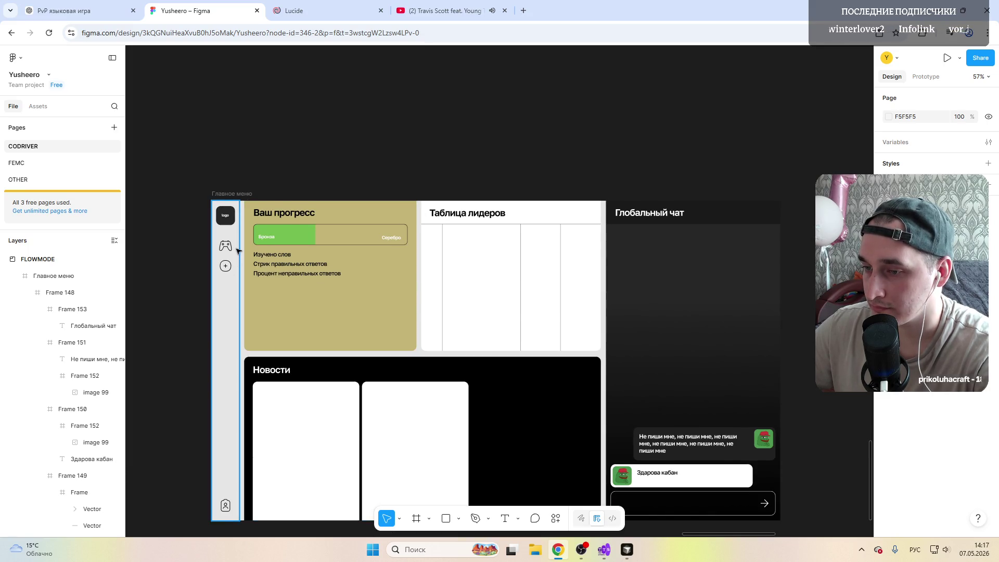
pyautogui.scroll(-2, 343, 343)
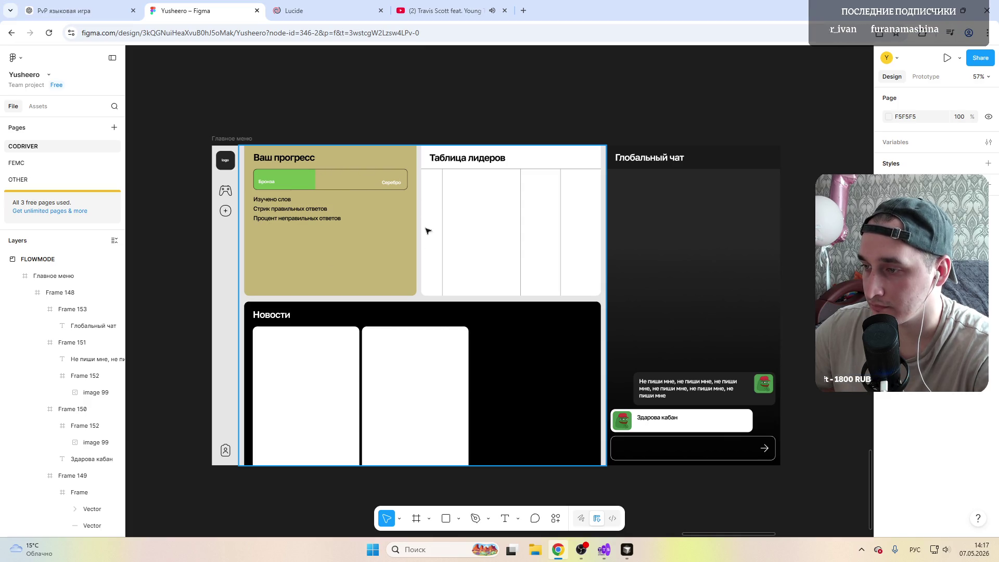
pyautogui.scroll(1, 348, 292)
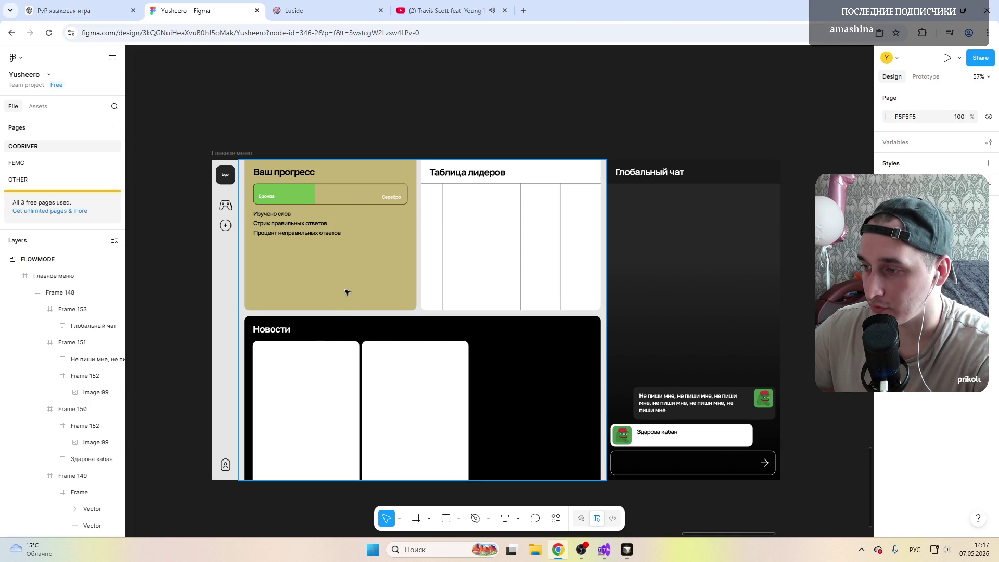
pyautogui.scroll(-1, 349, 334)
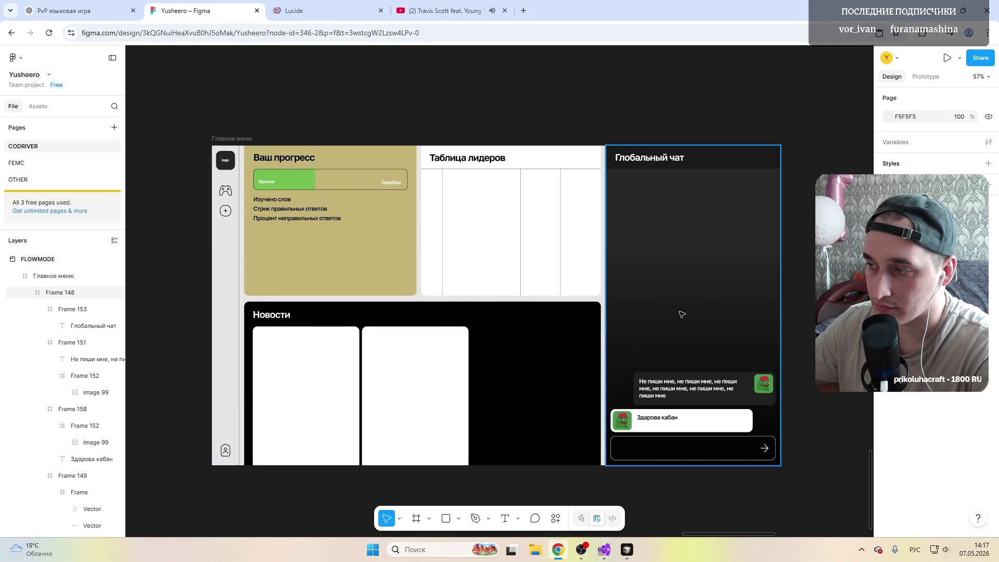
pyautogui.scroll(-2, 386, 298)
pyautogui.scroll(-1, 387, 295)
pyautogui.scroll(1, 387, 296)
pyautogui.scroll(-3, 387, 296)
pyautogui.click(344, 226)
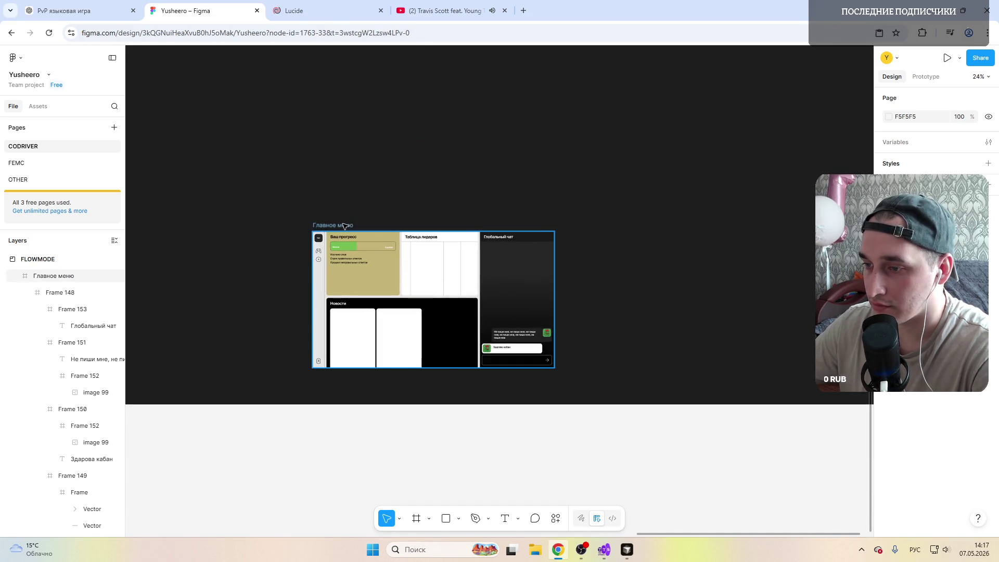
# Step: Alt-drag a copy of Главное меню to its right and name it 'Выбор режима'
pyautogui.click(660, 270)
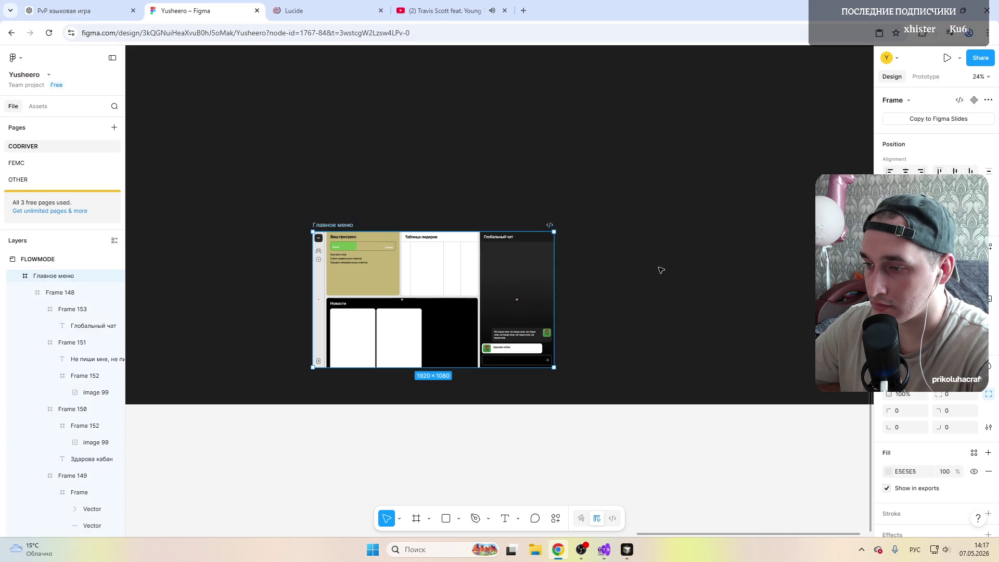
pyautogui.moveTo(370, 280)
pyautogui.mouseDown()
pyautogui.moveTo(638, 279)
pyautogui.moveTo(625, 279)
pyautogui.mouseUp()
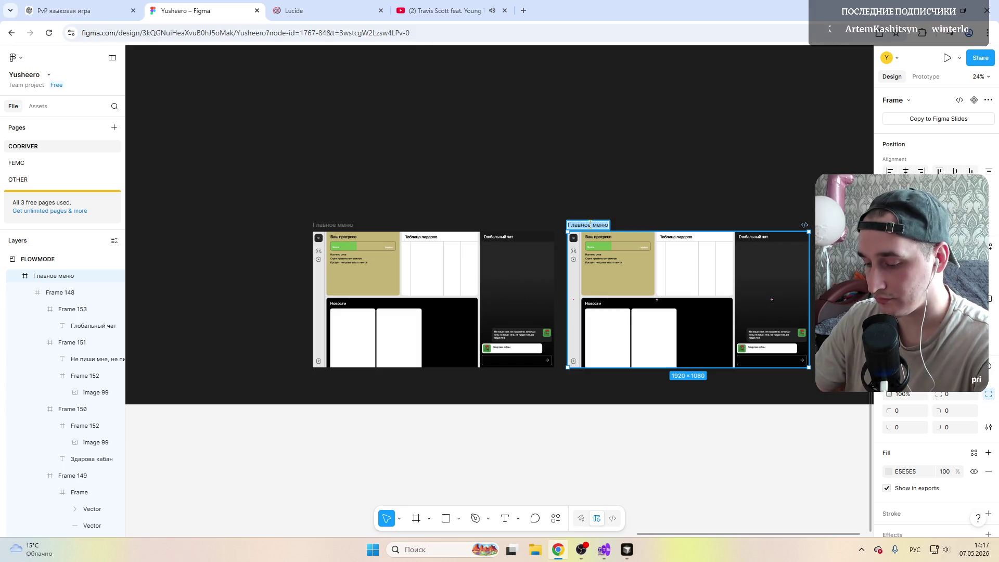
pyautogui.write('ор режима')
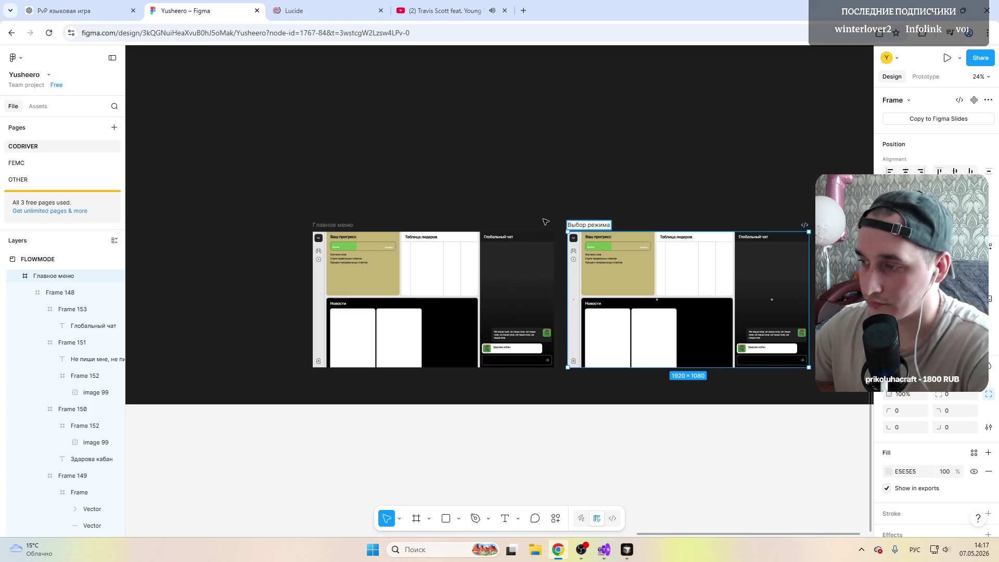
pyautogui.click(604, 175)
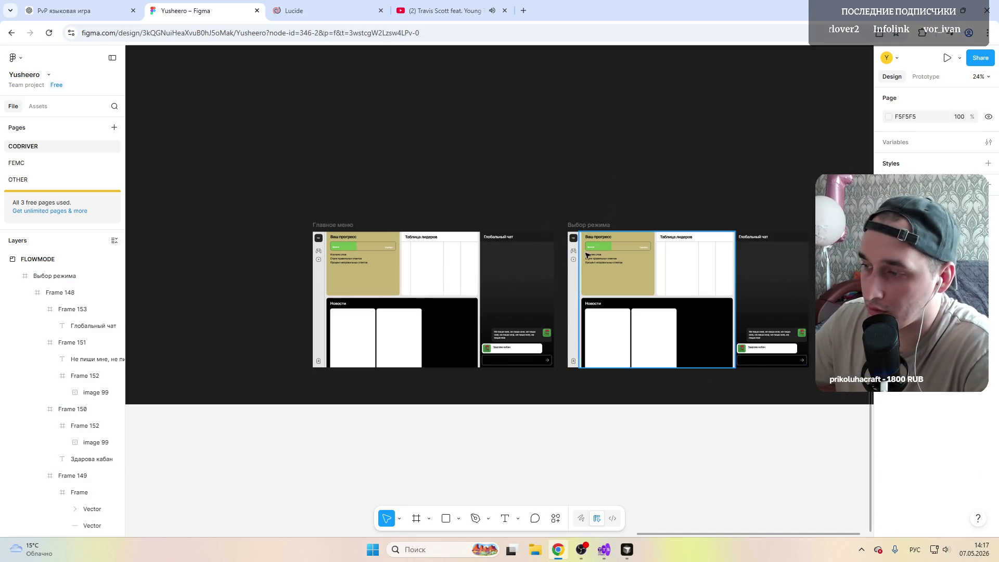
pyautogui.scroll(5, 702, 277)
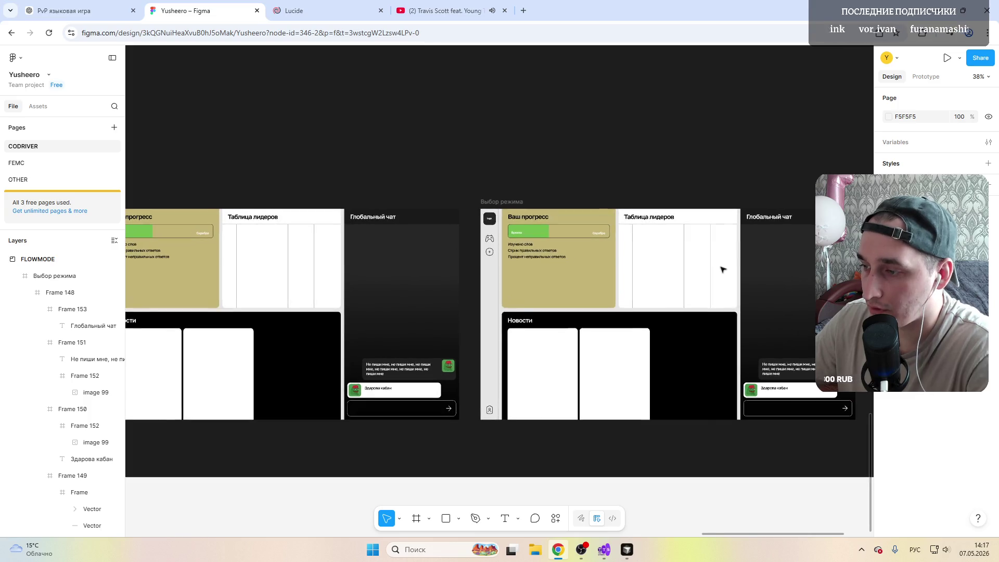
pyautogui.scroll(3, 708, 342)
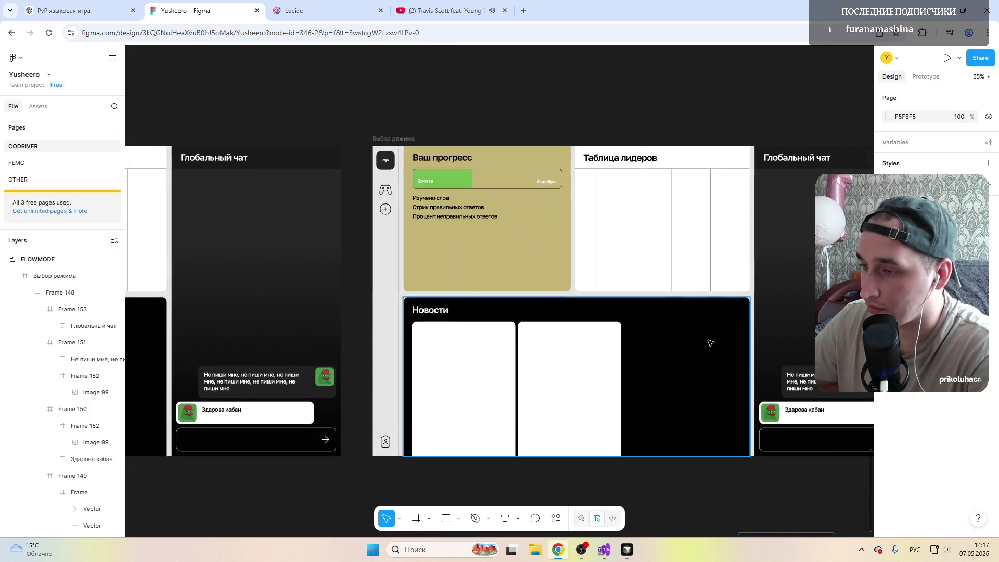
pyautogui.scroll(3, 619, 279)
pyautogui.scroll(-1, 620, 279)
pyautogui.scroll(2, 620, 279)
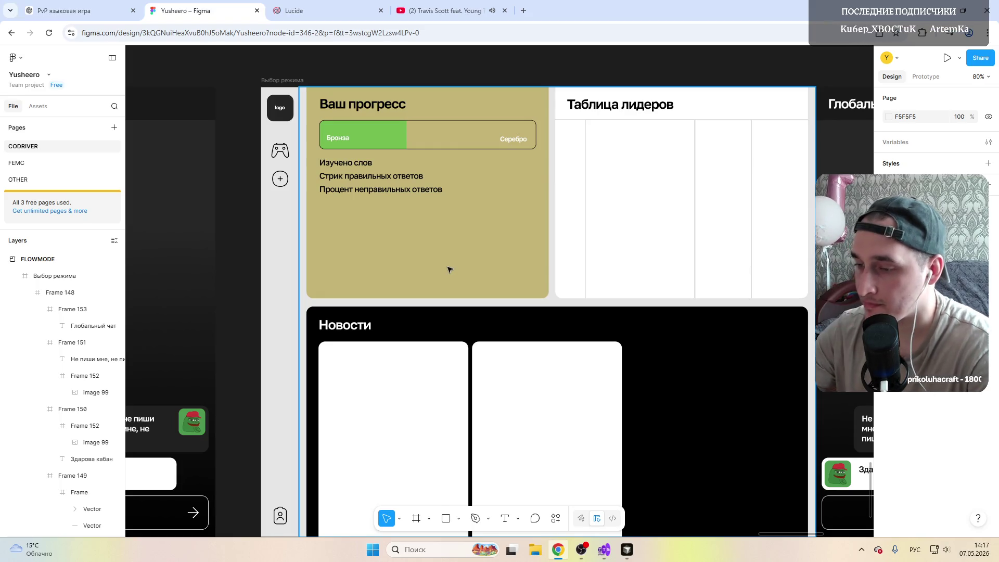
pyautogui.click(411, 323)
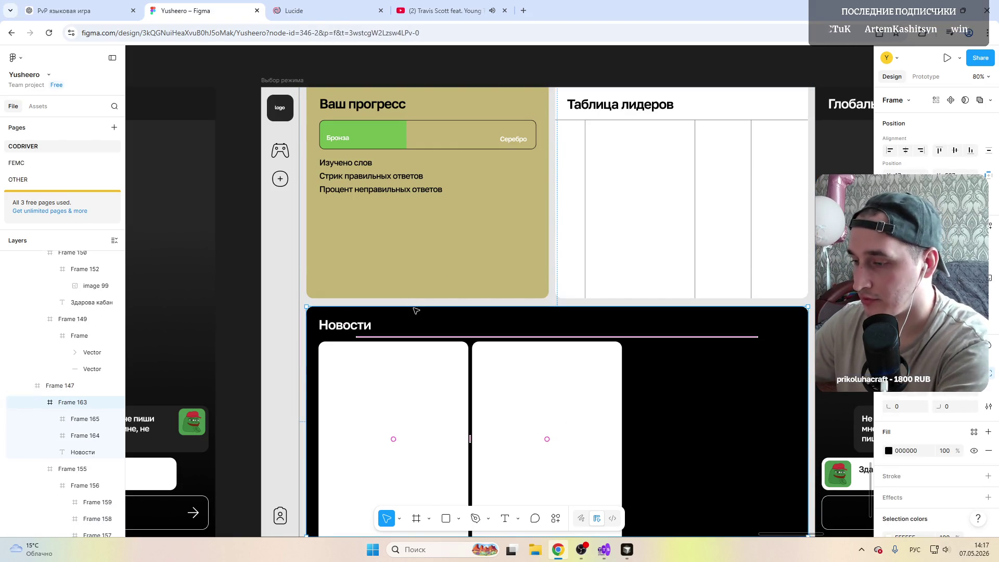
# Step: Delete the Новости block and the Бронза/Серебро progress bar
pyautogui.press('Delete')
pyautogui.click(497, 192)
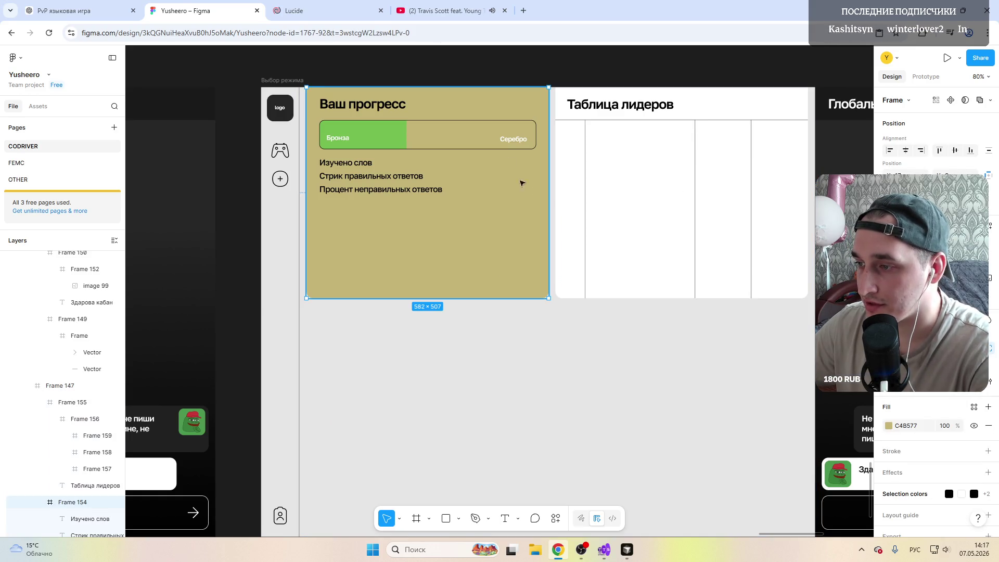
pyautogui.click(457, 132)
pyautogui.press('Delete')
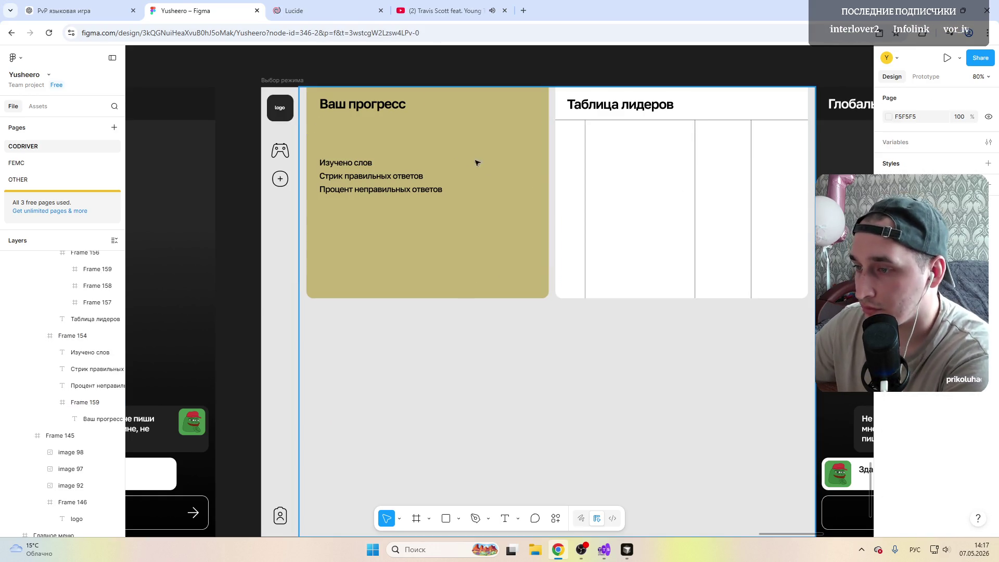
# Step: Narrow the Ваш прогресс card into a tall column and delete the Таблица лидеров block
pyautogui.click(547, 172)
pyautogui.moveTo(548, 172); pyautogui.dragTo(461, 173)
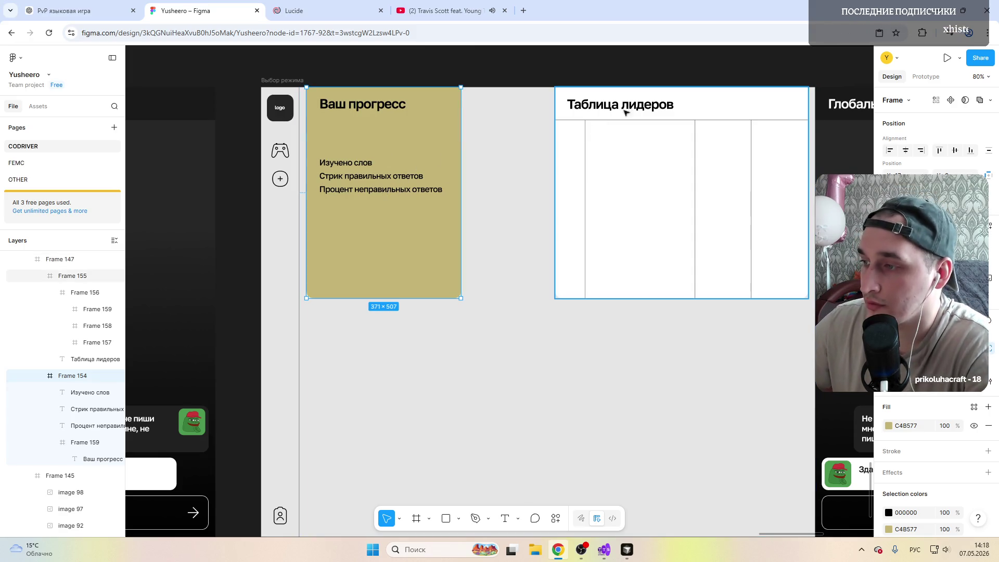
pyautogui.click(661, 104)
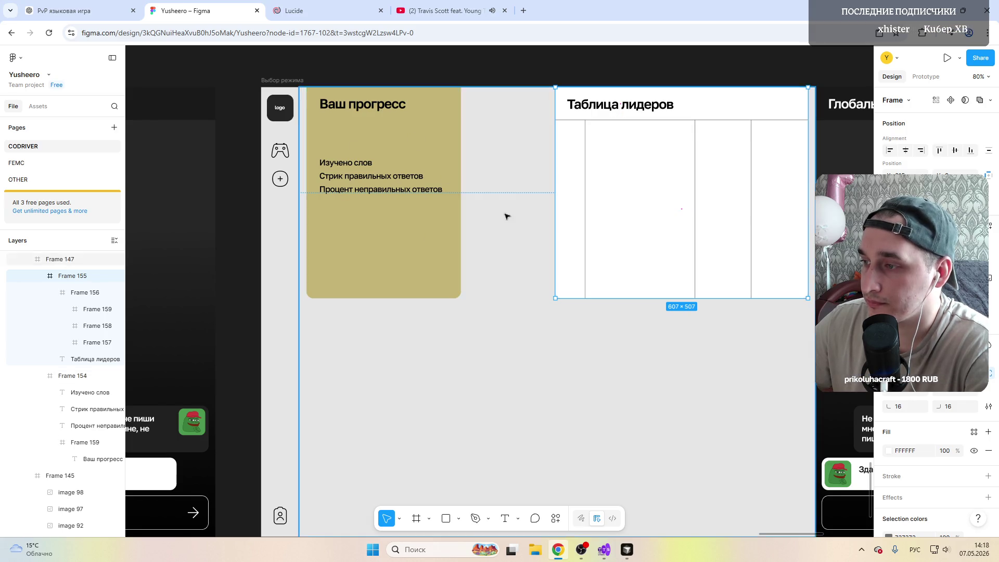
pyautogui.press('Delete')
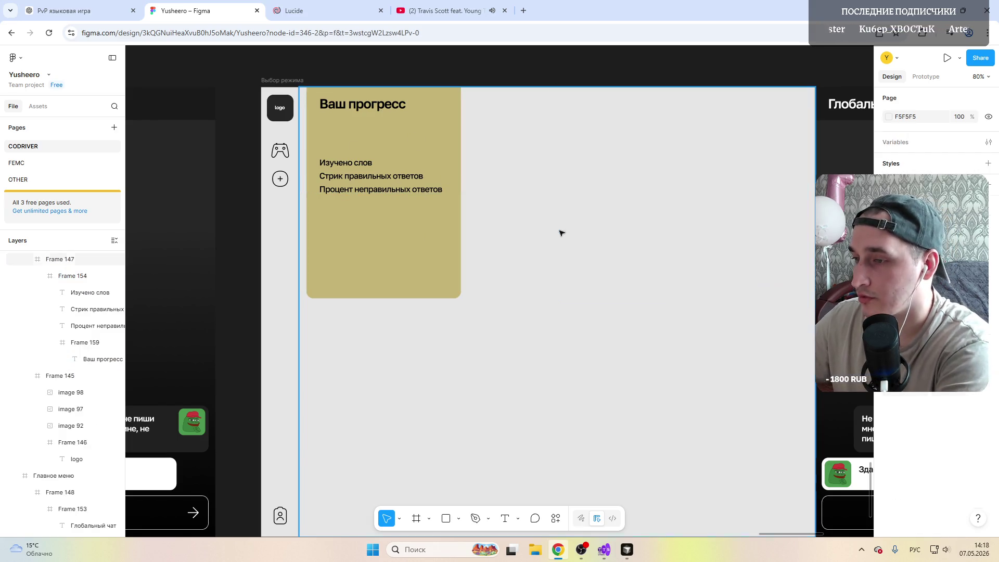
# Step: Alt-drag two copies of the Ваш прогресс card into the right and middle slots
pyautogui.click(437, 158)
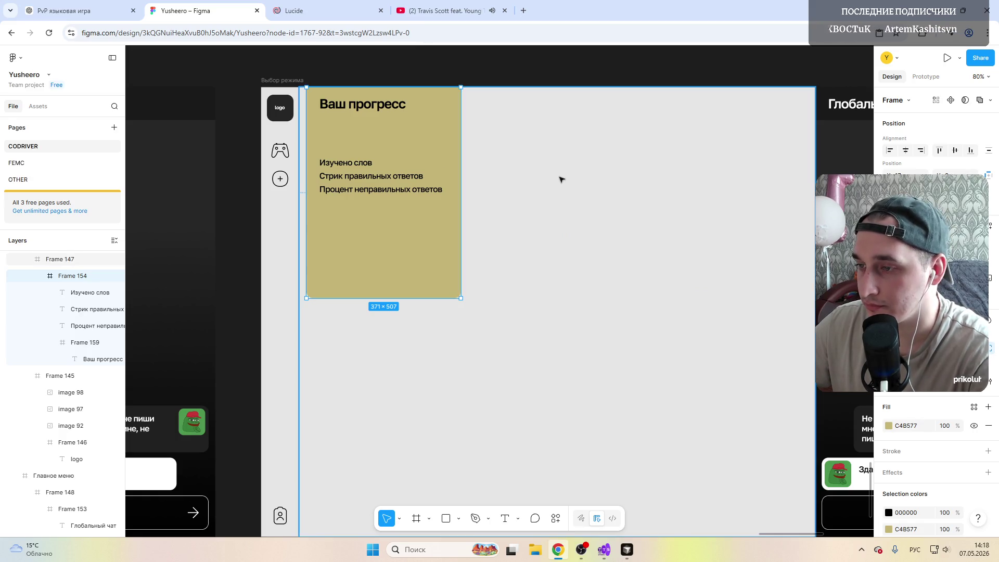
pyautogui.moveTo(402, 154)
pyautogui.keyDown('alt'); pyautogui.mouseDown()
pyautogui.moveTo(640, 158)
pyautogui.moveTo(744, 175)
pyautogui.mouseUp(); pyautogui.keyUp('alt')
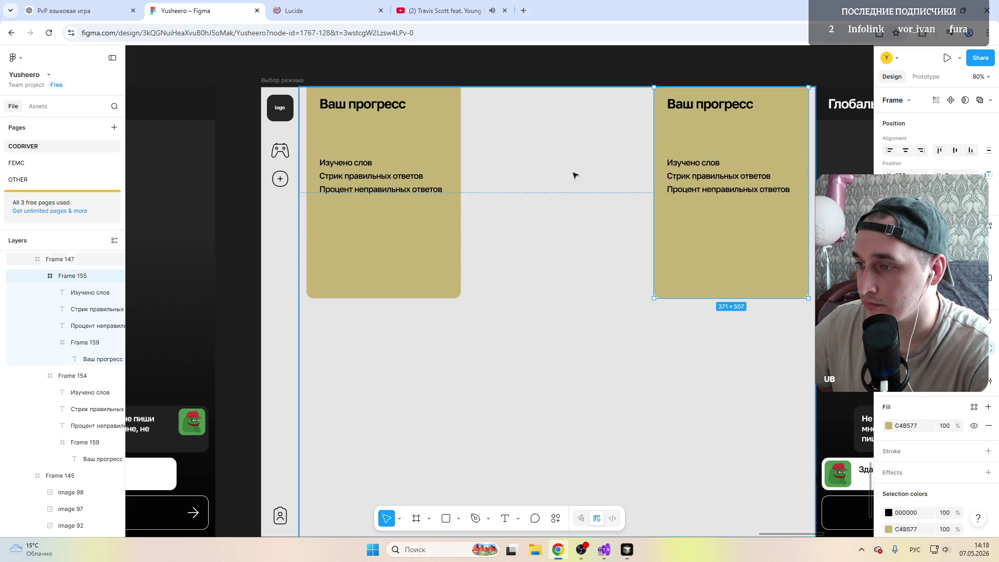
pyautogui.click(459, 146)
pyautogui.moveTo(460, 146); pyautogui.dragTo(575, 149)
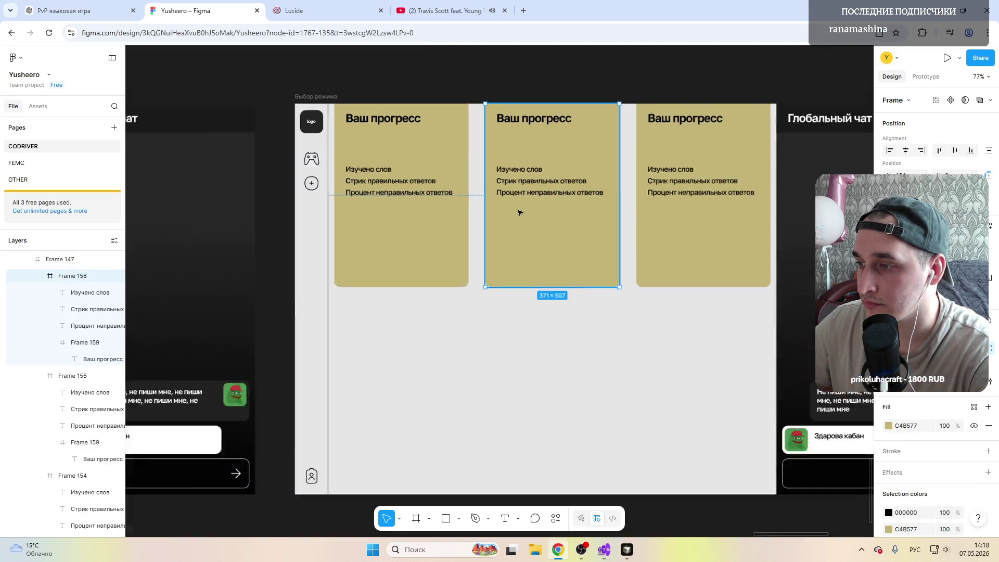
pyautogui.scroll(-5, 557, 127)
pyautogui.click(557, 127)
pyautogui.scroll(3, 507, 238)
pyautogui.scroll(2, 458, 287)
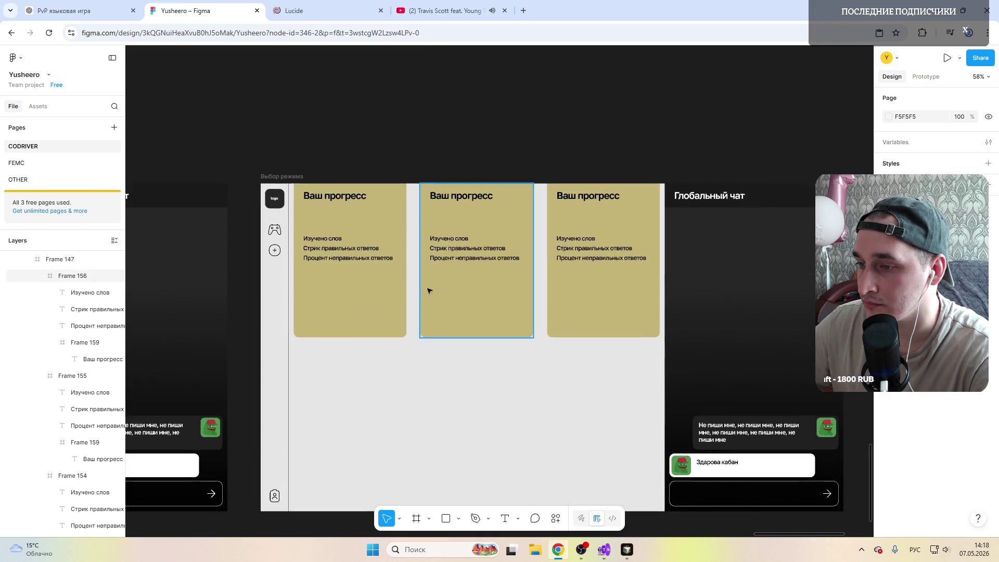
# Step: Nudge the left and right cards so the three 371×507 cards are evenly spaced
pyautogui.click(371, 292)
pyautogui.moveTo(362, 297); pyautogui.dragTo(373, 297)
pyautogui.click(567, 234)
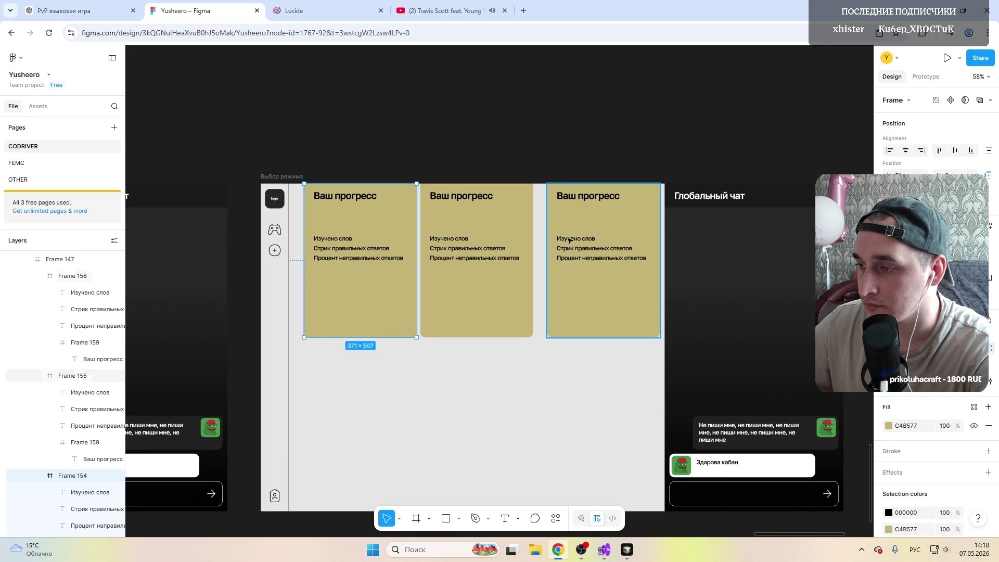
pyautogui.moveTo(569, 229); pyautogui.dragTo(559, 229)
pyautogui.click(475, 127)
pyautogui.scroll(-2, 404, 292)
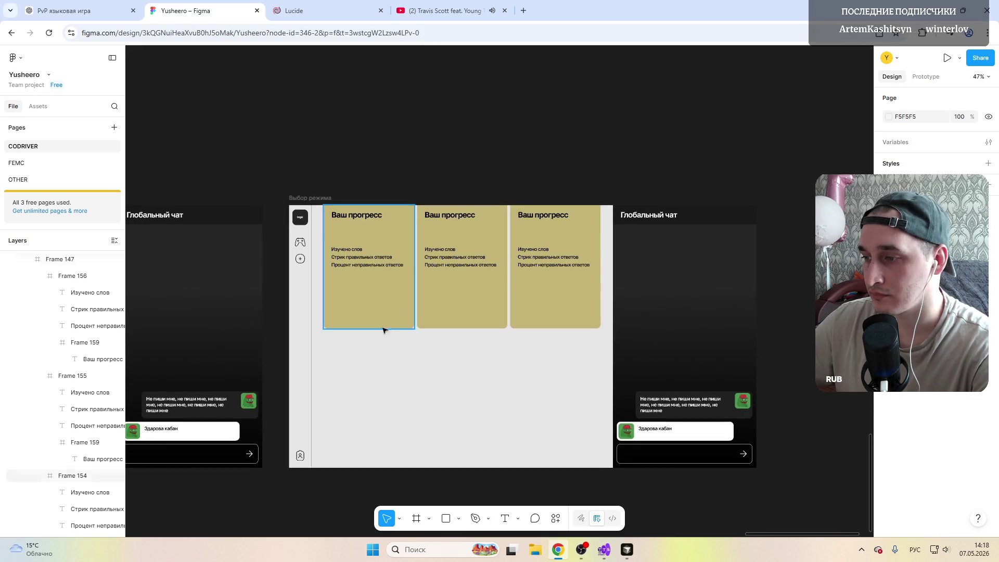
pyautogui.scroll(5, 364, 296)
pyautogui.scroll(-5, 359, 171)
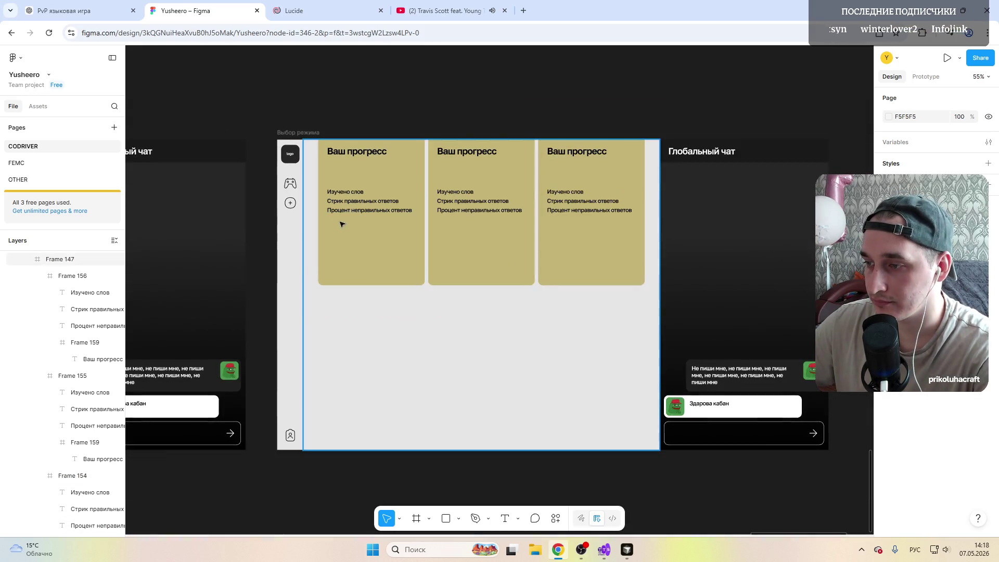
pyautogui.scroll(1, 343, 187)
pyautogui.click(350, 199)
pyautogui.doubleClick(354, 197)
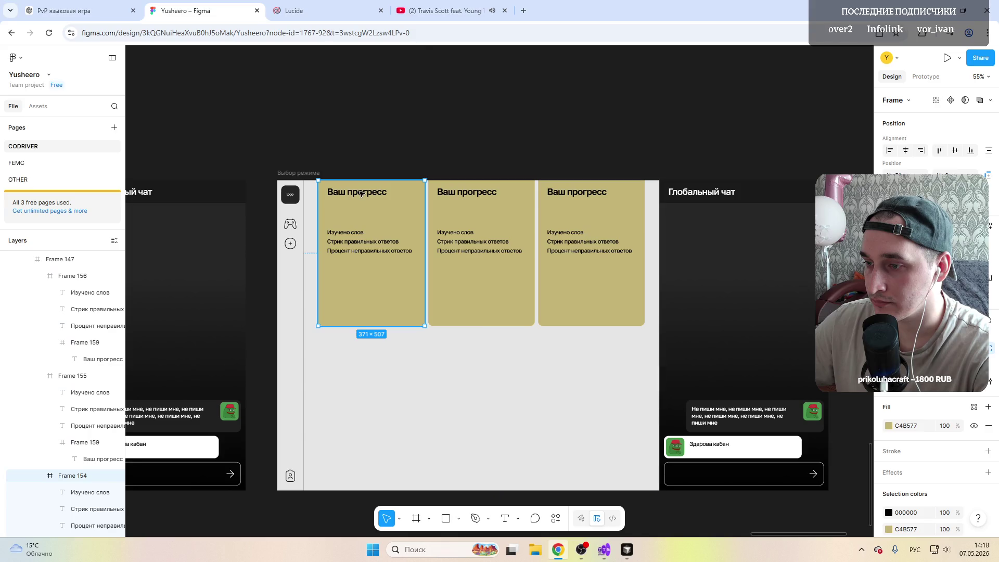
# Step: Delete the Ваш прогресс title bars from the first and middle cards
pyautogui.doubleClick(358, 196)
pyautogui.doubleClick(357, 196)
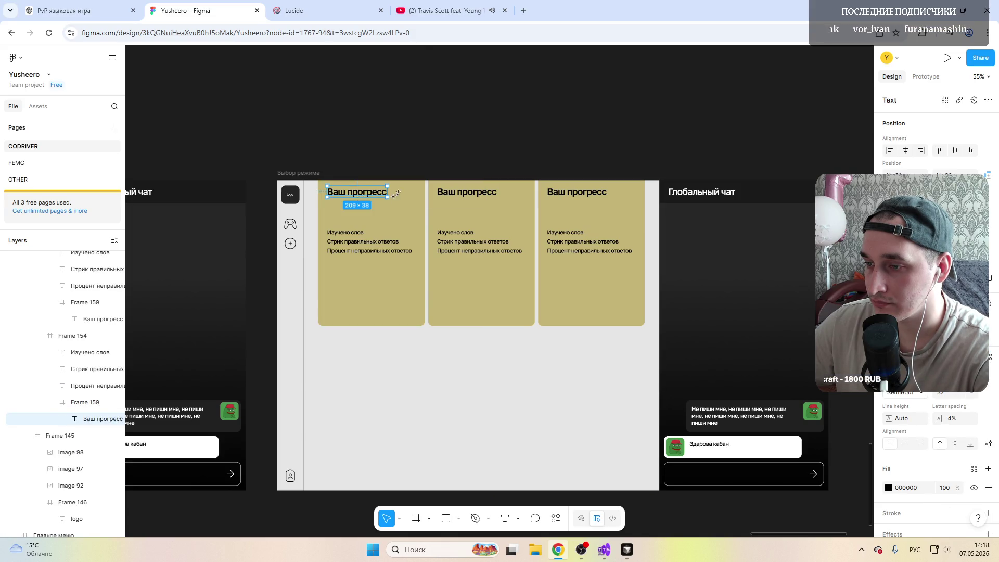
pyautogui.press('Escape')
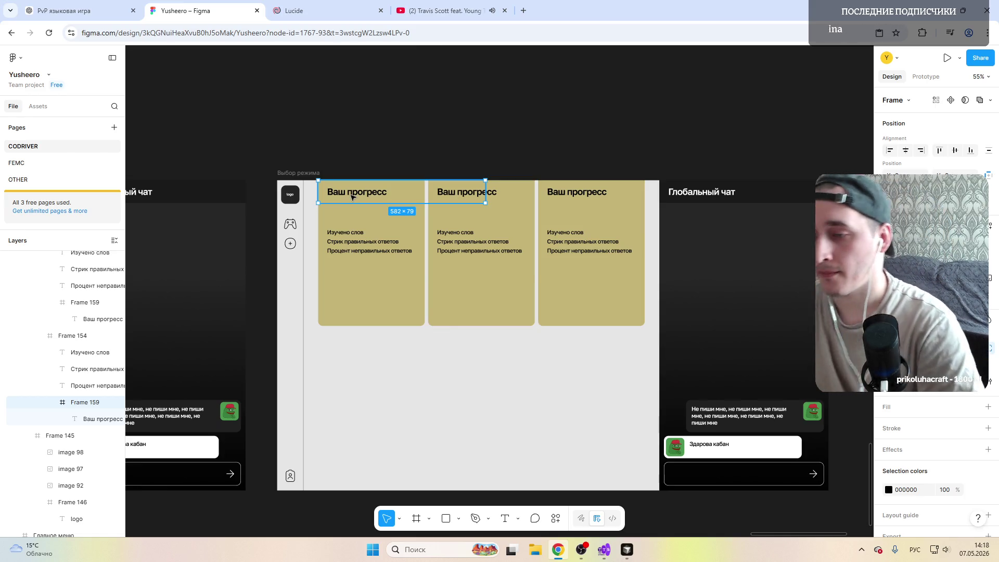
pyautogui.press('Delete')
pyautogui.click(444, 192)
pyautogui.click(444, 192)
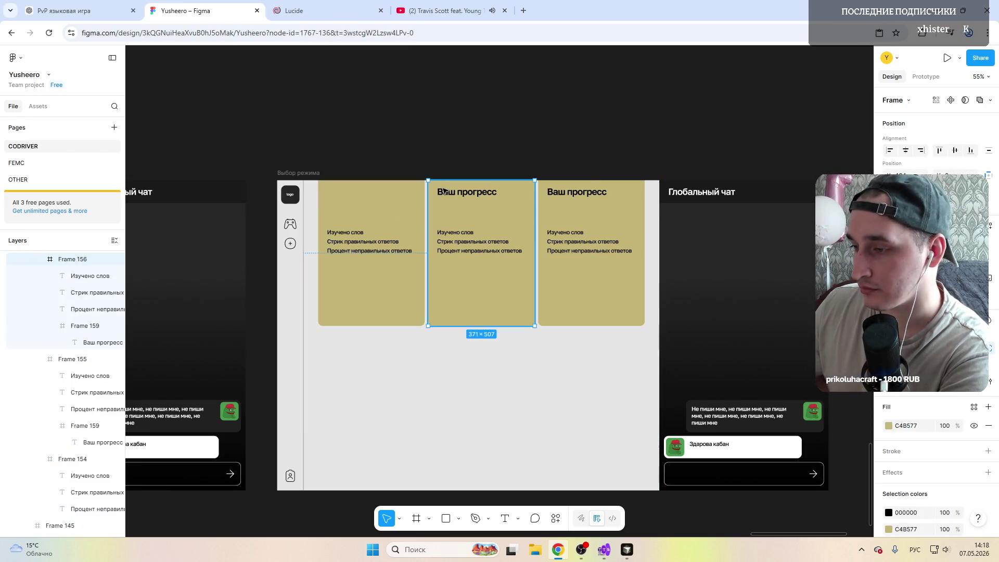
pyautogui.click(444, 191)
pyautogui.press('Escape')
pyautogui.press('Delete')
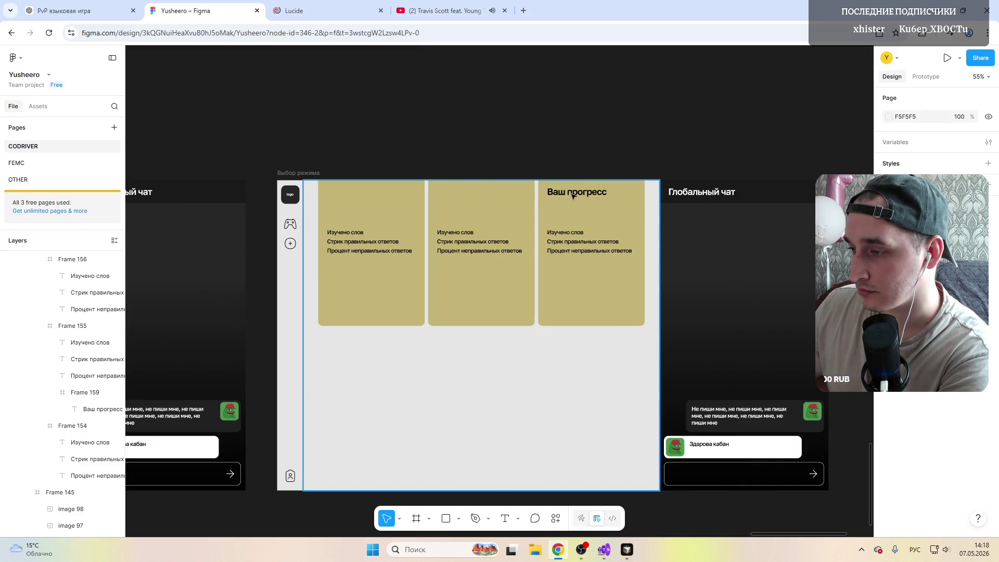
# Step: Delete the third card's title bar and start a new text layer at the first card's top
pyautogui.click(632, 194)
pyautogui.click(631, 194)
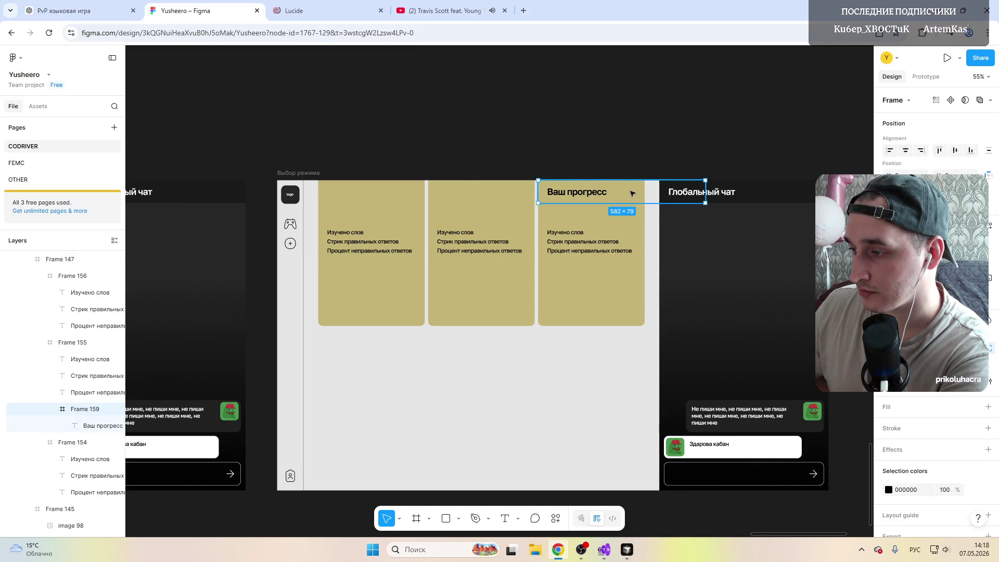
pyautogui.press('Delete')
pyautogui.click(370, 197)
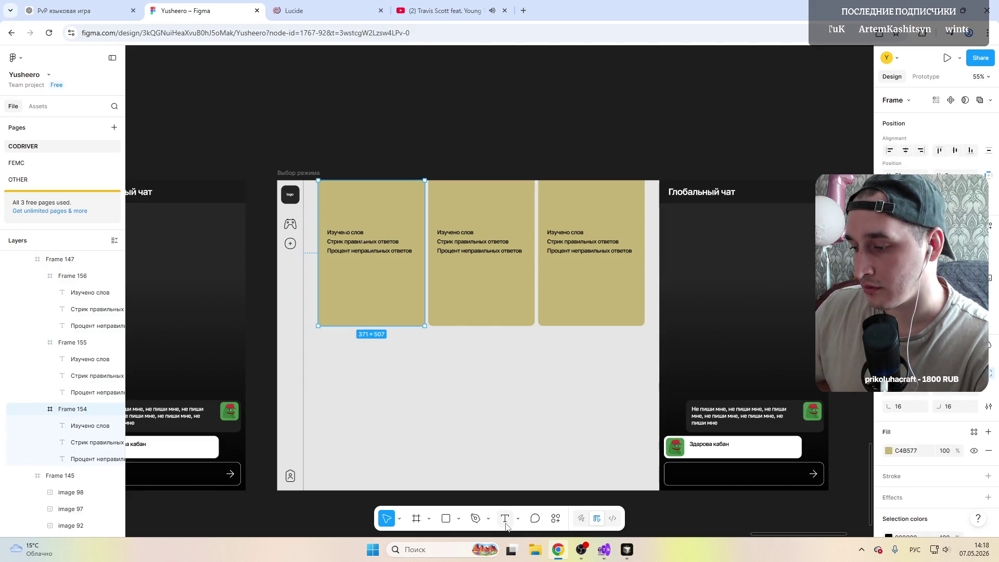
pyautogui.press('t')
pyautogui.click(422, 249)
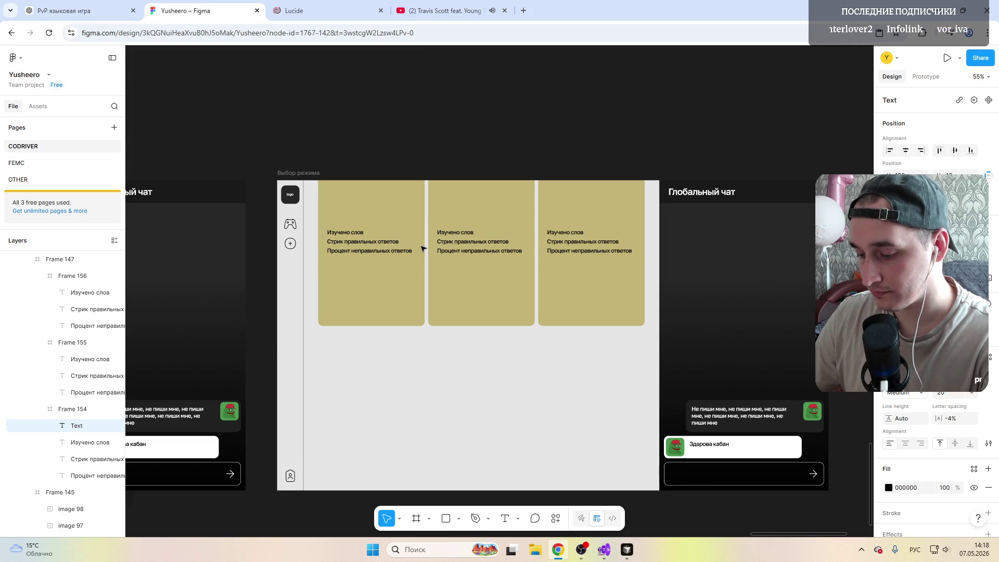
# Step: Type the heading 'Изучение слов' at size 32 with SemiBold weight
pyautogui.write('Изучение сл')
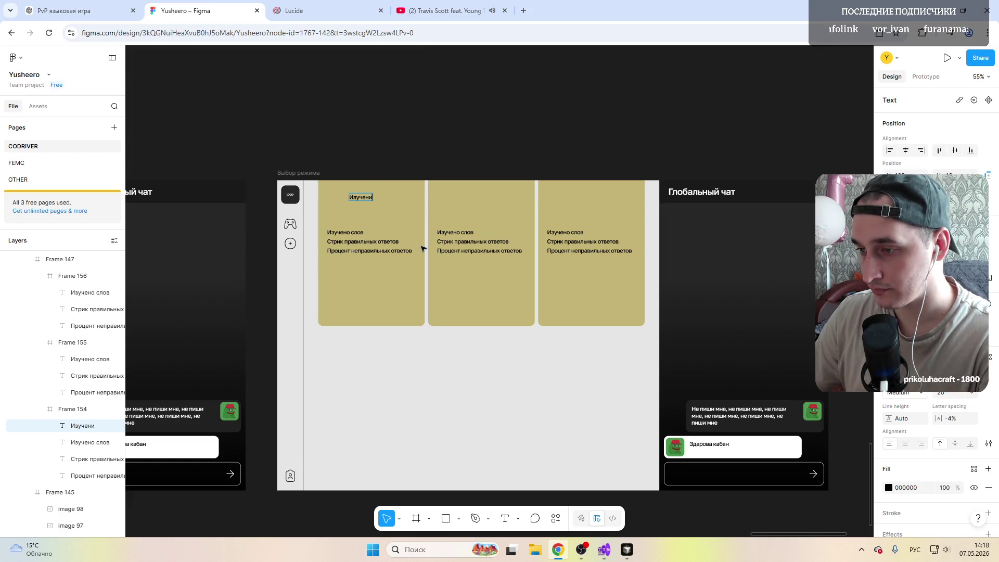
pyautogui.write('ов')
pyautogui.scroll(3, 383, 195)
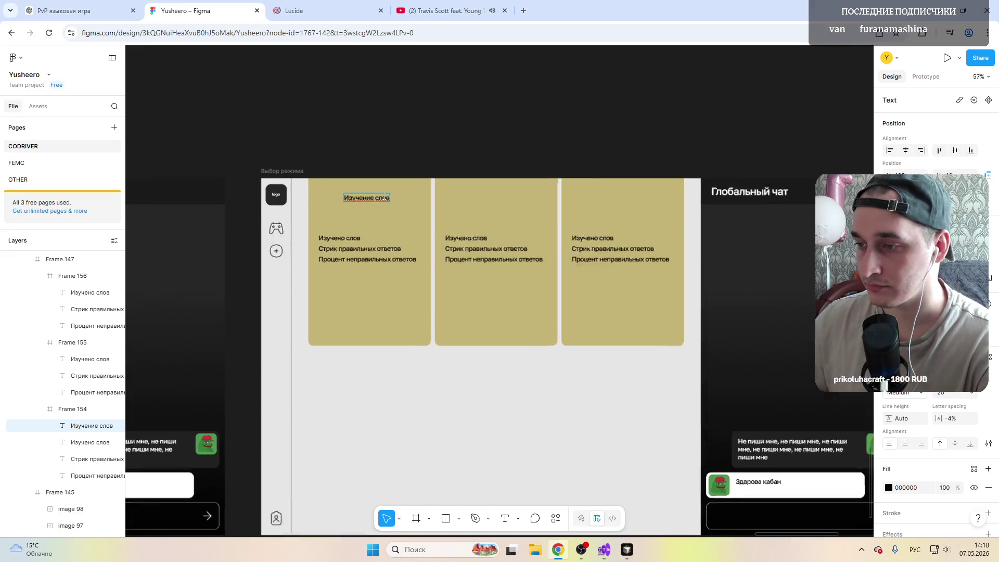
pyautogui.click(971, 393)
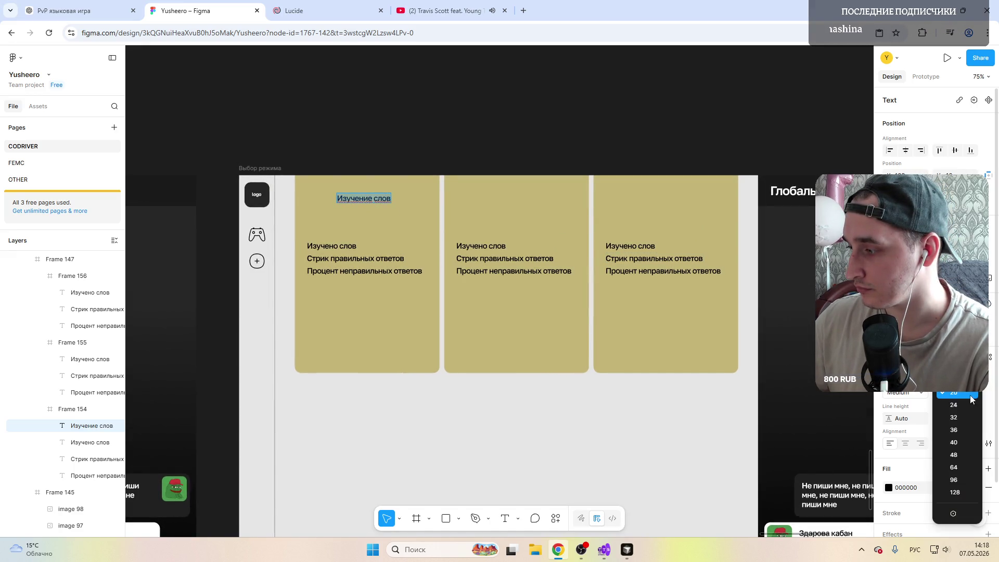
pyautogui.click(956, 418)
pyautogui.press('Escape')
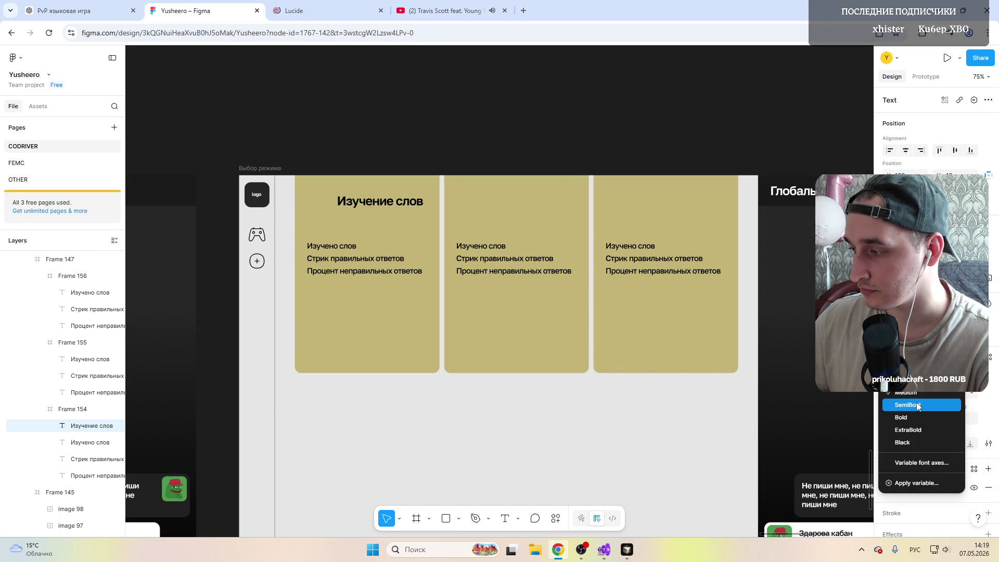
pyautogui.press('Escape')
pyautogui.click(458, 140)
# Step: Centre the Изучение слов heading horizontally on the first card
pyautogui.click(378, 203)
pyautogui.click(378, 203)
pyautogui.moveTo(378, 203); pyautogui.dragTo(363, 213)
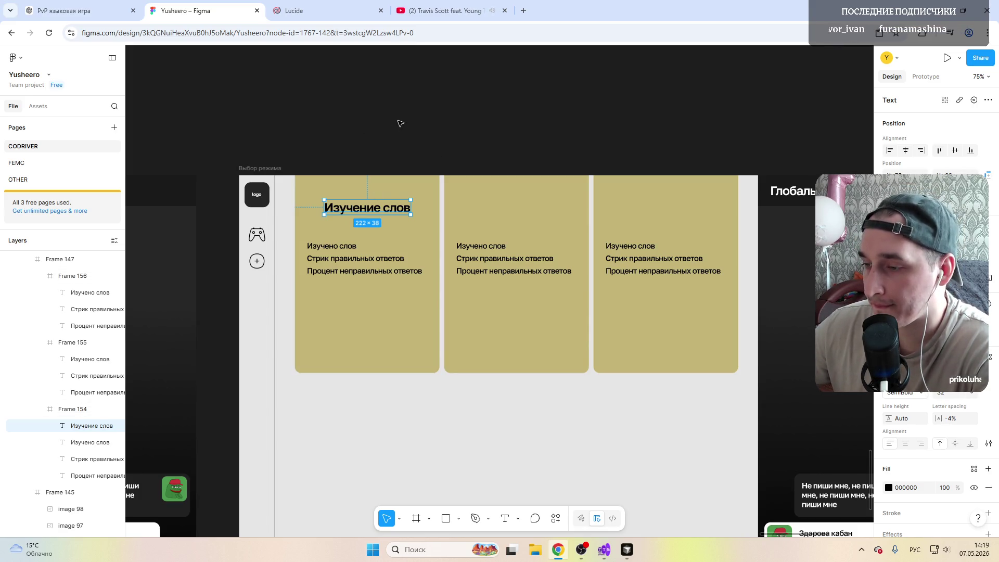
pyautogui.scroll(-5, 398, 285)
pyautogui.scroll(-3, 407, 272)
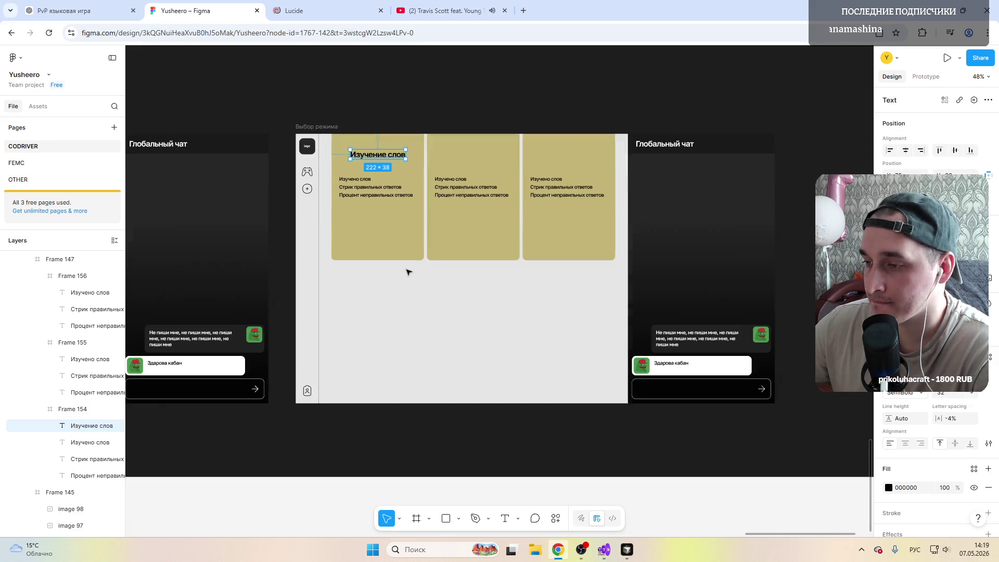
pyautogui.scroll(4, 408, 271)
pyautogui.scroll(-3, 409, 270)
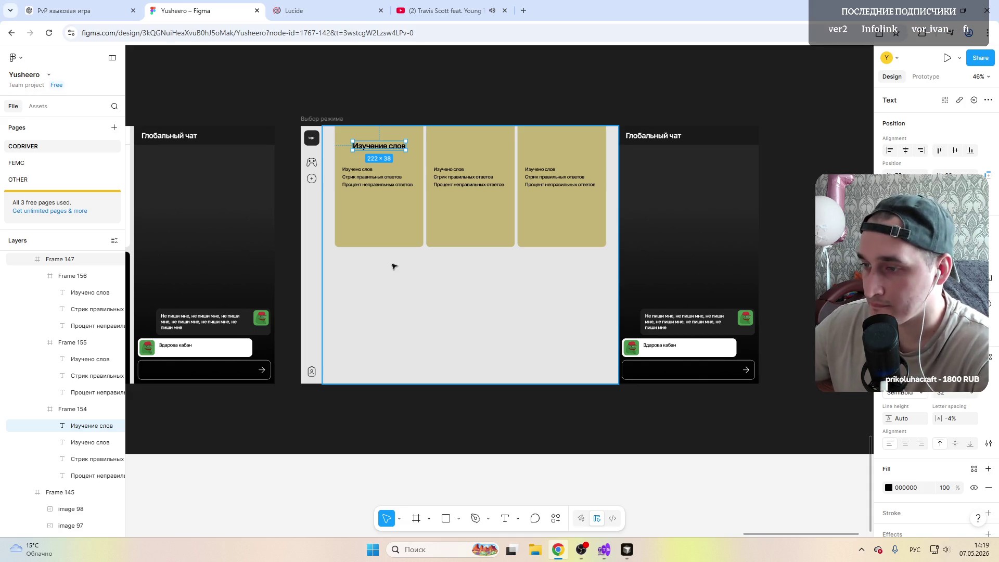
pyautogui.scroll(1, 392, 267)
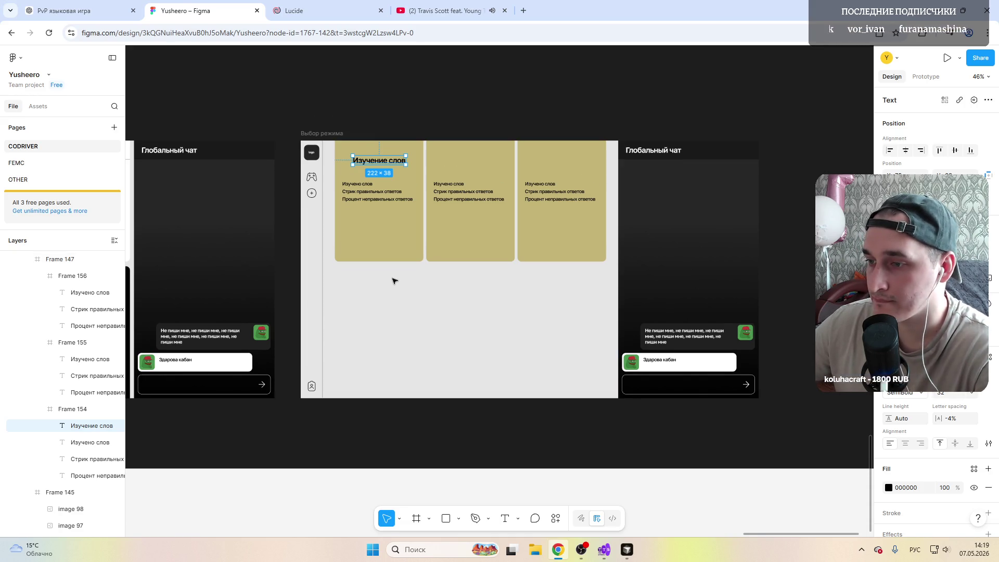
pyautogui.click(377, 251)
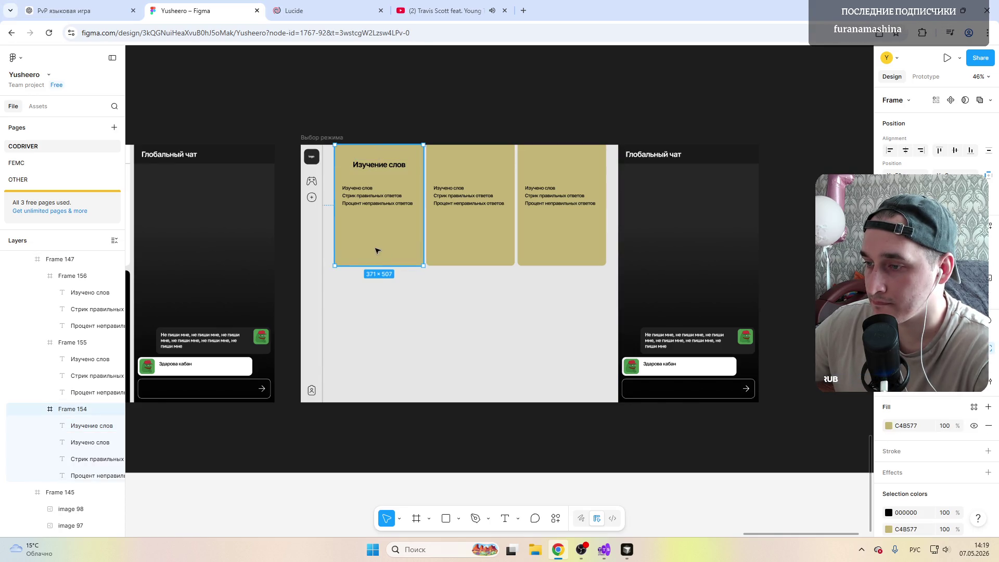
# Step: Stretch each of the three cards down to about 371×728 so their bottoms align
pyautogui.moveTo(377, 265); pyautogui.dragTo(377, 318)
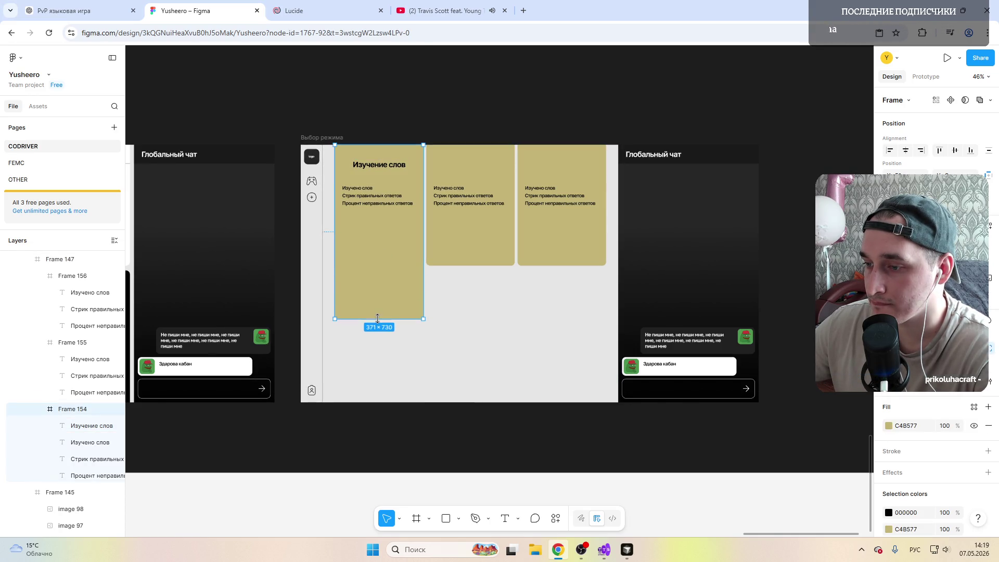
pyautogui.click(464, 252)
pyautogui.moveTo(454, 265); pyautogui.dragTo(454, 317)
pyautogui.click(549, 258)
pyautogui.moveTo(552, 266); pyautogui.dragTo(550, 318)
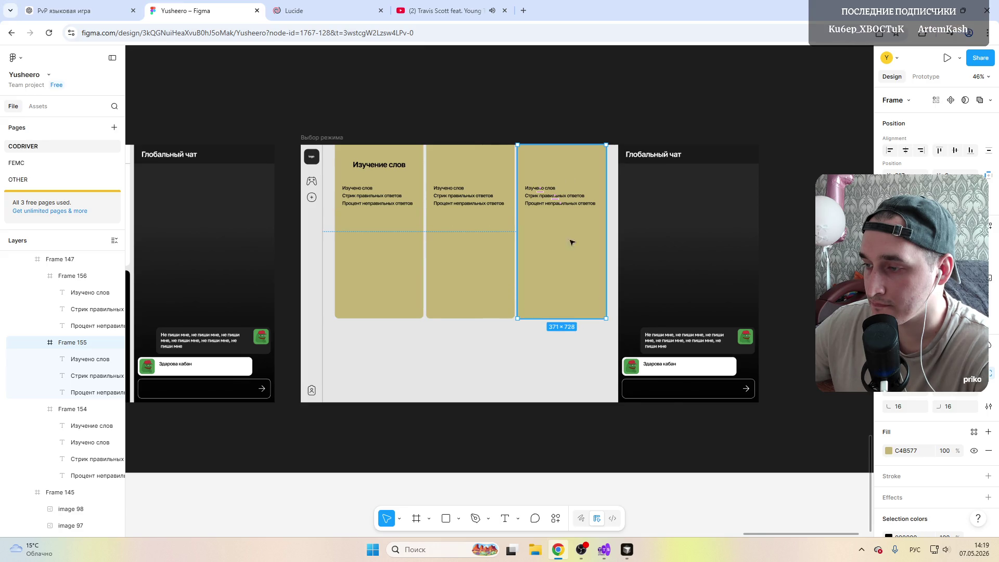
pyautogui.click(511, 81)
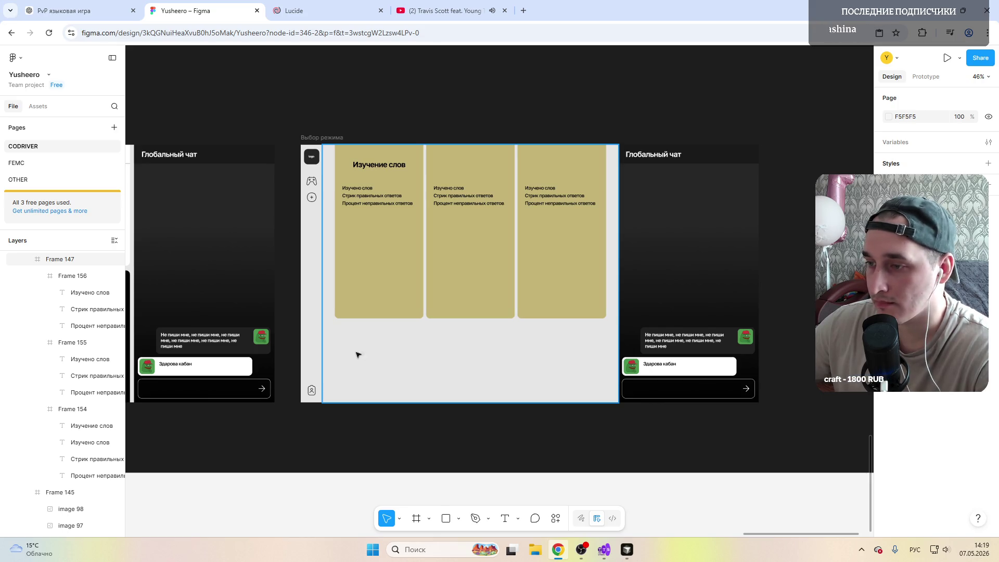
pyautogui.scroll(3, 382, 274)
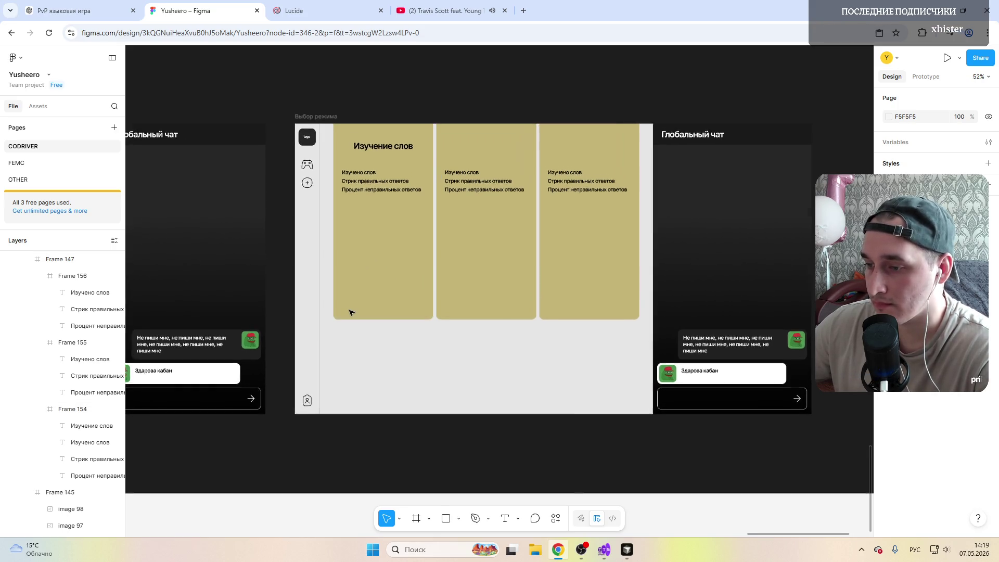
pyautogui.click(382, 283)
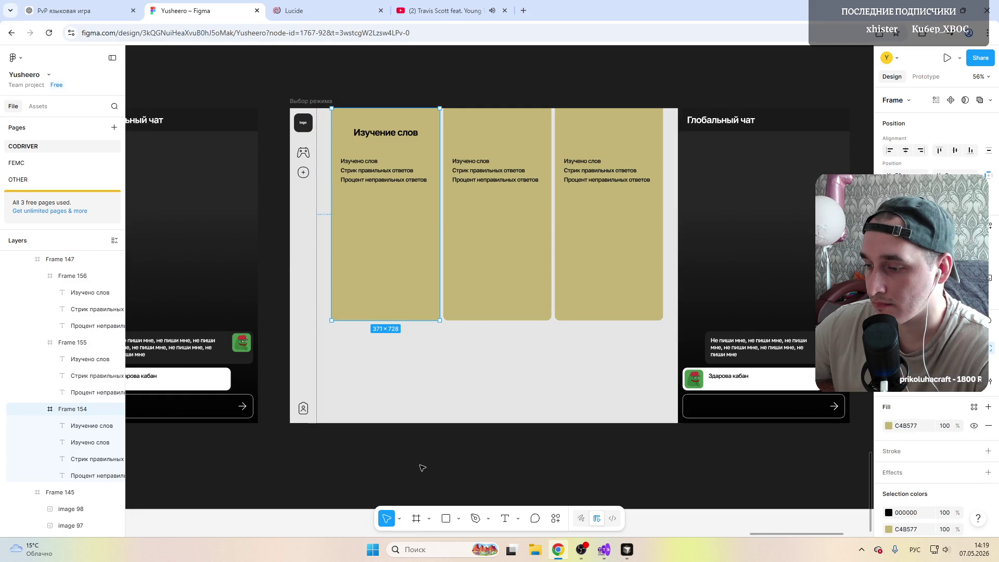
# Step: Draw a white-filled button frame centred at the bottom of the first card
pyautogui.press('f')
pyautogui.moveTo(337, 291); pyautogui.dragTo(437, 315)
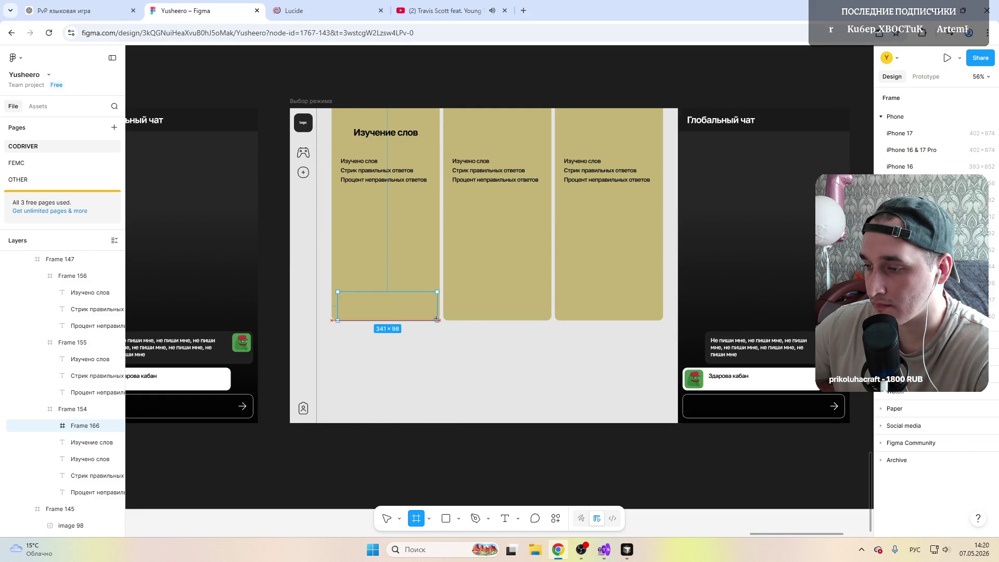
pyautogui.scroll(5, 352, 293)
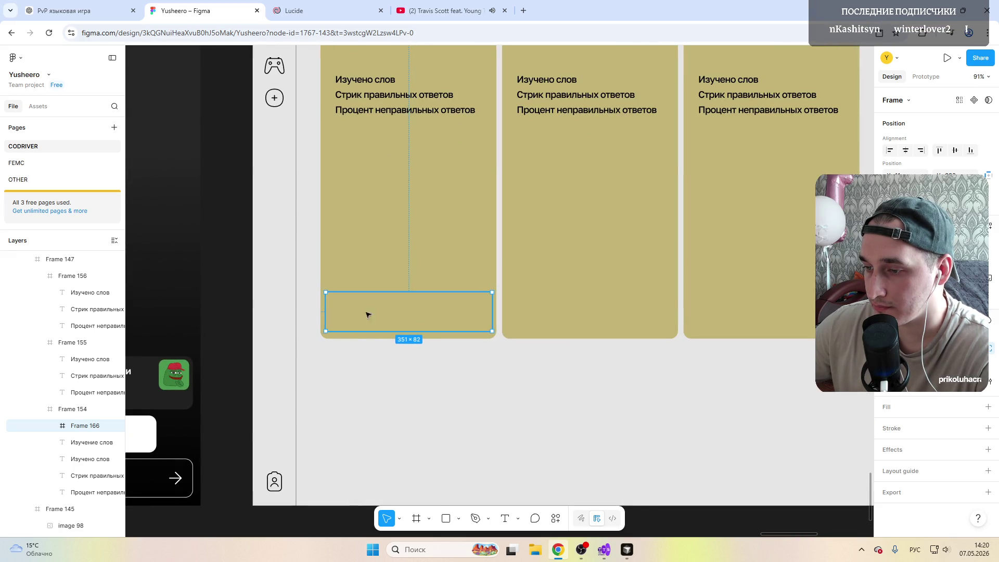
pyautogui.moveTo(371, 317); pyautogui.dragTo(372, 314)
pyautogui.click(890, 411)
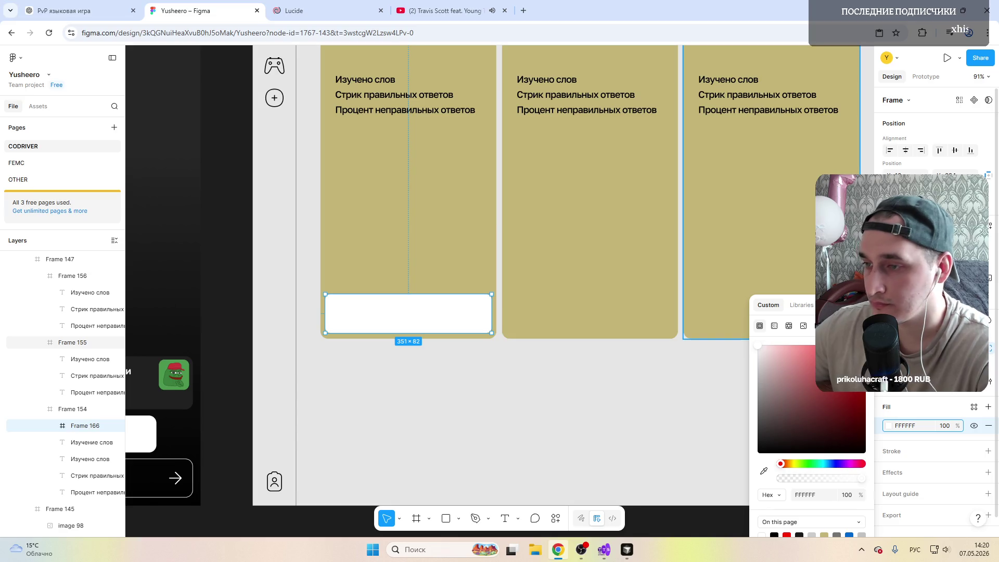
pyautogui.click(312, 197)
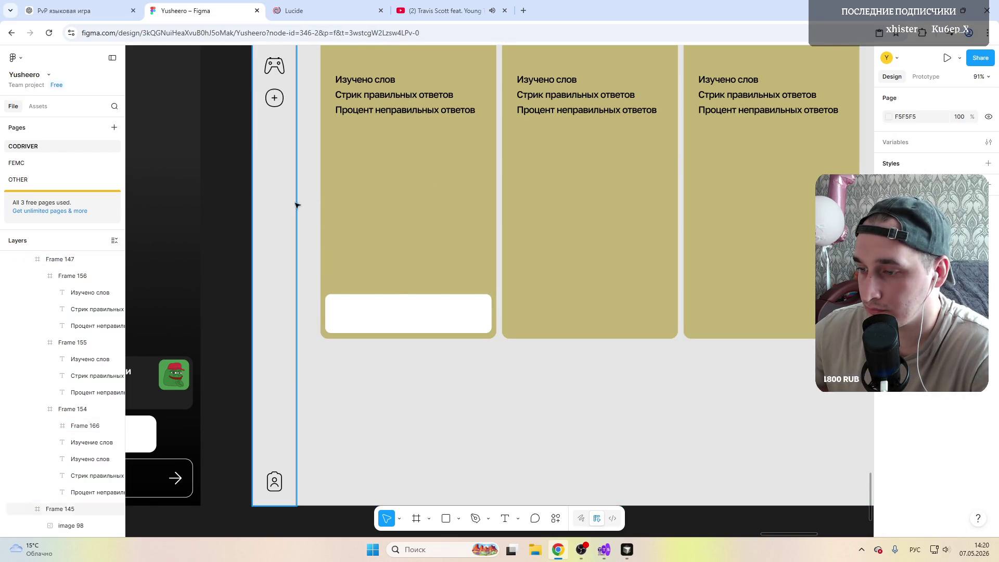
pyautogui.scroll(1, 371, 315)
pyautogui.scroll(5, 371, 316)
# Step: Give the button frame a 2 px black outline and remove its fill
pyautogui.click(401, 304)
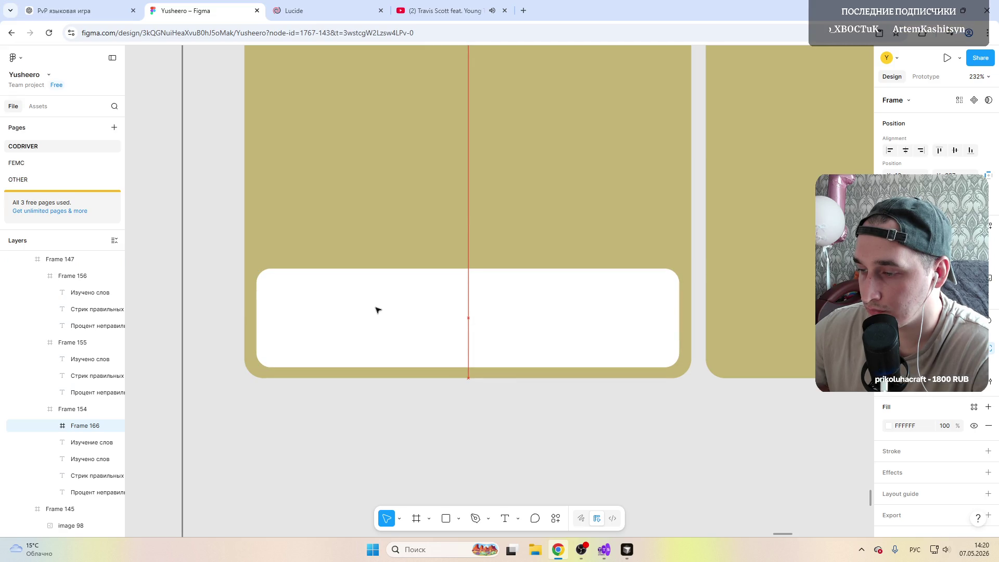
pyautogui.scroll(-10, 377, 307)
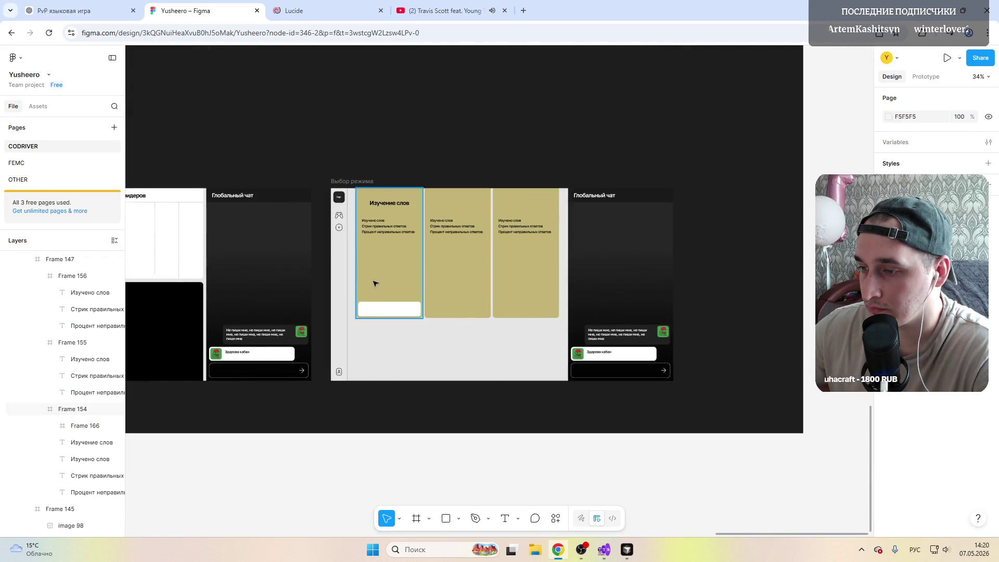
pyautogui.scroll(3, 375, 283)
pyautogui.click(385, 339)
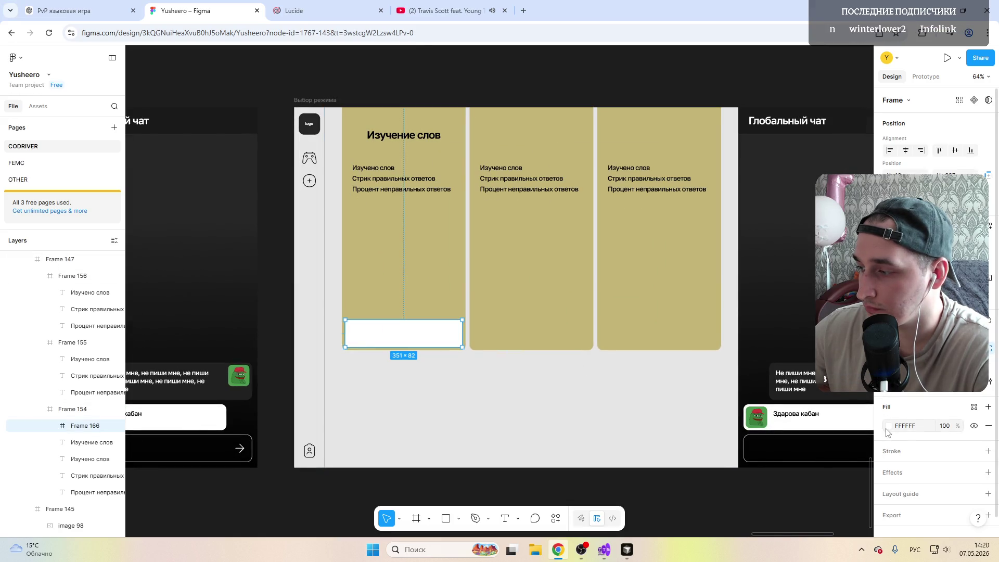
pyautogui.click(888, 426)
pyautogui.moveTo(758, 435)
pyautogui.mouseDown()
pyautogui.moveTo(757, 343)
pyautogui.moveTo(754, 464)
pyautogui.mouseUp()
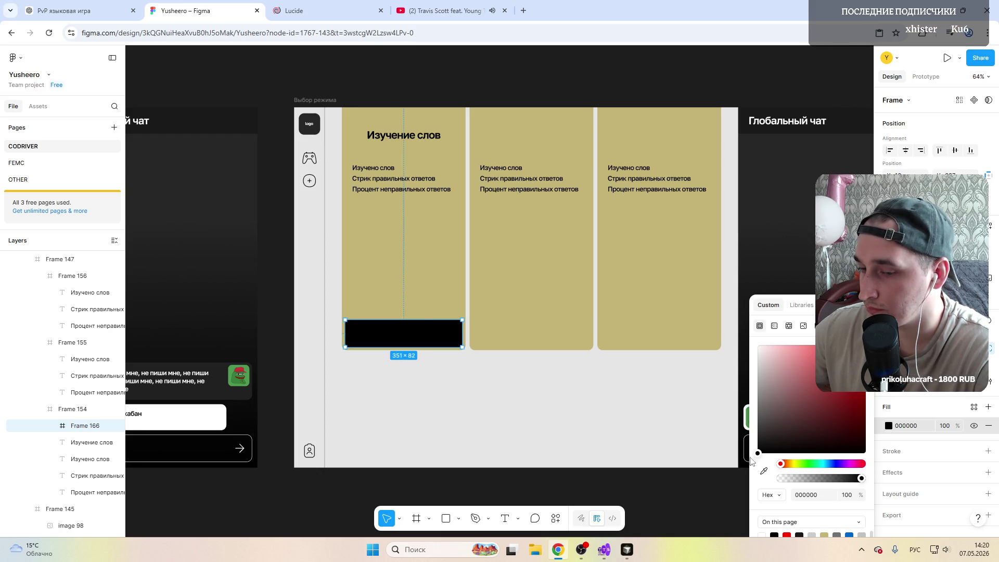
pyautogui.click(989, 451)
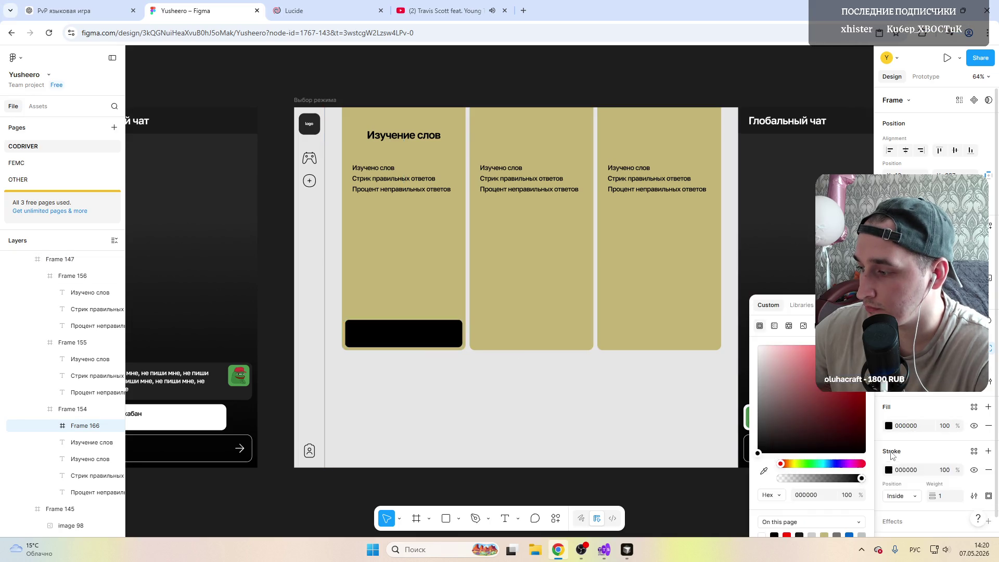
pyautogui.scroll(-2, 976, 423)
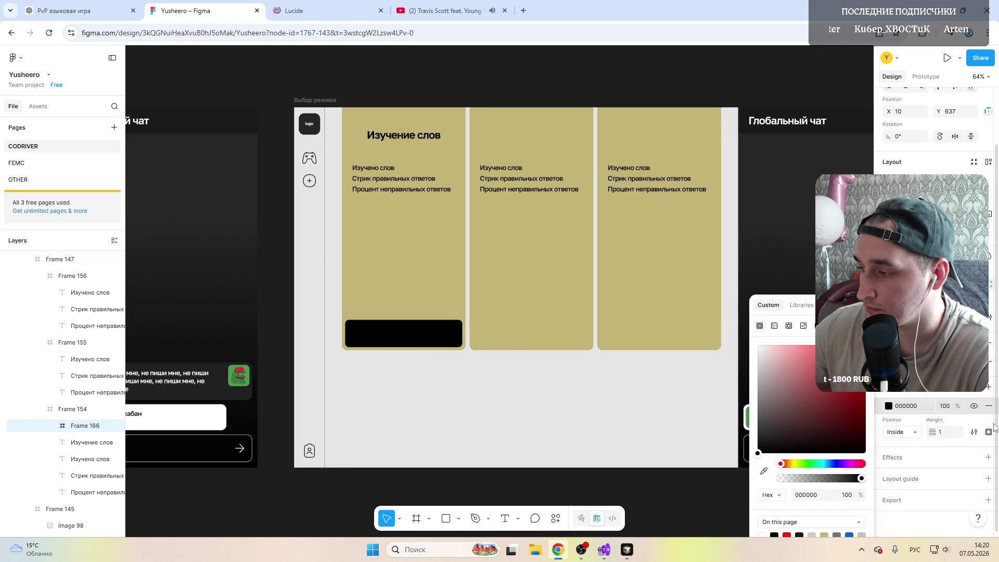
pyautogui.click(988, 364)
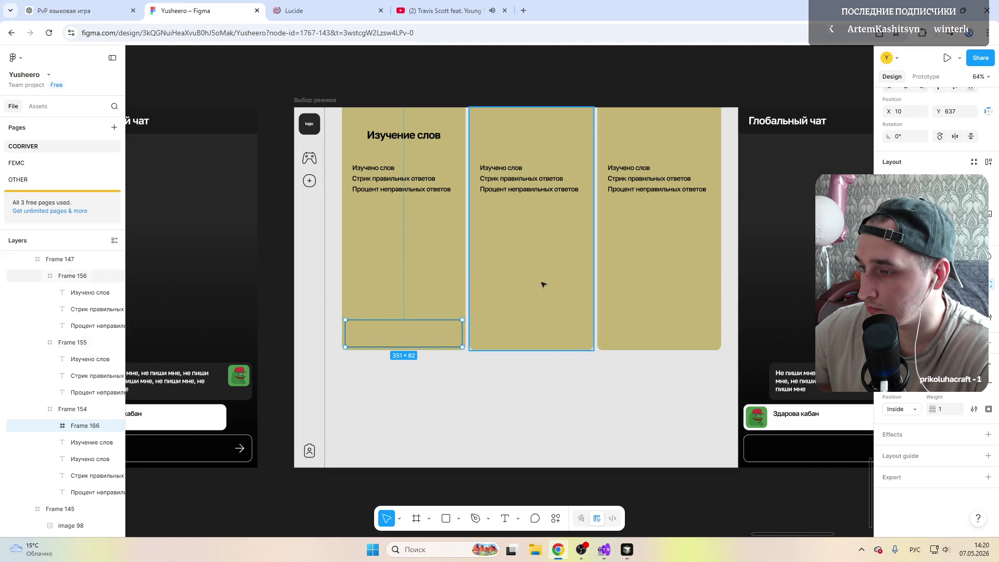
pyautogui.scroll(3, 396, 322)
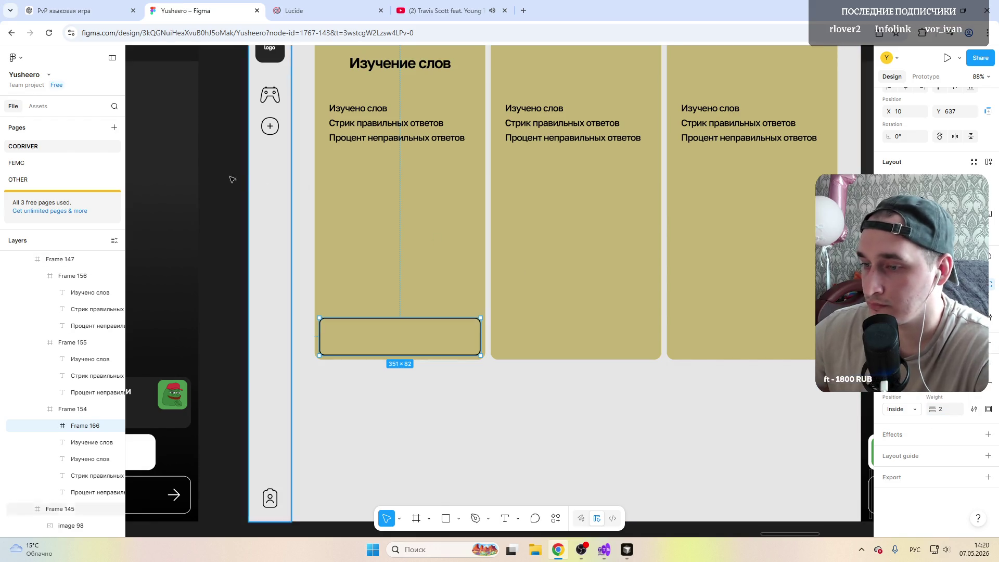
# Step: Reselect the outlined box at the bottom of the first card
pyautogui.click(174, 180)
pyautogui.click(219, 178)
pyautogui.scroll(2, 242, 252)
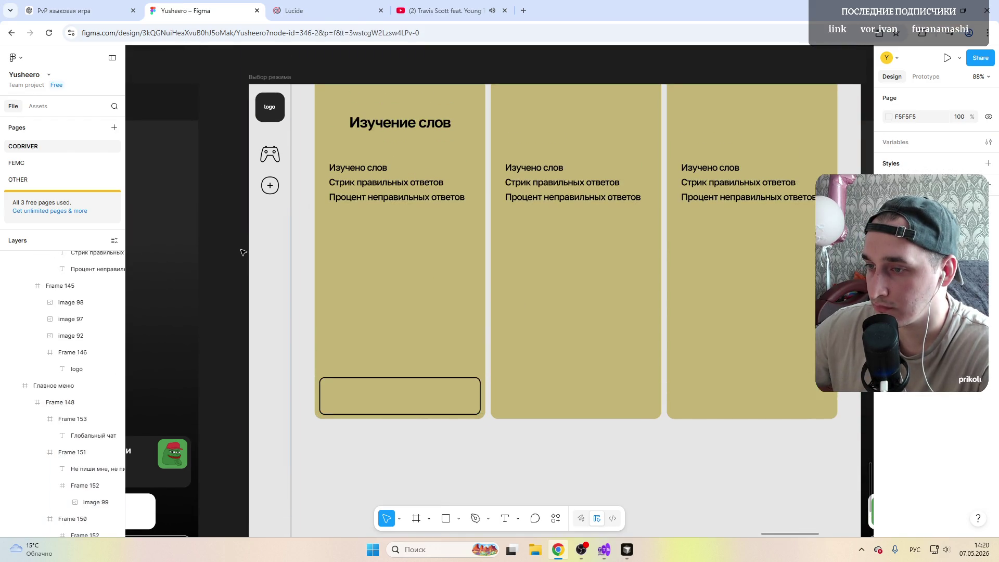
pyautogui.scroll(-4, 379, 301)
pyautogui.scroll(3, 386, 294)
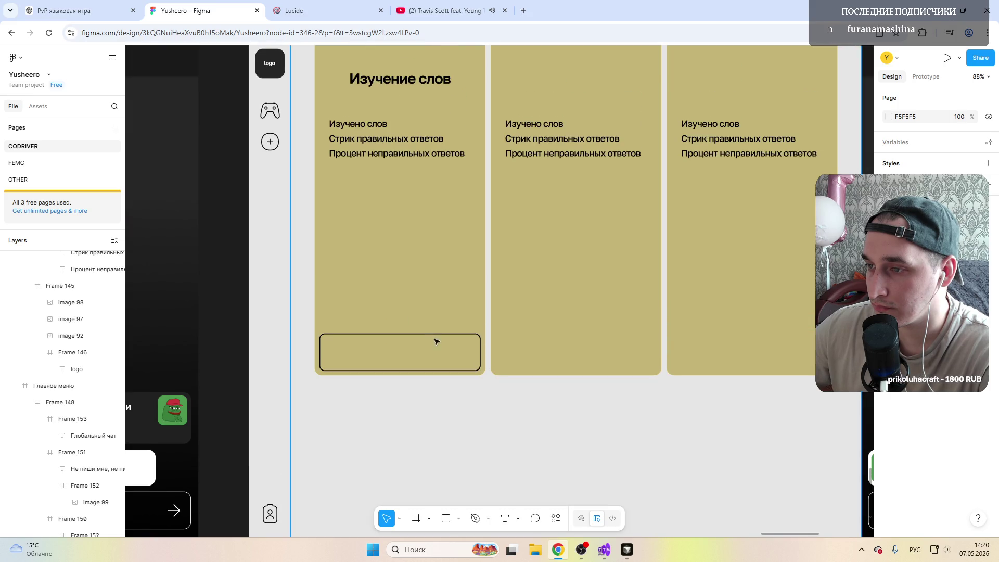
pyautogui.click(404, 377)
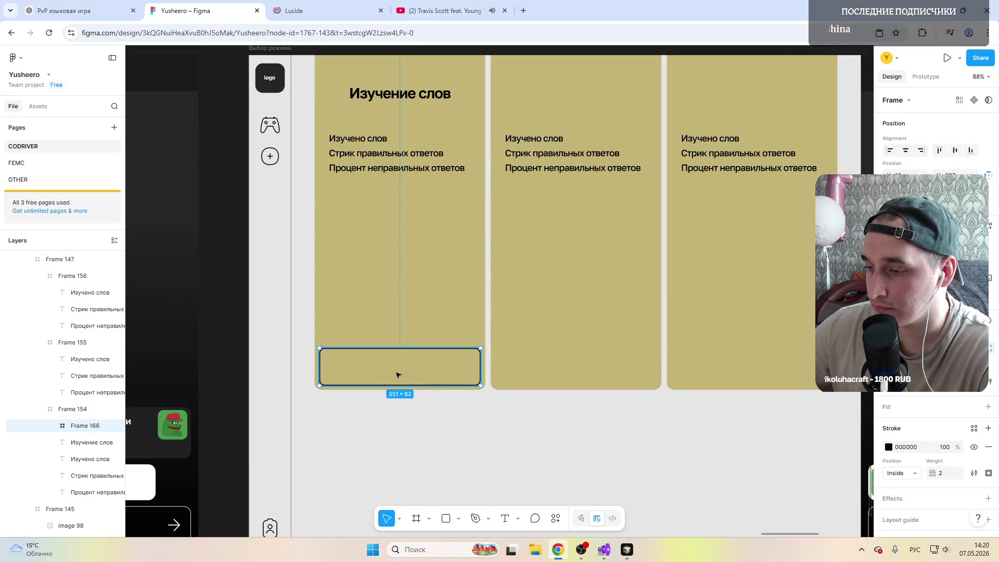
# Step: Add a size 32 'Выбрать' label centred inside the outlined box
pyautogui.press('t')
pyautogui.click(368, 360)
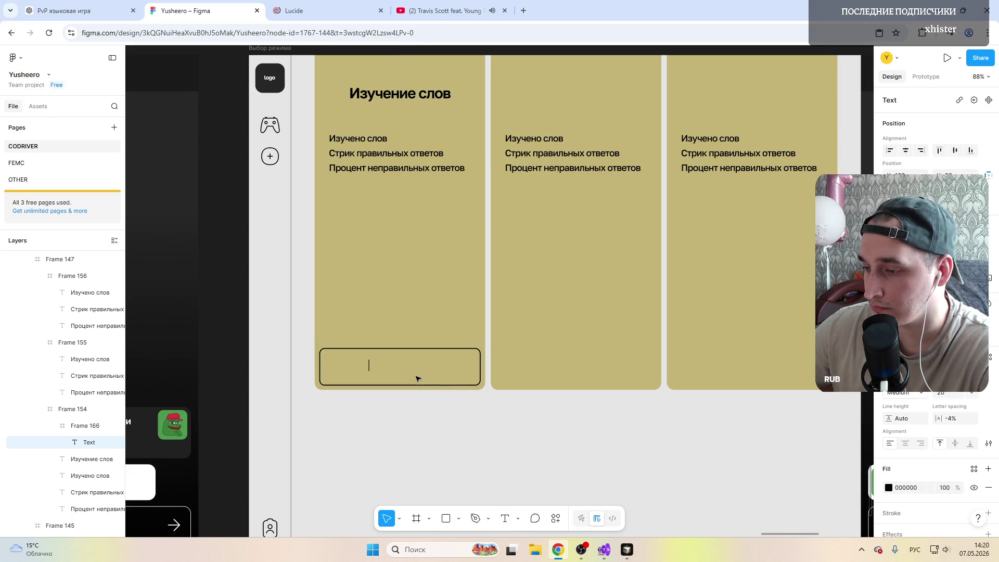
pyautogui.write('Выбрать')
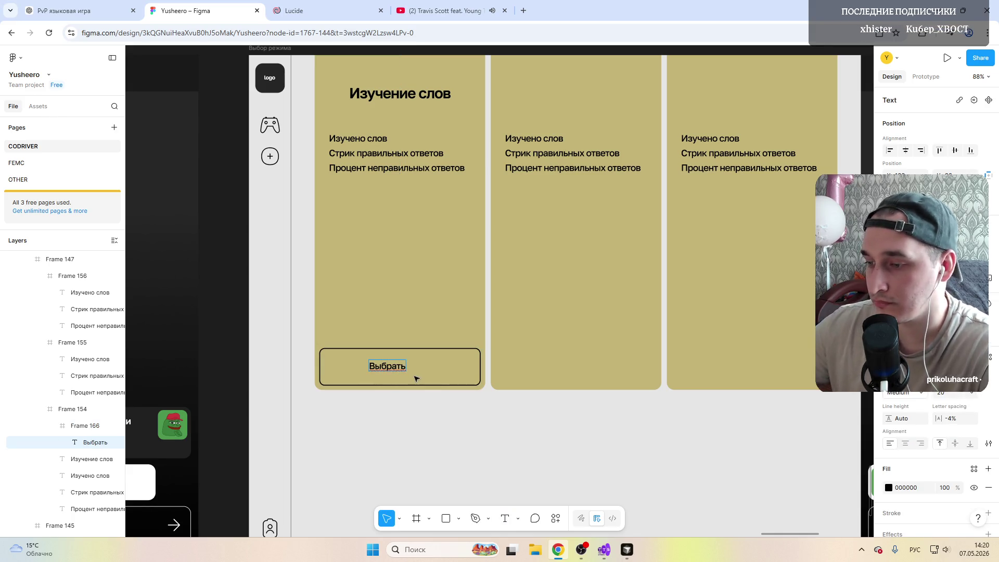
pyautogui.doubleClick(387, 368)
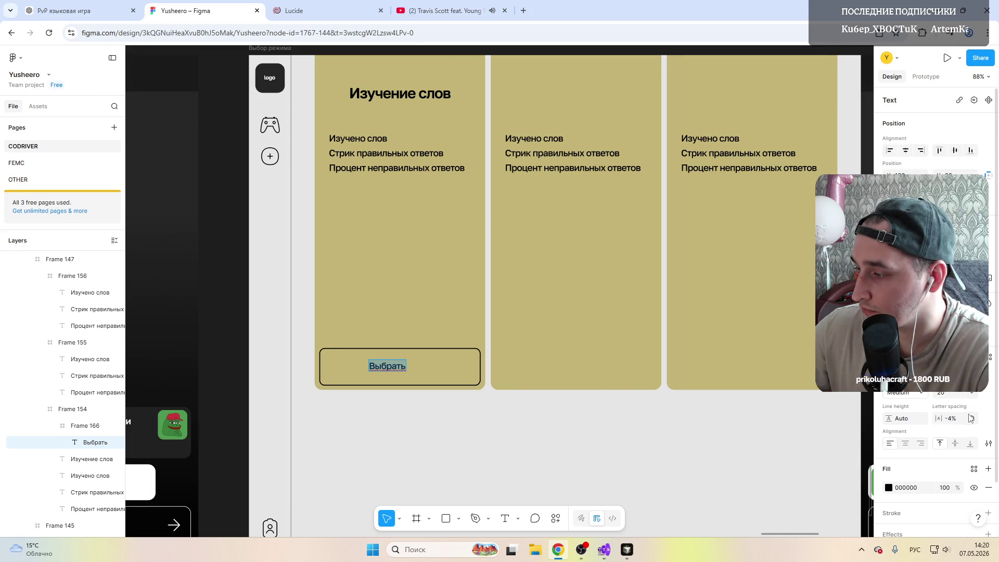
pyautogui.click(971, 394)
pyautogui.click(966, 423)
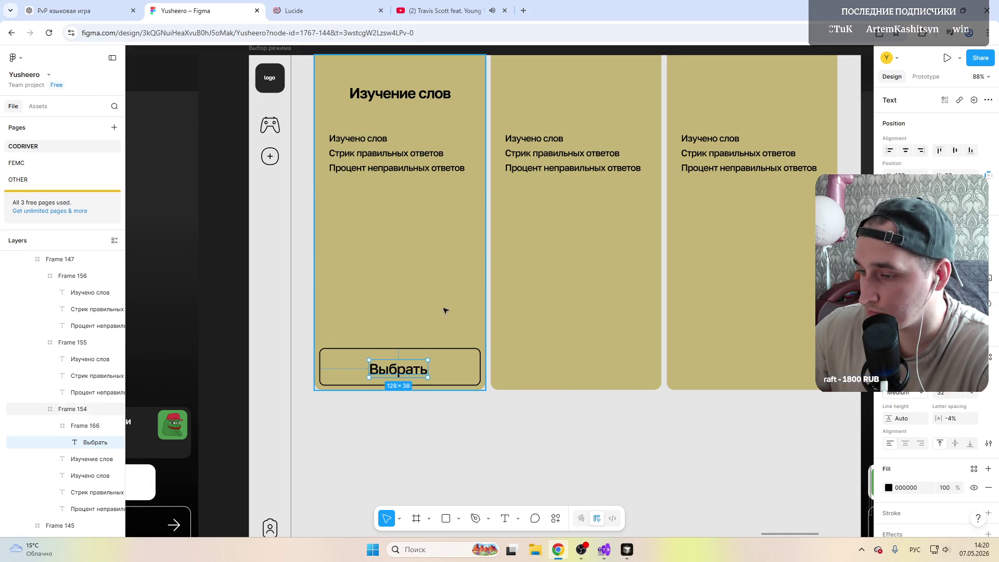
pyautogui.moveTo(396, 372); pyautogui.dragTo(398, 370)
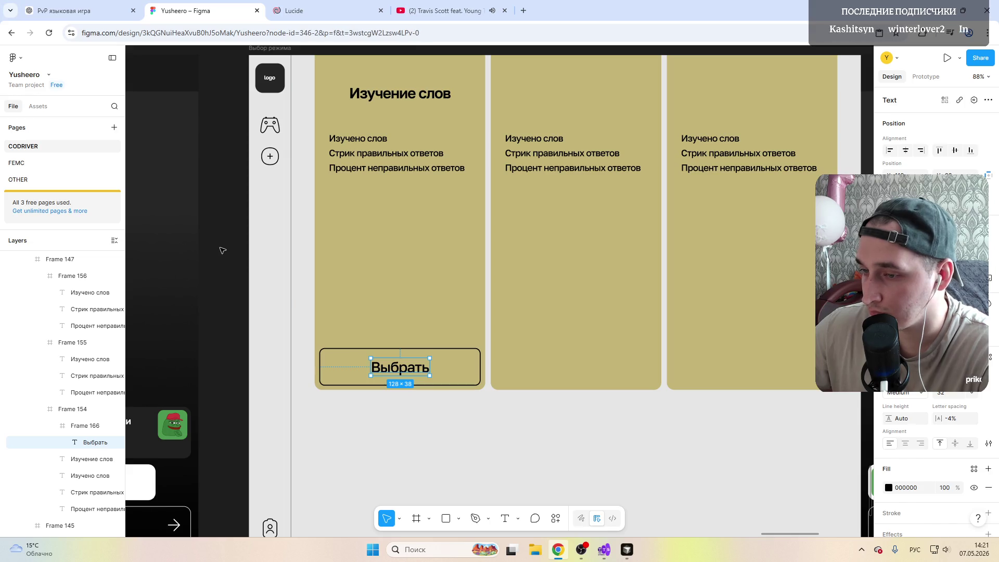
pyautogui.click(220, 250)
pyautogui.scroll(-5, 224, 250)
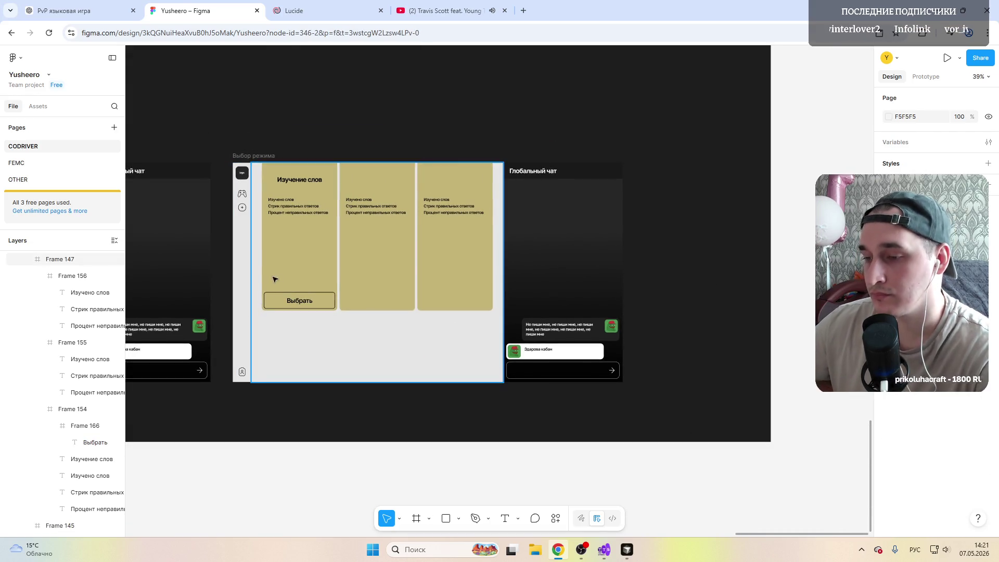
pyautogui.scroll(5, 242, 279)
pyautogui.scroll(1, 242, 279)
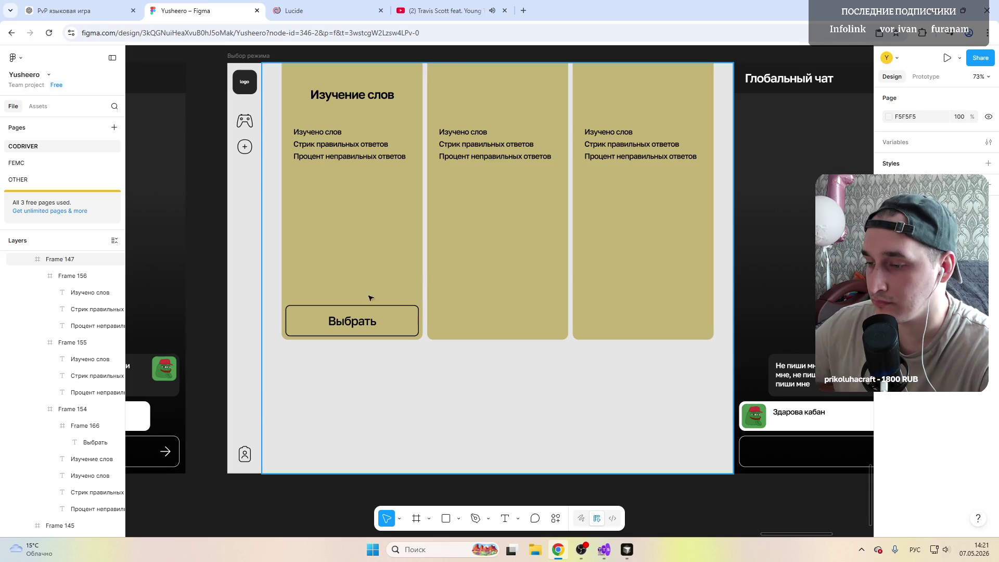
pyautogui.scroll(1, 312, 289)
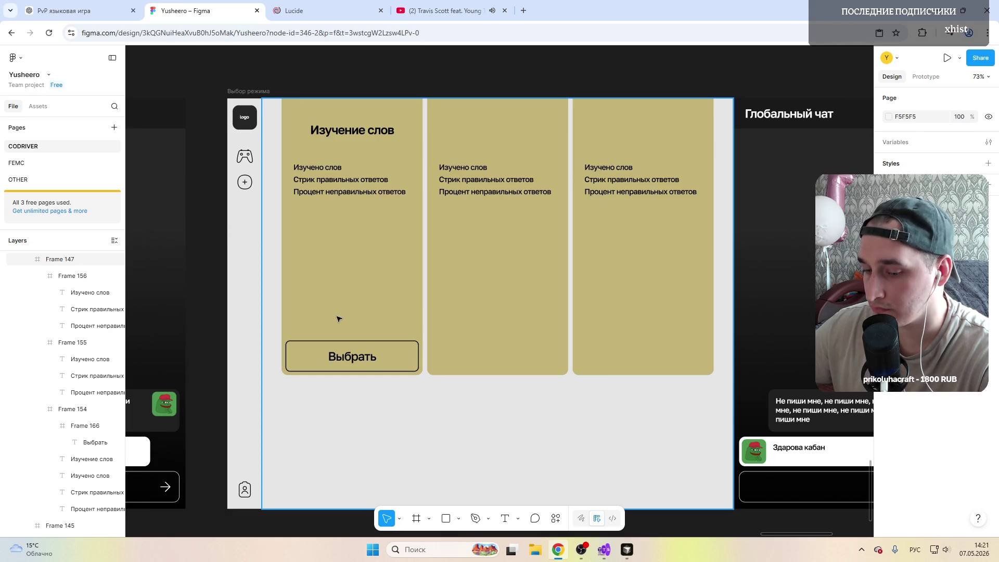
pyautogui.scroll(1, 339, 319)
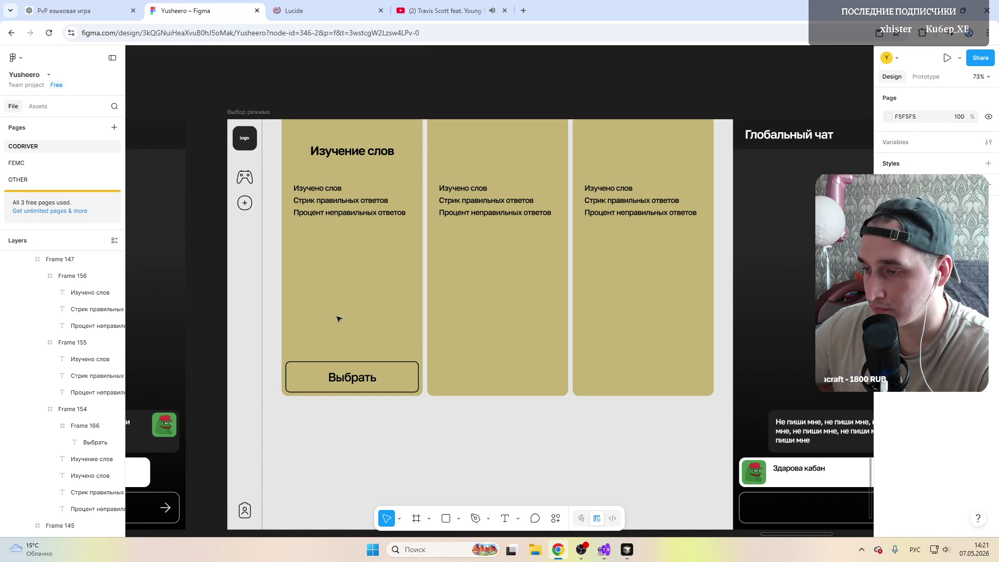
pyautogui.scroll(-5, 338, 319)
pyautogui.scroll(3, 339, 319)
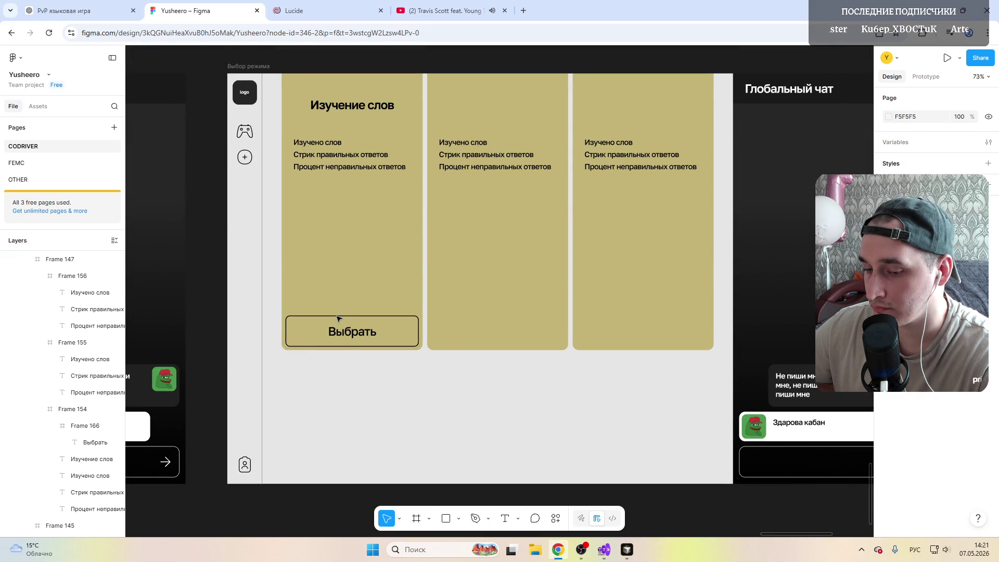
pyautogui.scroll(2, 339, 317)
pyautogui.scroll(-5, 339, 318)
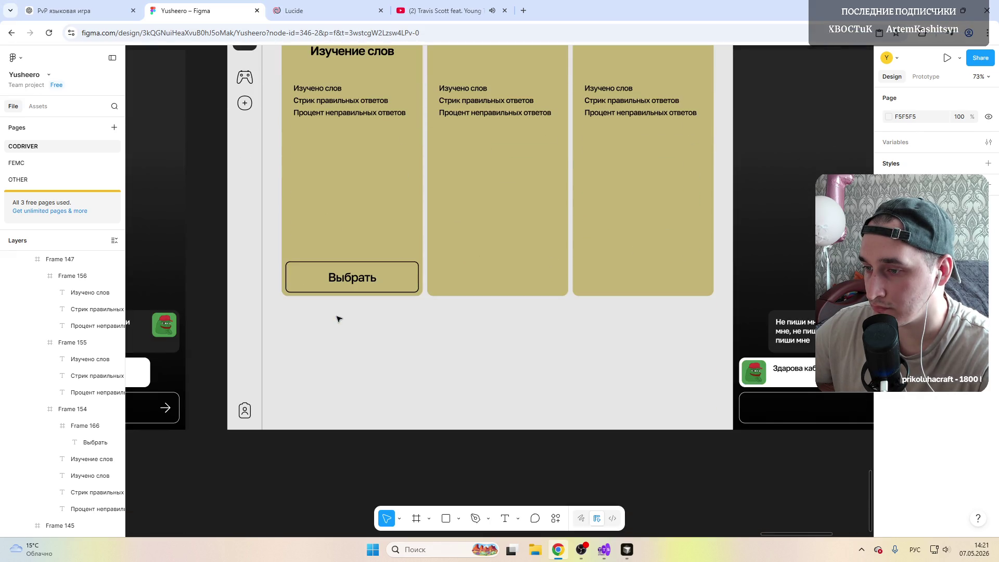
# Step: Retype the button label from 'Выбрать' to 'Играть'
pyautogui.click(352, 280)
pyautogui.doubleClick(353, 280)
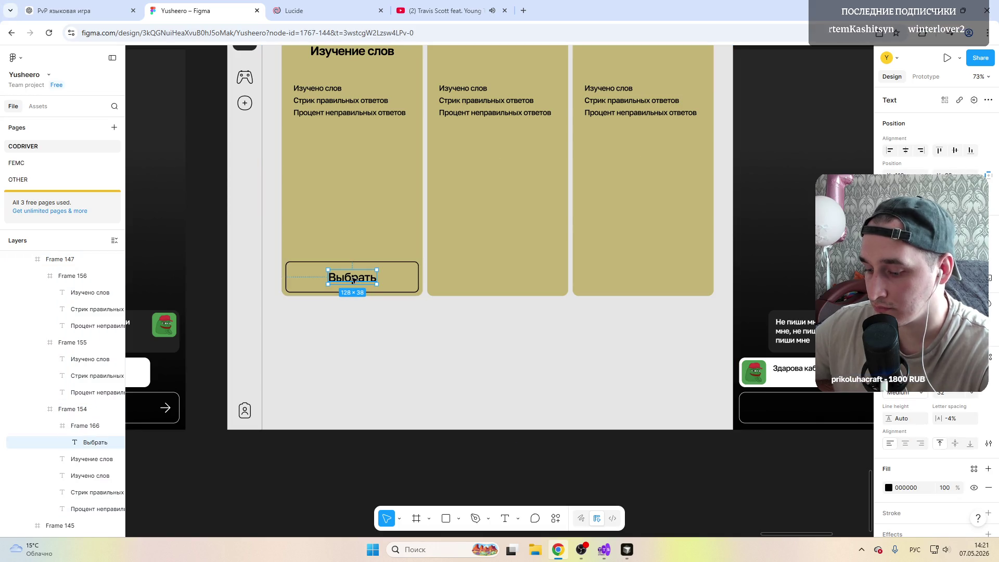
pyautogui.press('f')
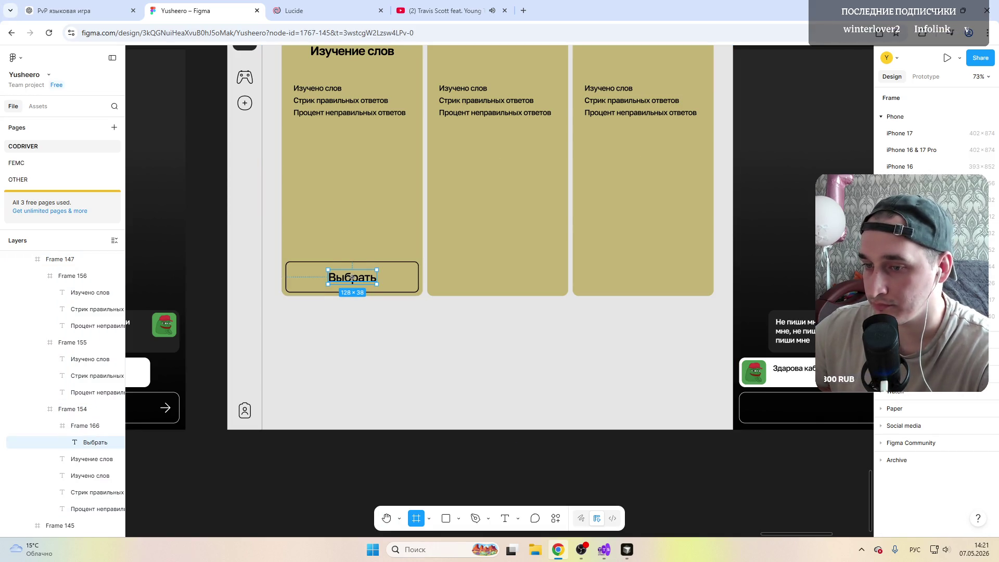
pyautogui.click(352, 278)
pyautogui.hotkey('ctrl', 'z')
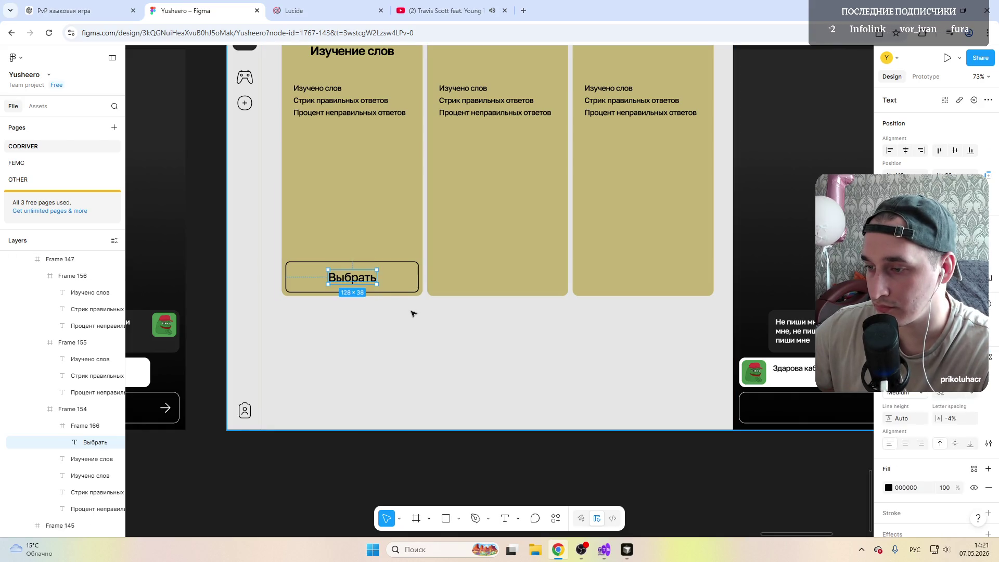
pyautogui.press('Escape')
pyautogui.doubleClick(352, 281)
pyautogui.doubleClick(355, 281)
pyautogui.write('Иг')
pyautogui.press('Escape')
pyautogui.click(421, 365)
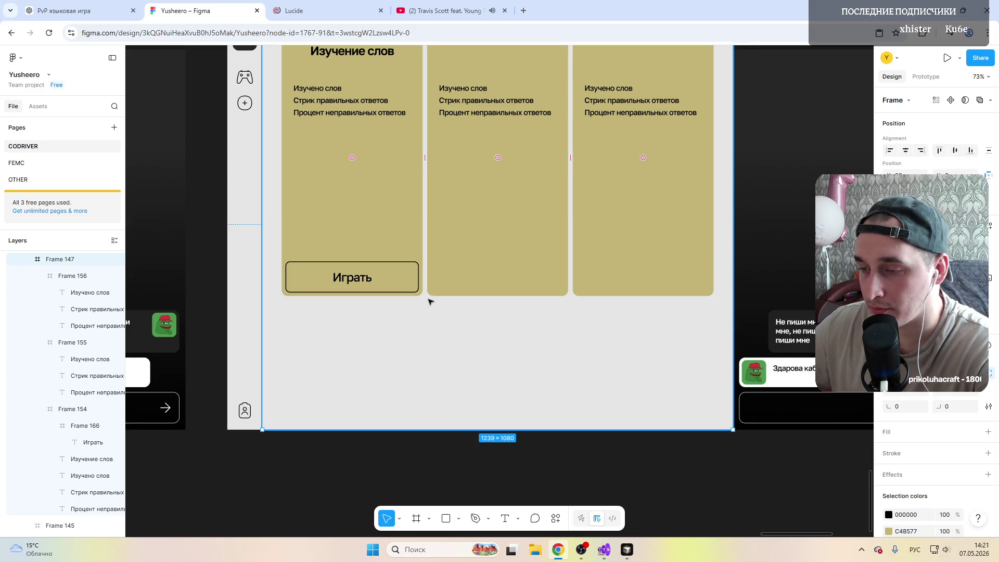
pyautogui.scroll(2, 429, 301)
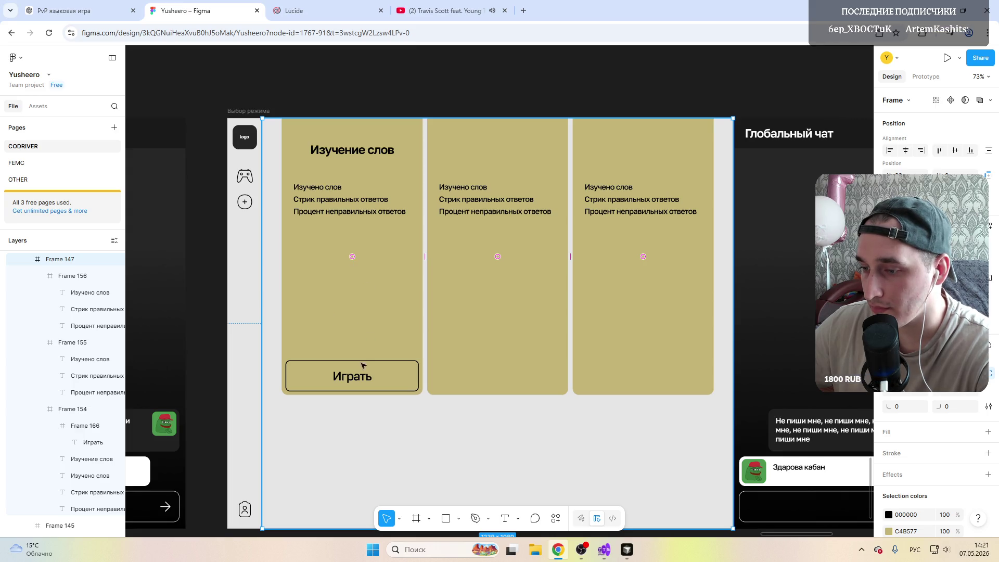
# Step: Narrow the first card slightly and reposition its Изучение слов title
pyautogui.click(326, 316)
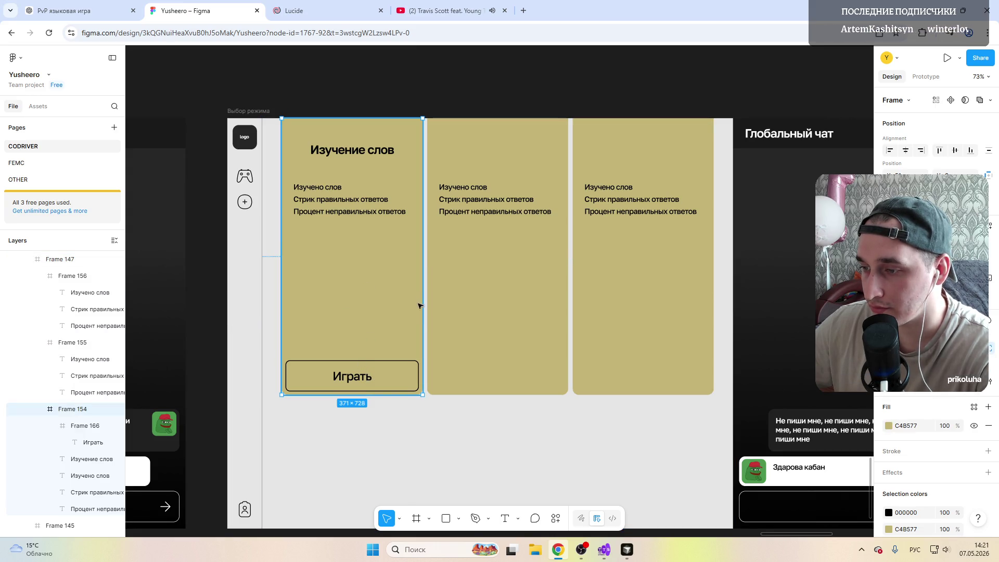
pyautogui.moveTo(420, 304); pyautogui.dragTo(409, 304)
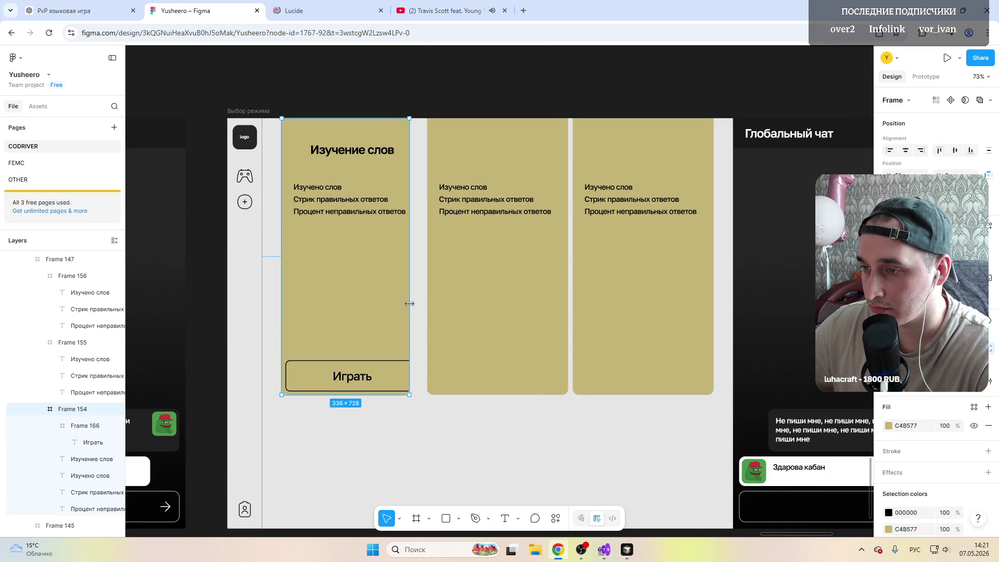
pyautogui.moveTo(350, 154); pyautogui.dragTo(343, 160)
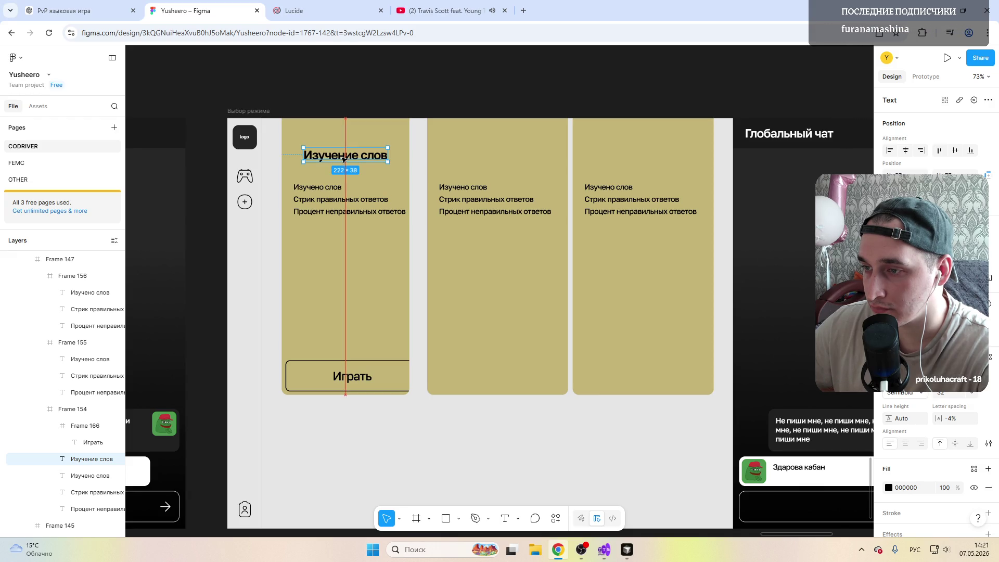
# Step: Delete the three stats lines from the first card: Изучено слов, Стрик правильных ответов, Процент неправильных ответов
pyautogui.doubleClick(325, 199)
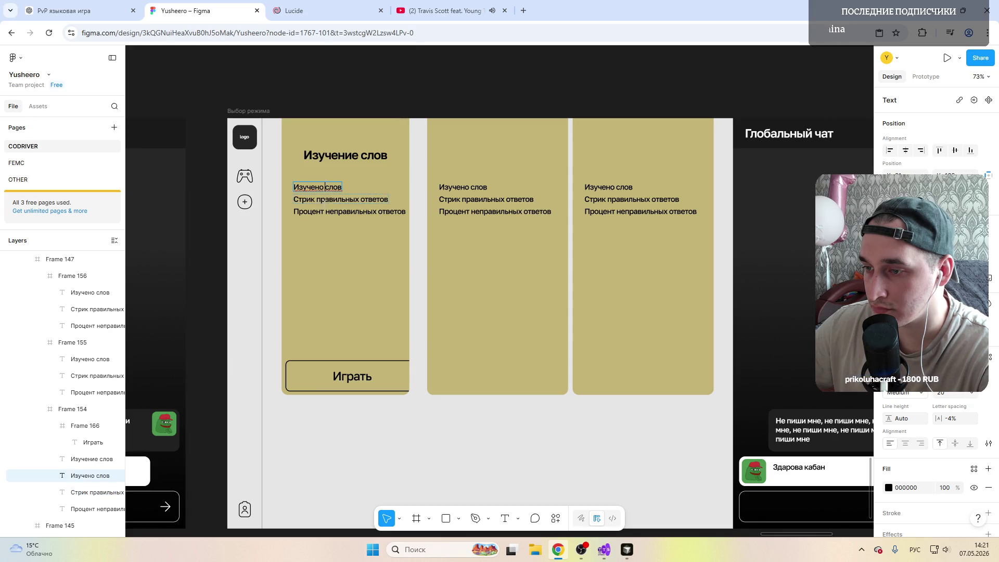
pyautogui.click(323, 189)
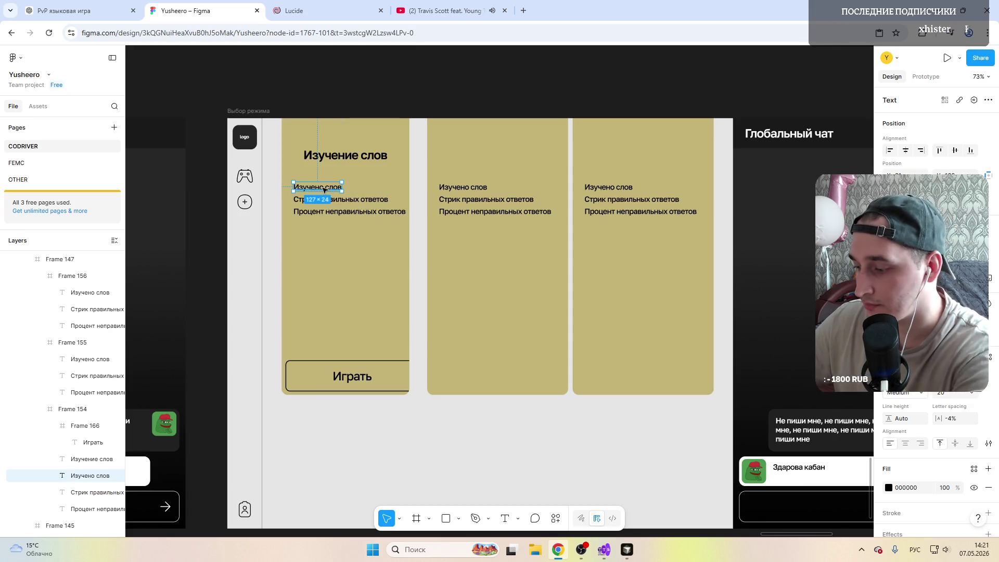
pyautogui.press('Delete')
pyautogui.click(325, 199)
pyautogui.doubleClick(325, 200)
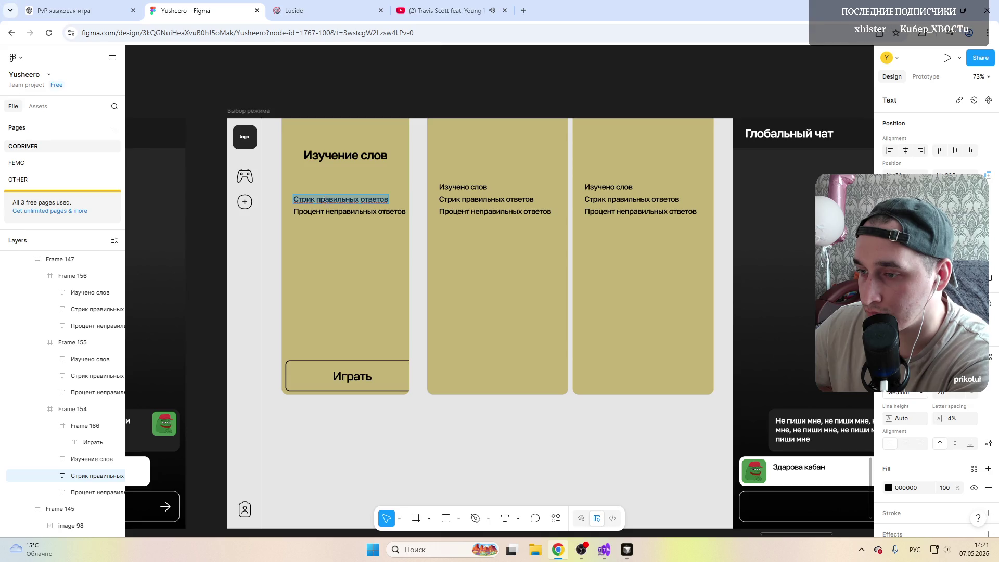
pyautogui.press('Delete')
pyautogui.doubleClick(322, 212)
pyautogui.press('Delete')
pyautogui.press('Escape')
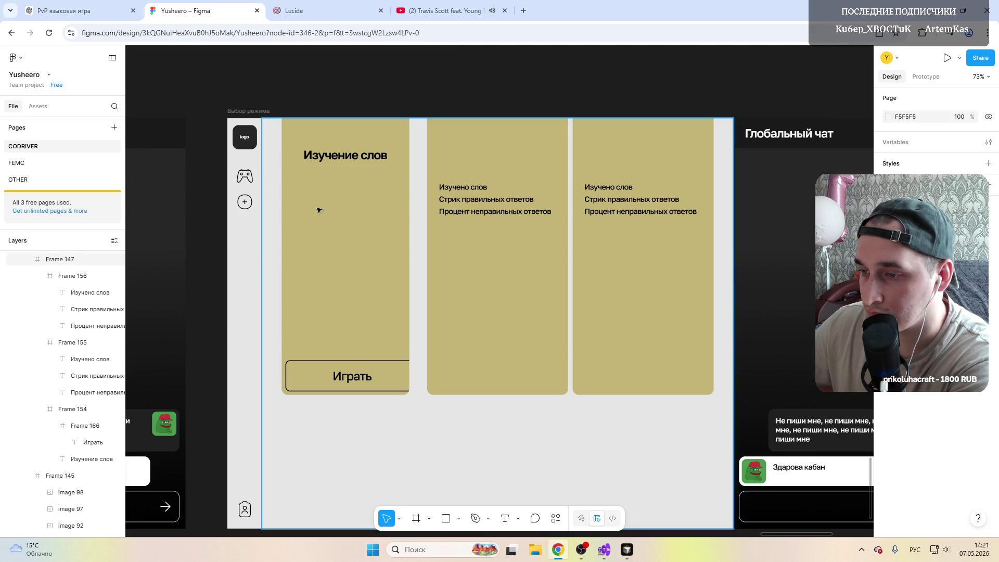
# Step: Narrow the Играть button to fit the first card and centre it at the bottom
pyautogui.click(319, 210)
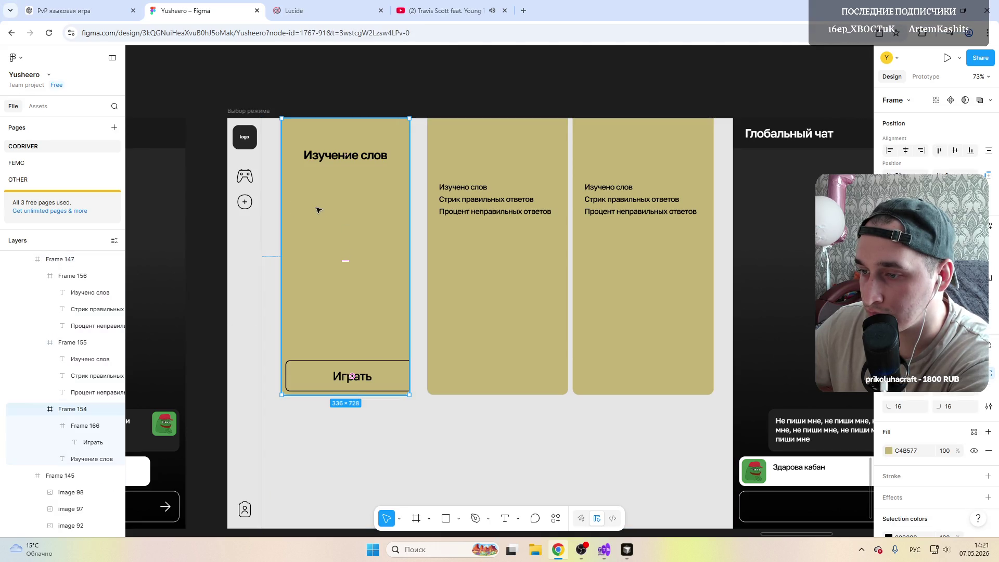
pyautogui.click(88, 443)
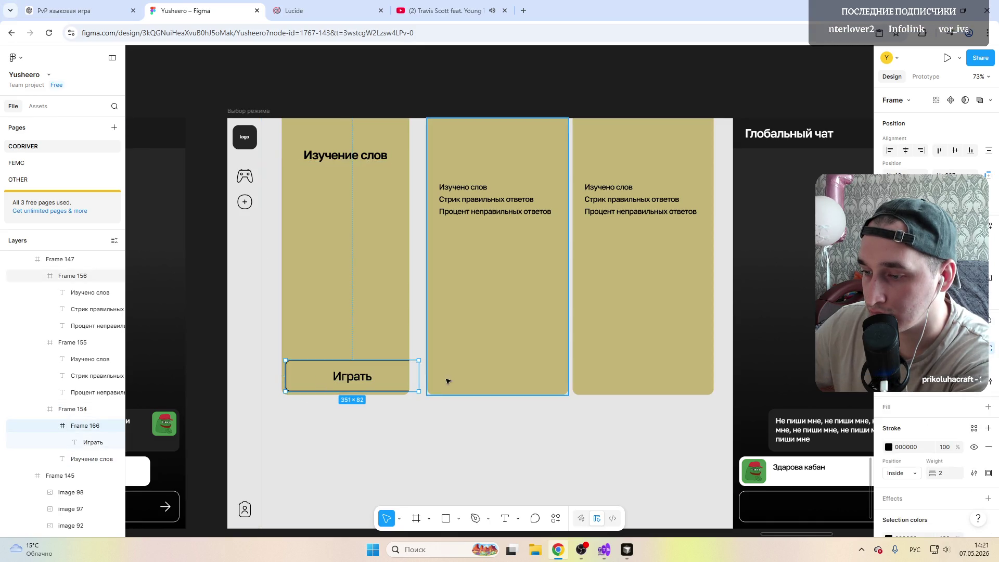
pyautogui.moveTo(419, 376); pyautogui.dragTo(406, 377)
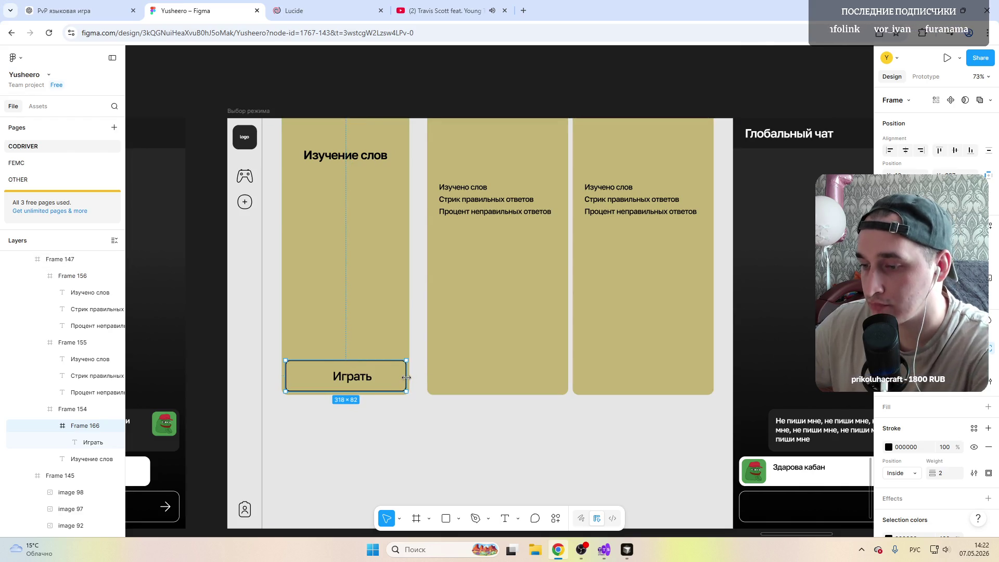
pyautogui.scroll(10, 406, 377)
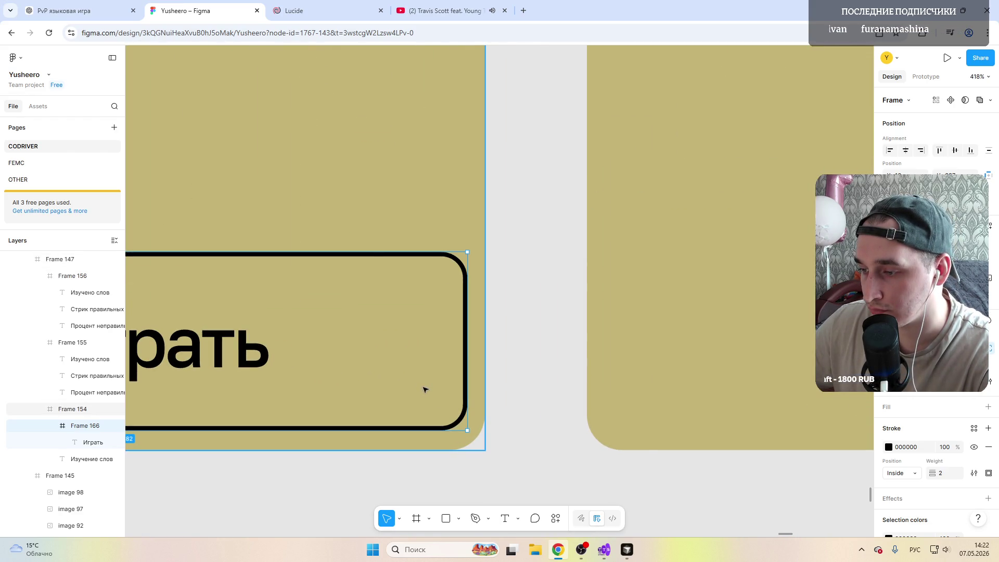
pyautogui.scroll(-10, 449, 370)
pyautogui.moveTo(340, 352); pyautogui.dragTo(345, 348)
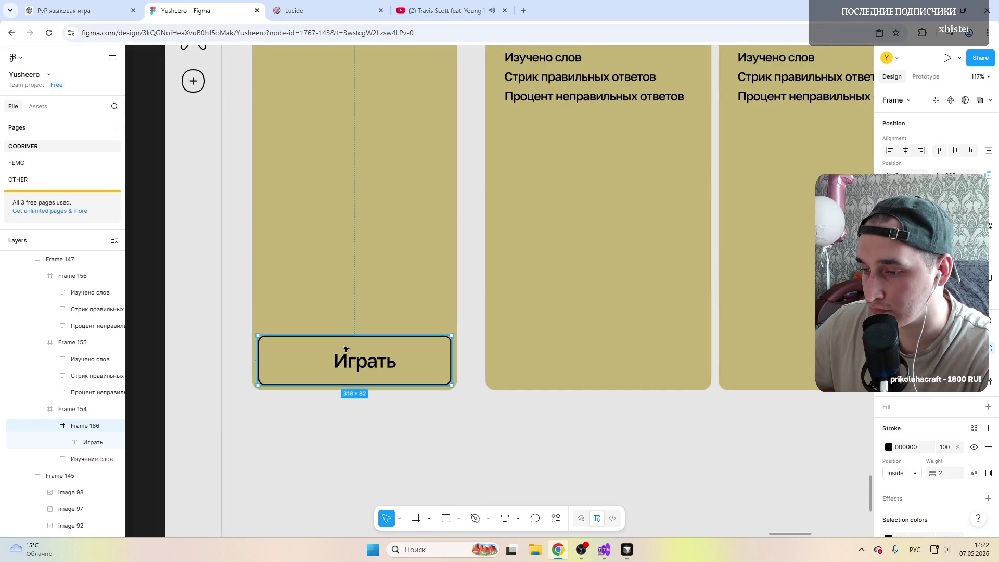
pyautogui.scroll(-5, 344, 349)
pyautogui.scroll(-3, 345, 348)
pyautogui.click(386, 172)
pyautogui.scroll(8, 344, 370)
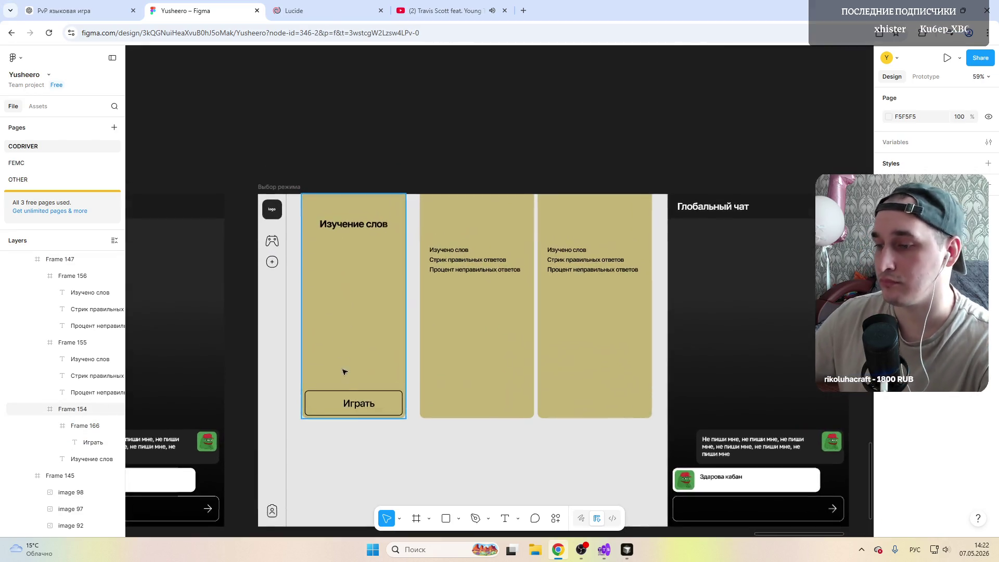
# Step: Drill into the Играть button to check its text layer
pyautogui.click(360, 416)
pyautogui.doubleClick(358, 398)
pyautogui.doubleClick(363, 401)
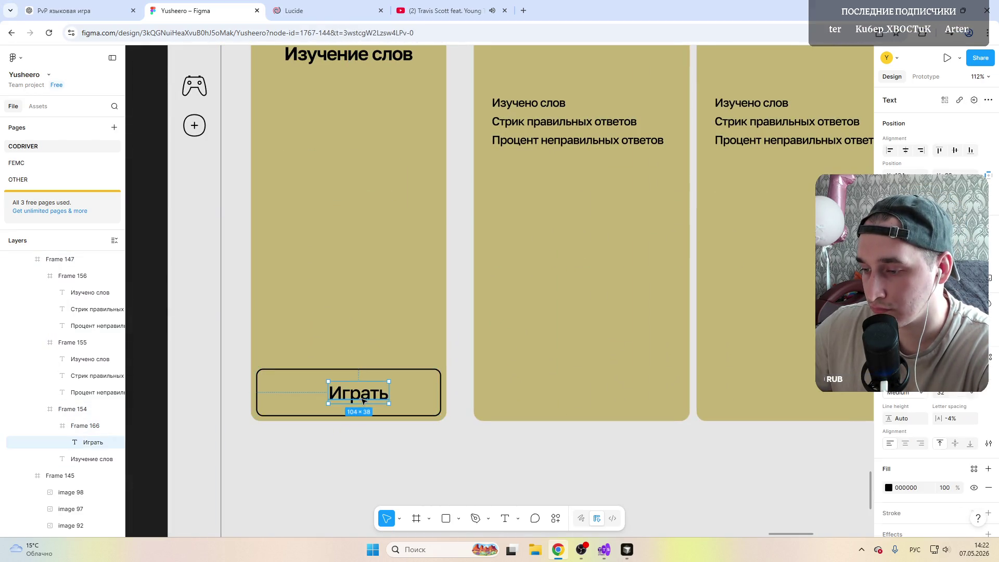
pyautogui.scroll(-5, 357, 399)
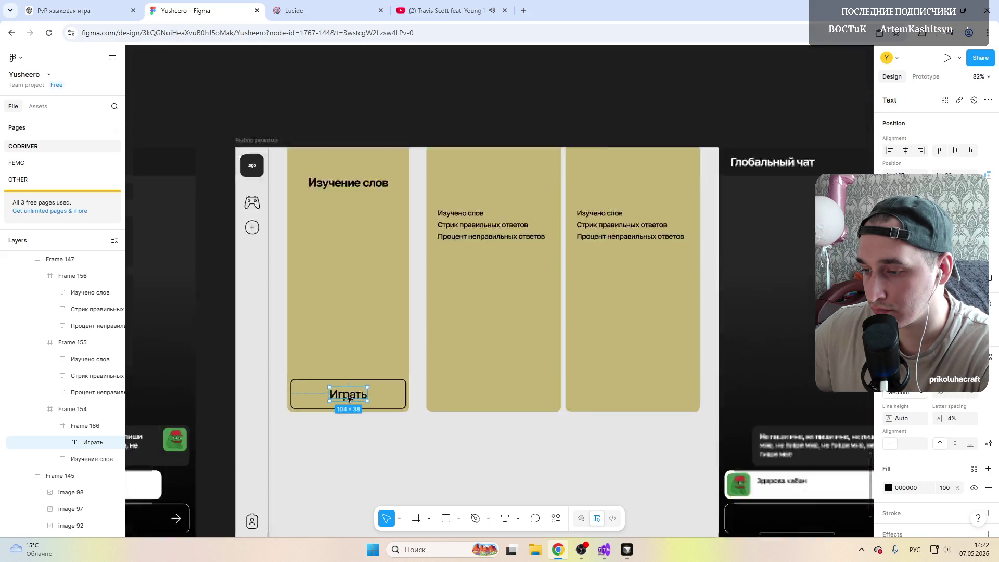
pyautogui.click(429, 178)
# Step: Delete the middle olive card from the Выбор режима frame
pyautogui.click(370, 341)
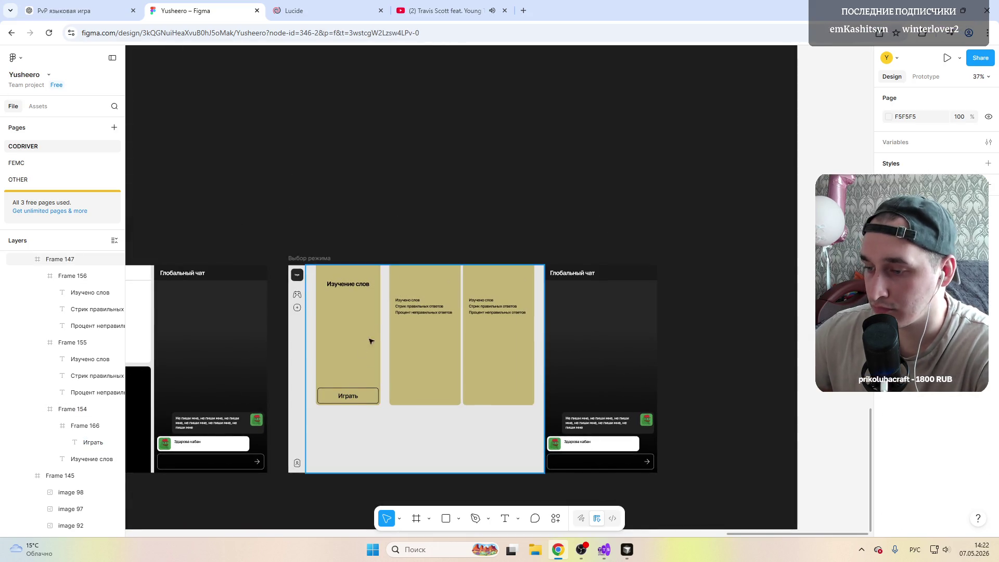
pyautogui.scroll(2, 319, 422)
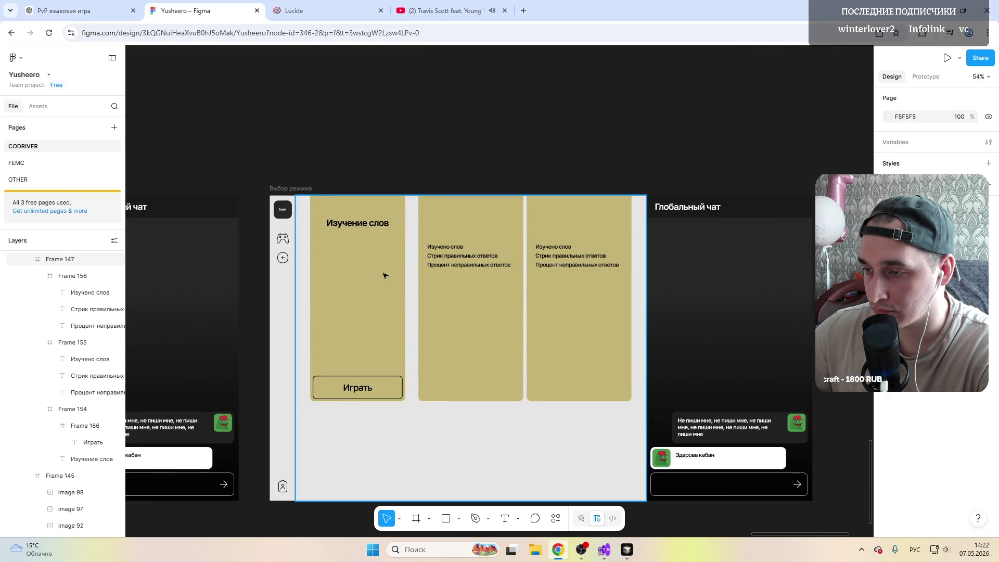
pyautogui.click(371, 286)
pyautogui.click(465, 293)
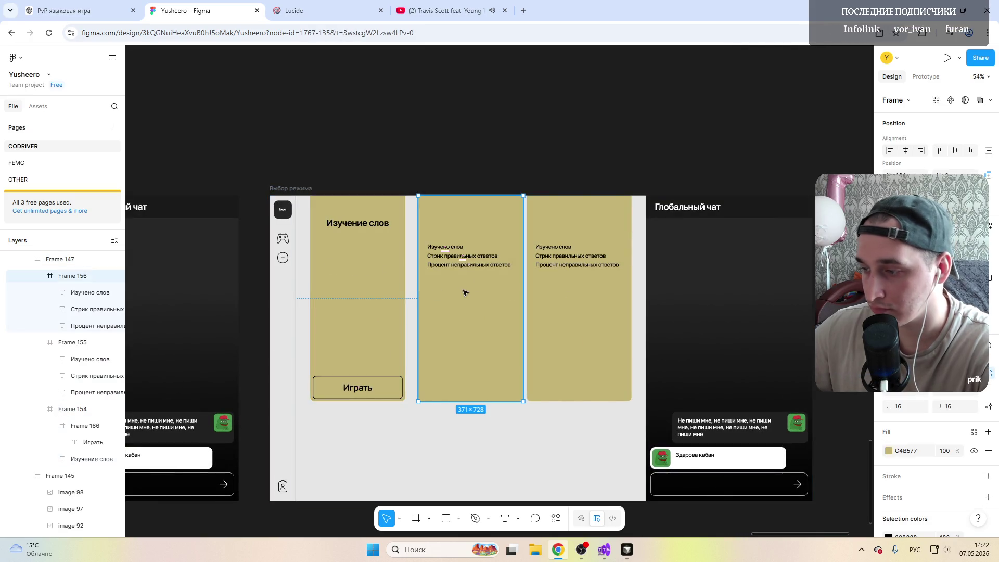
pyautogui.press('Delete')
# Step: Delete the right card and duplicate the left Изучение слов card into the space beside it
pyautogui.click(562, 290)
pyautogui.press('Delete')
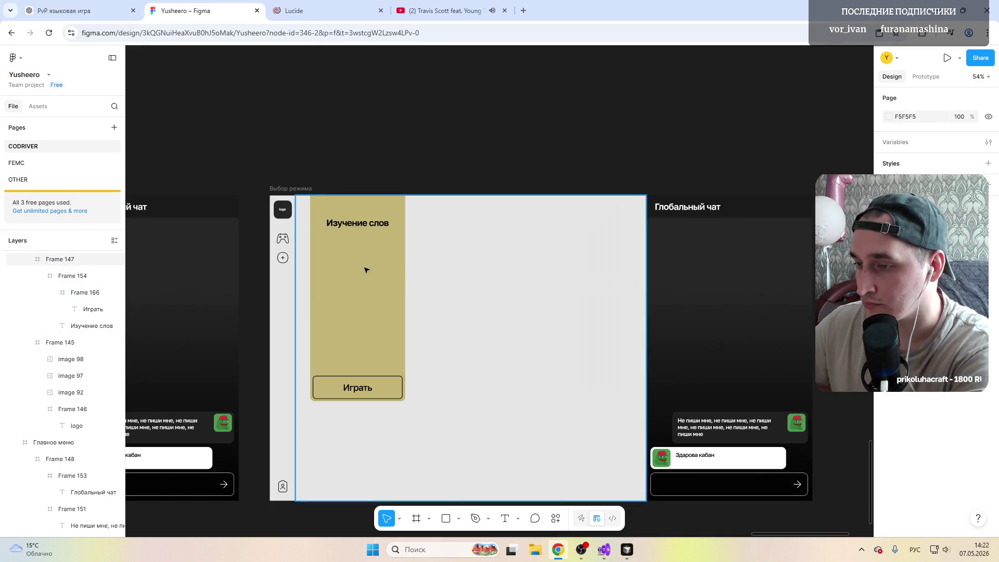
pyautogui.click(366, 270)
pyautogui.press('Return')
pyautogui.moveTo(357, 286); pyautogui.dragTo(564, 287)
# Step: Add a third card copy and even out the spacing between all three cards
pyautogui.click(338, 292)
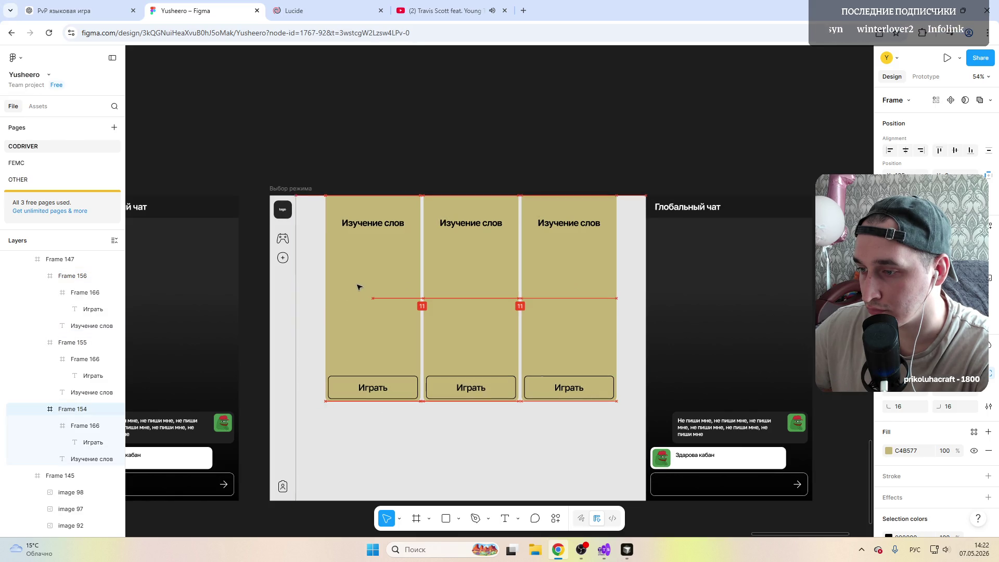
pyautogui.scroll(10, 407, 275)
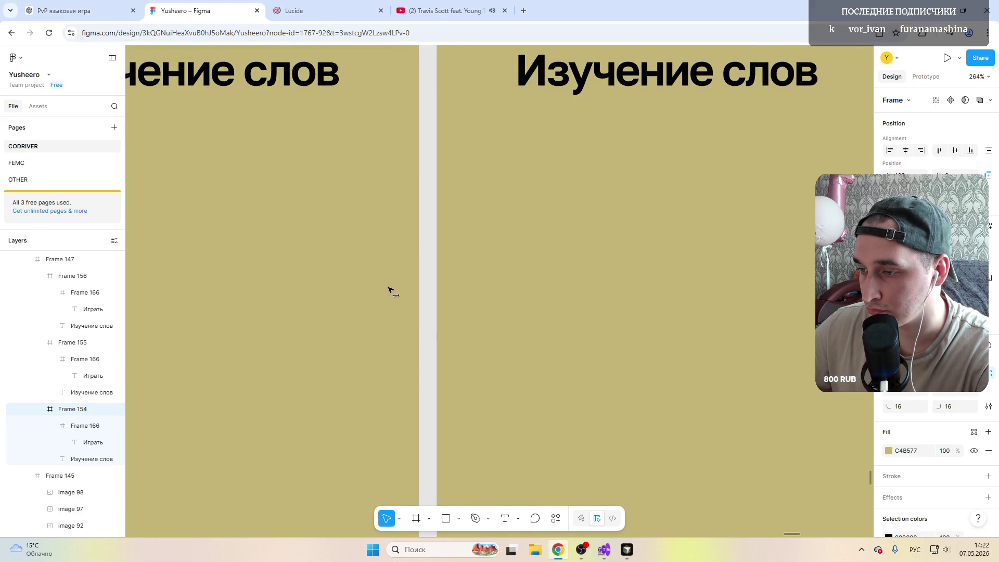
pyautogui.scroll(-10, 390, 290)
pyautogui.click(521, 312)
pyautogui.moveTo(521, 313); pyautogui.dragTo(515, 311)
pyautogui.click(424, 171)
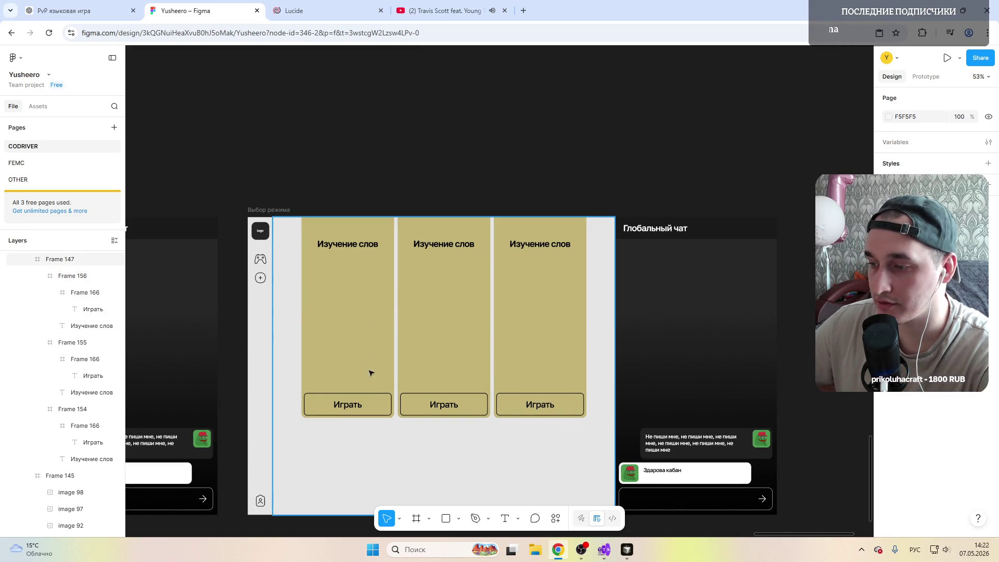
pyautogui.scroll(-3, 349, 432)
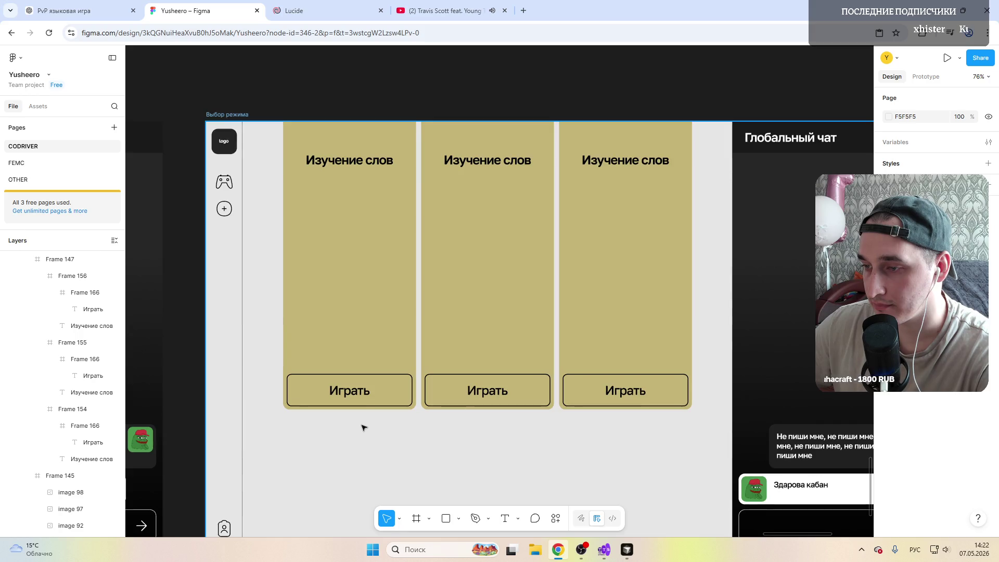
pyautogui.scroll(3, 363, 427)
pyautogui.scroll(-2, 363, 427)
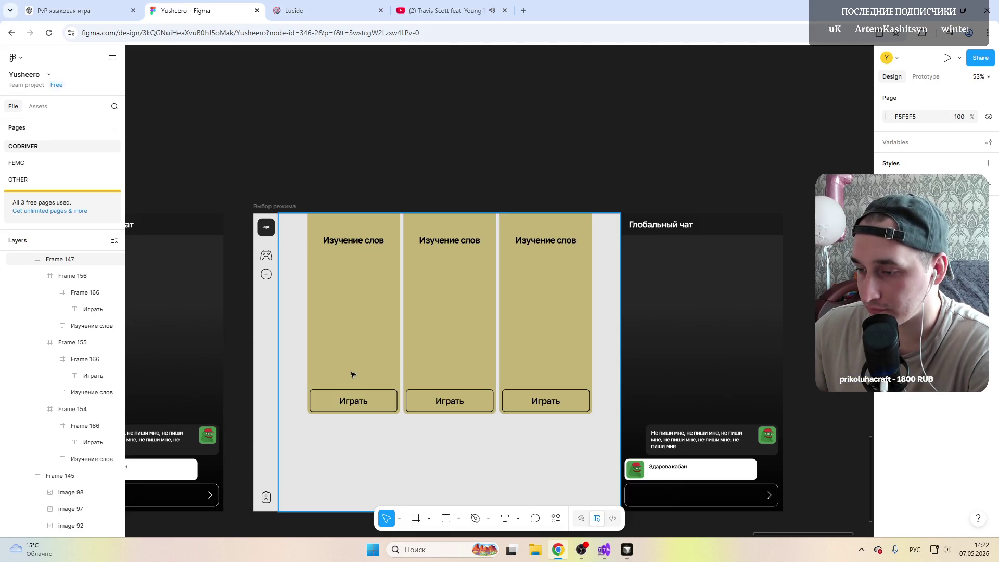
pyautogui.click(457, 242)
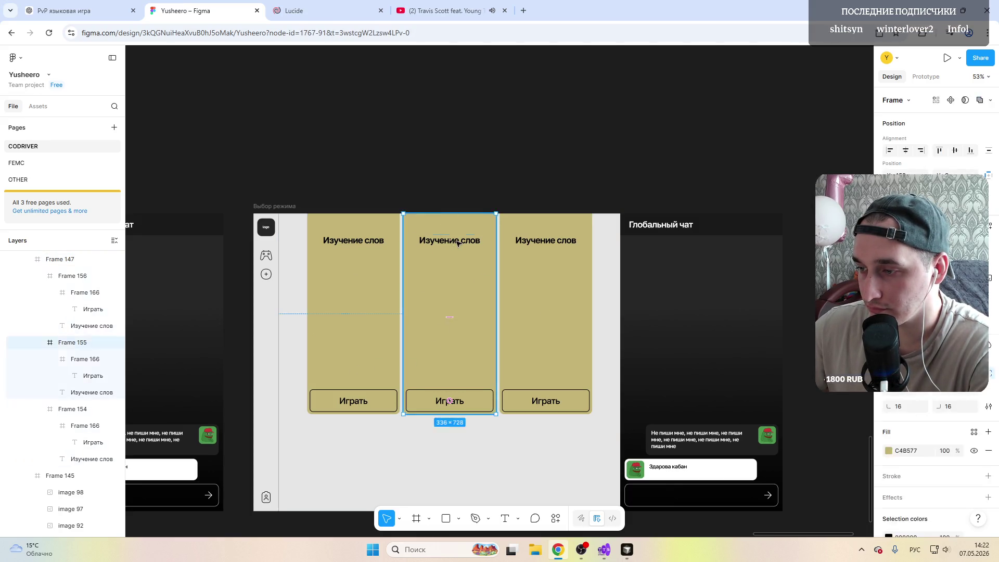
# Step: Retitle the middle card 'Бесконечный режим' on two lines, centre-aligned and centred in the card
pyautogui.doubleClick(461, 240)
pyautogui.write('Бесконечный')
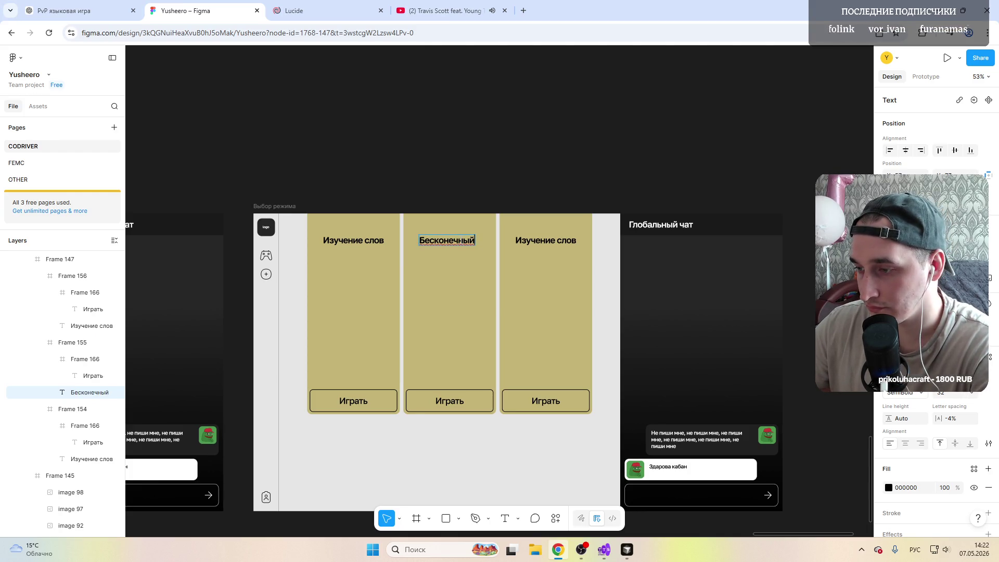
pyautogui.press('Return')
pyautogui.write('жим')
pyautogui.press('Escape')
pyautogui.press('Return')
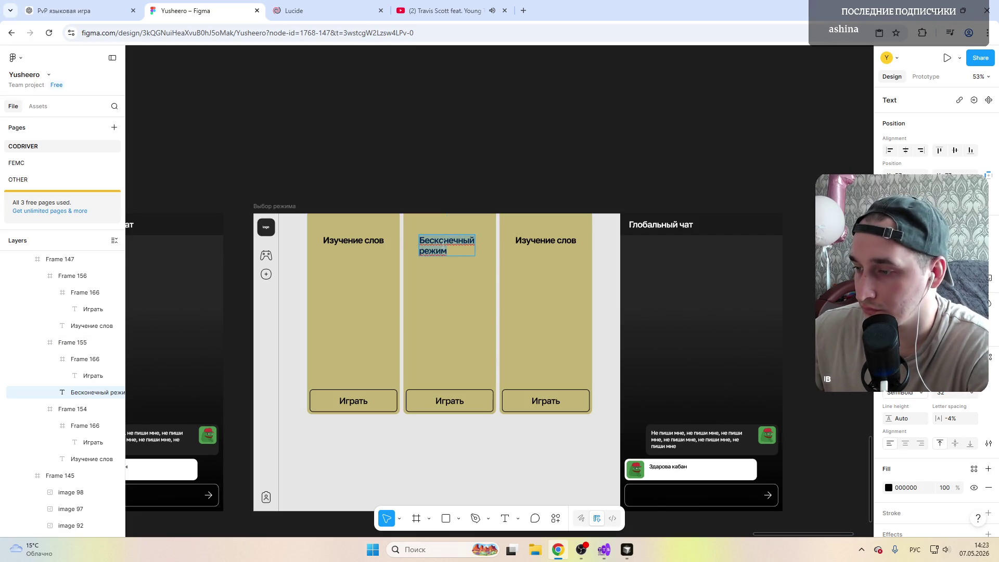
pyautogui.click(906, 443)
pyautogui.press('Escape')
pyautogui.moveTo(451, 233); pyautogui.dragTo(449, 243)
pyautogui.click(475, 188)
# Step: Rename the third card's title to 'Рейтинговый режим'
pyautogui.hscroll(-5, 499, 249)
pyautogui.hscroll(6, 505, 260)
pyautogui.click(513, 239)
pyautogui.doubleClick(513, 239)
pyautogui.doubleClick(513, 240)
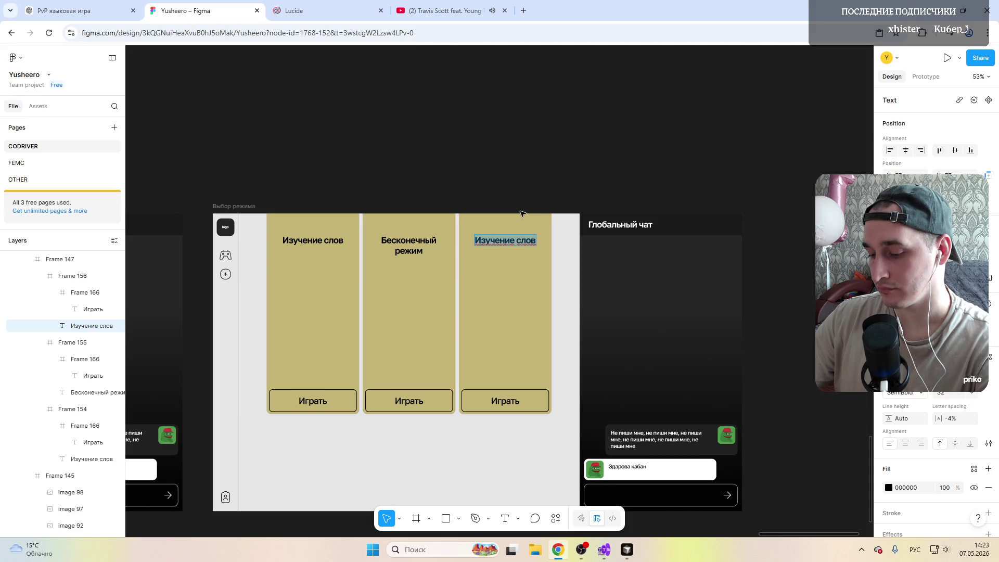
pyautogui.write('Рандк')
pyautogui.press('BackSpace')
pyautogui.press('BackSpace')
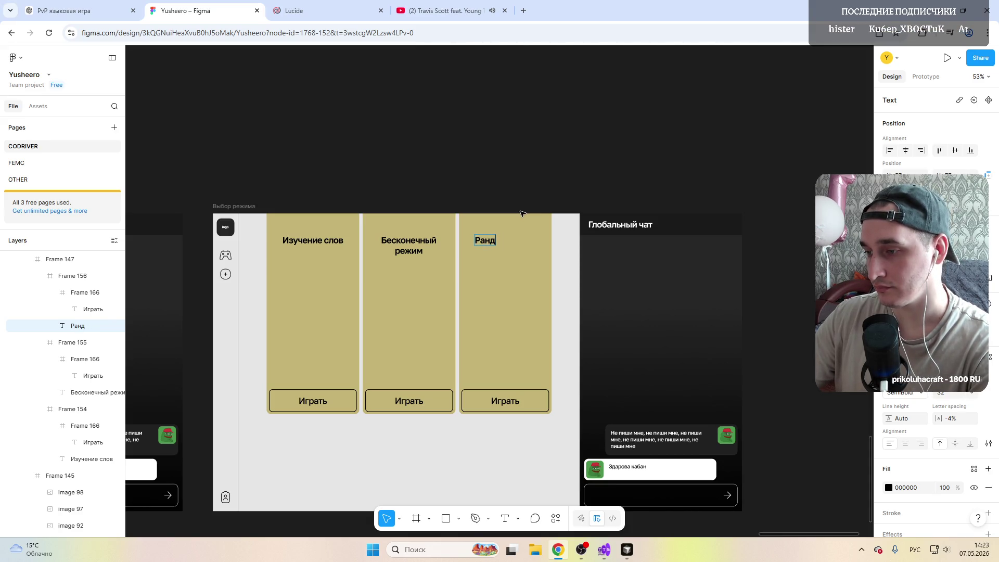
pyautogui.write('дом')
pyautogui.press('BackSpace')
pyautogui.press('BackSpace')
pyautogui.press('BackSpace')
pyautogui.press('BackSpace')
pyautogui.write('Сое')
pyautogui.press('BackSpace')
pyautogui.write('ревновательный')
pyautogui.press('BackSpace')
pyautogui.press('BackSpace')
pyautogui.press('BackSpace')
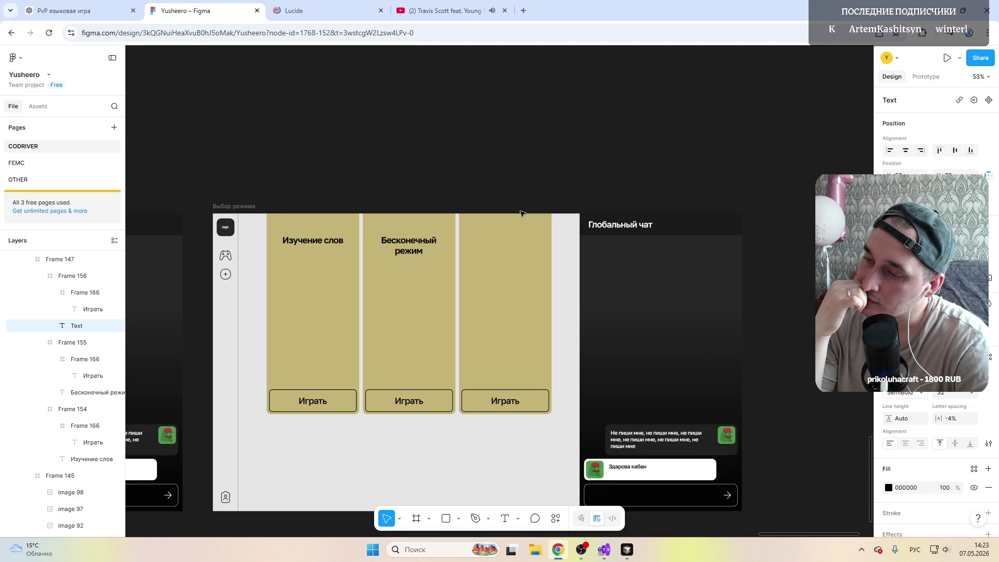
pyautogui.write('Ре')
pyautogui.press('BackSpace')
pyautogui.write('йтингов')
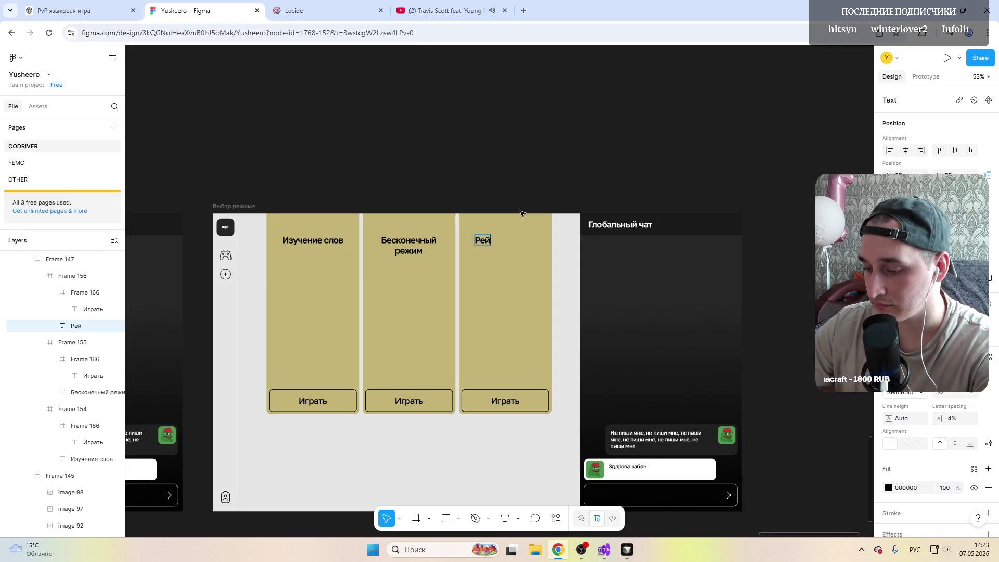
pyautogui.write('ый')
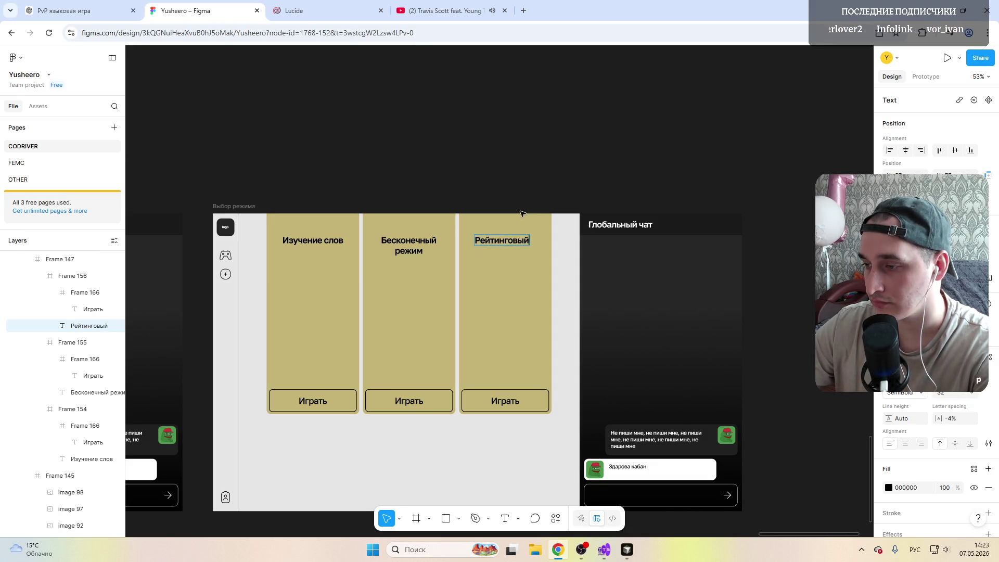
pyautogui.write(' режим')
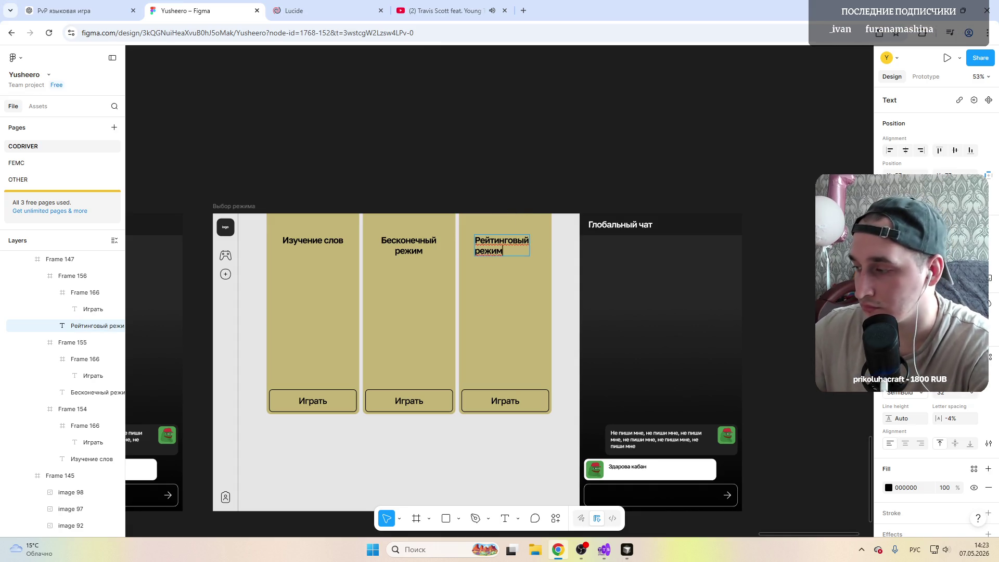
# Step: Centre-align the Рейтинговый режим title and centre it within the third card
pyautogui.hotkey('ctrl', 'alt', 't')
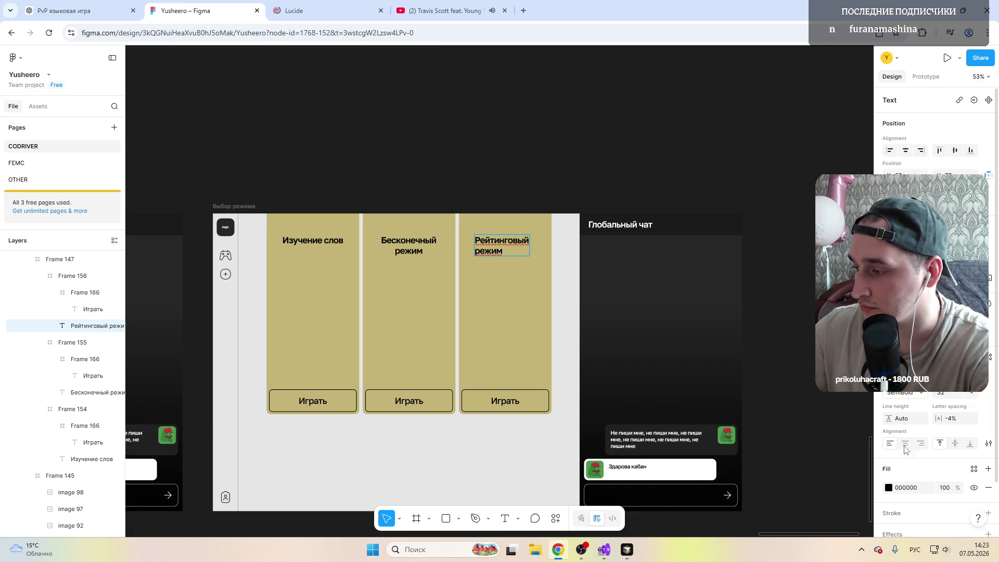
pyautogui.press('Escape')
pyautogui.moveTo(499, 243); pyautogui.dragTo(504, 244)
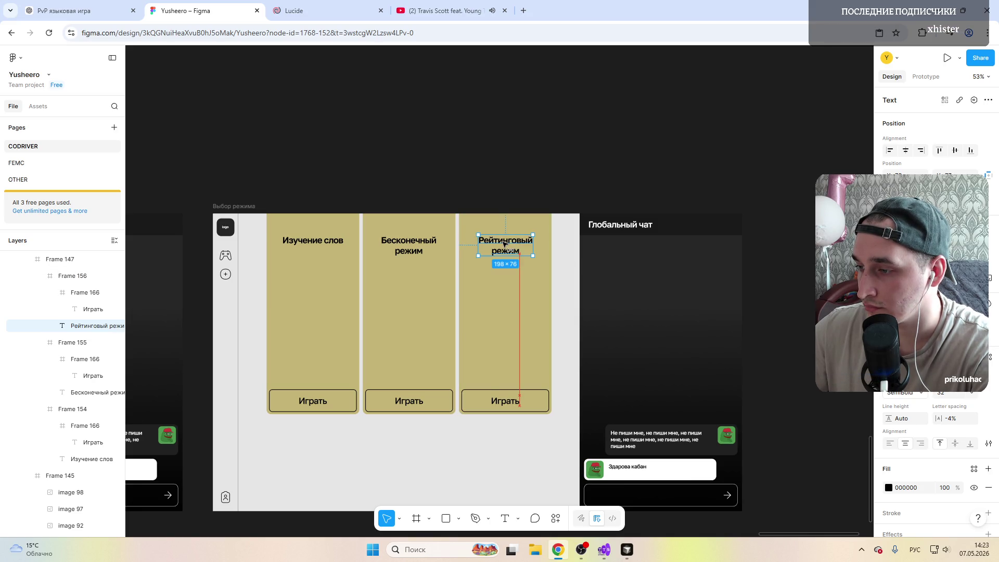
pyautogui.click(491, 163)
# Step: Delete the Играть buttons from the middle and right cards
pyautogui.scroll(-4, 416, 288)
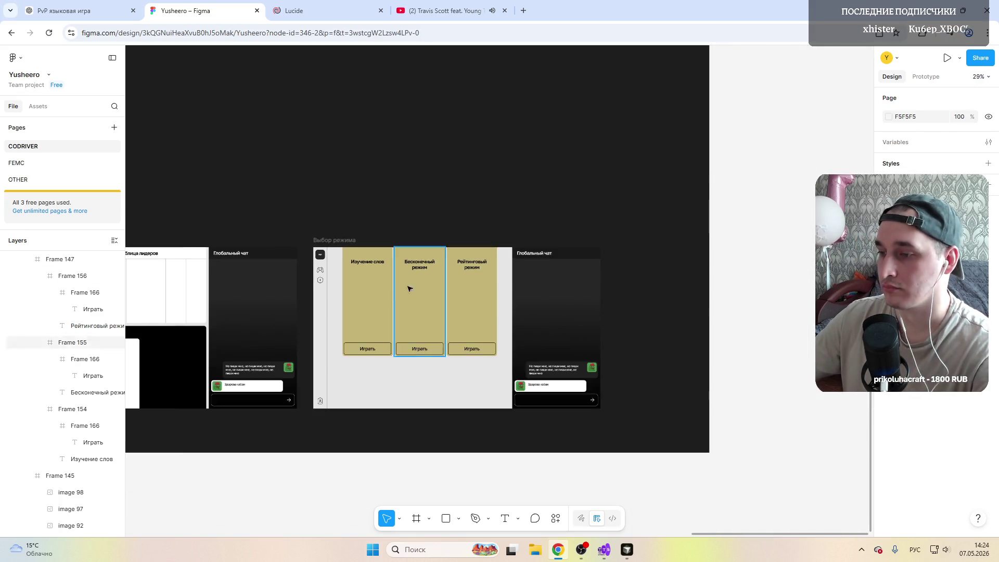
pyautogui.scroll(2, 396, 322)
pyautogui.scroll(5, 383, 358)
pyautogui.click(509, 320)
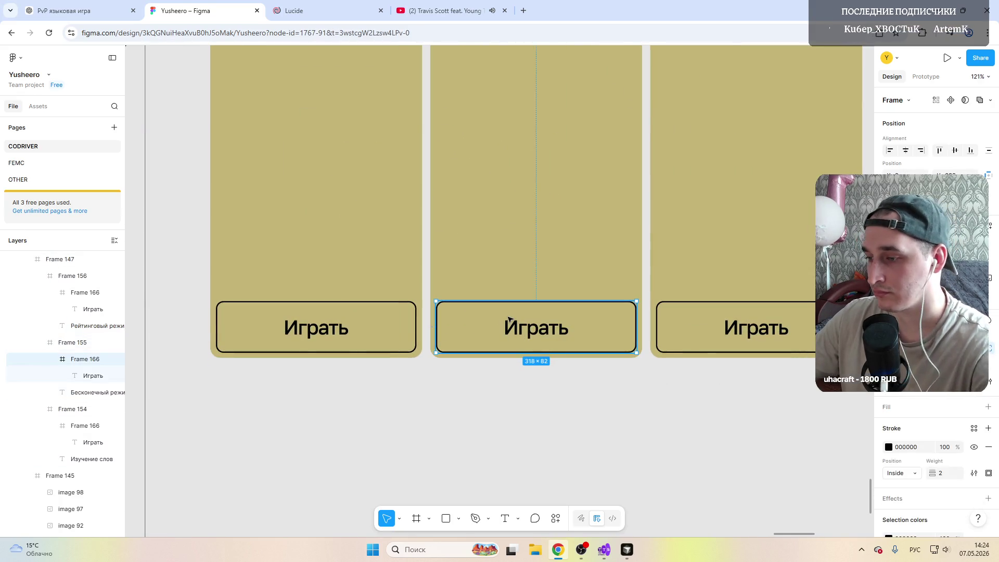
pyautogui.press('Delete')
pyautogui.click(707, 317)
pyautogui.press('Delete')
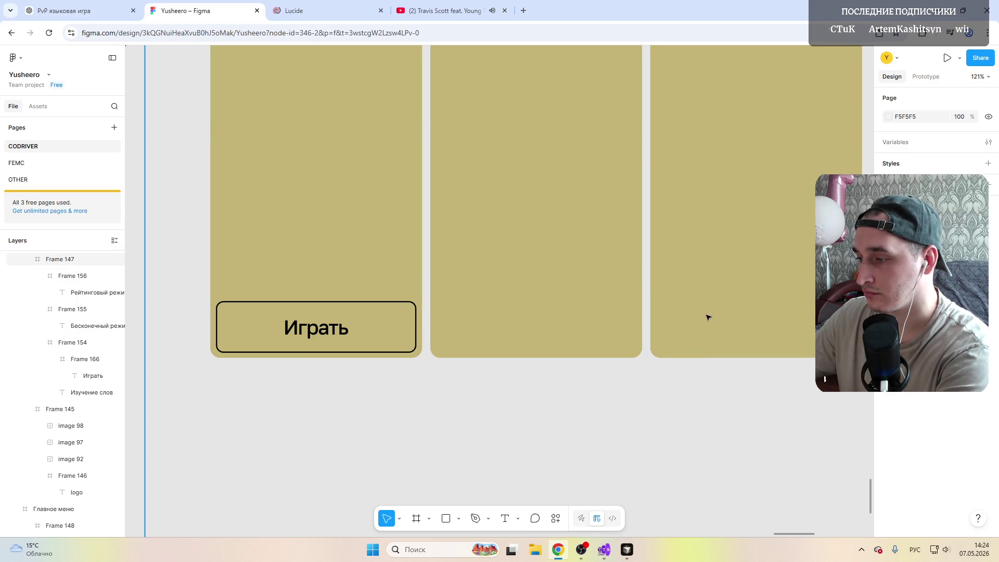
pyautogui.scroll(-5, 468, 262)
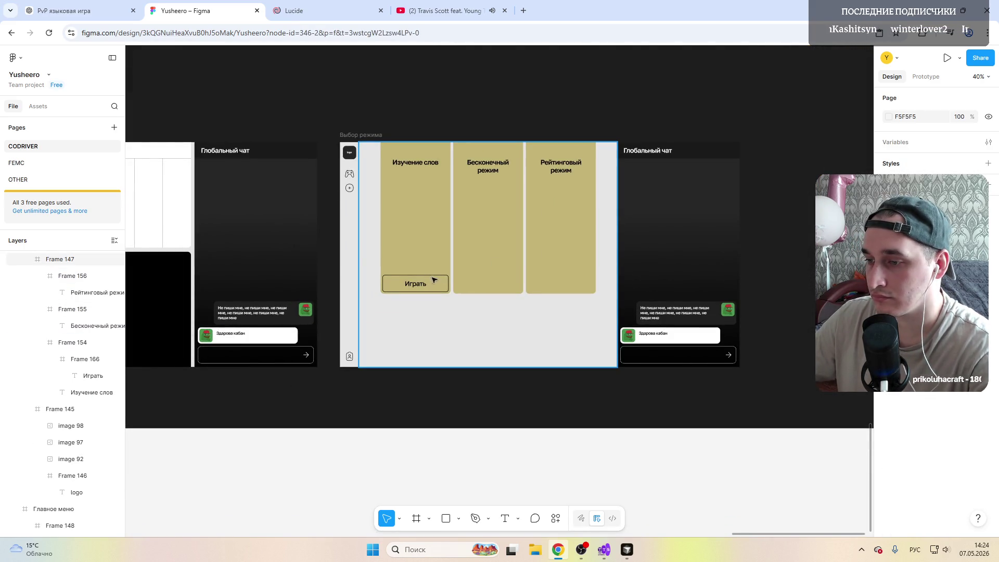